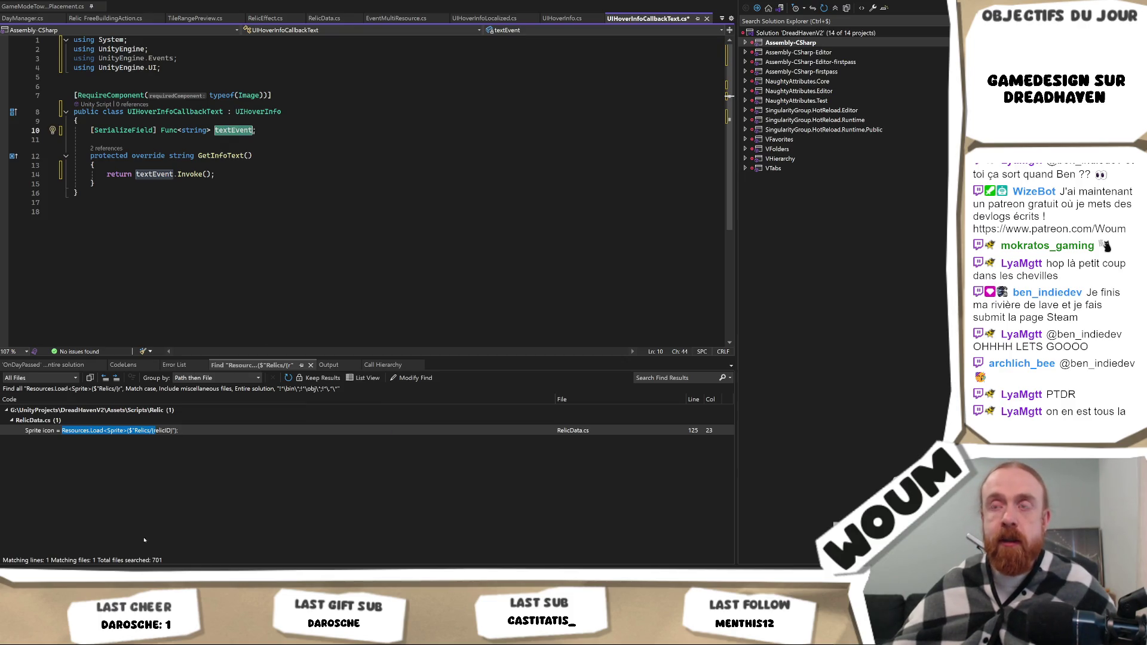
Bring the Unity Editor to the front and frame the Scene view on the day and resource bar.
{"action": "key", "text": "alt+Tab"}
{"action": "mouse_move", "coordinate": [240, 274]}
{"action": "left_mouse_down"}
{"action": "mouse_move", "coordinate": [215, 192]}
{"action": "mouse_move", "coordinate": [149, 215]}
{"action": "mouse_move", "coordinate": [199, 86]}
{"action": "mouse_move", "coordinate": [167, 128]}
{"action": "mouse_move", "coordinate": [184, 258]}
{"action": "mouse_move", "coordinate": [175, 278]}
{"action": "left_mouse_up"}
{"action": "scroll", "coordinate": [235, 245], "scroll_direction": "down", "scroll_amount": 2}
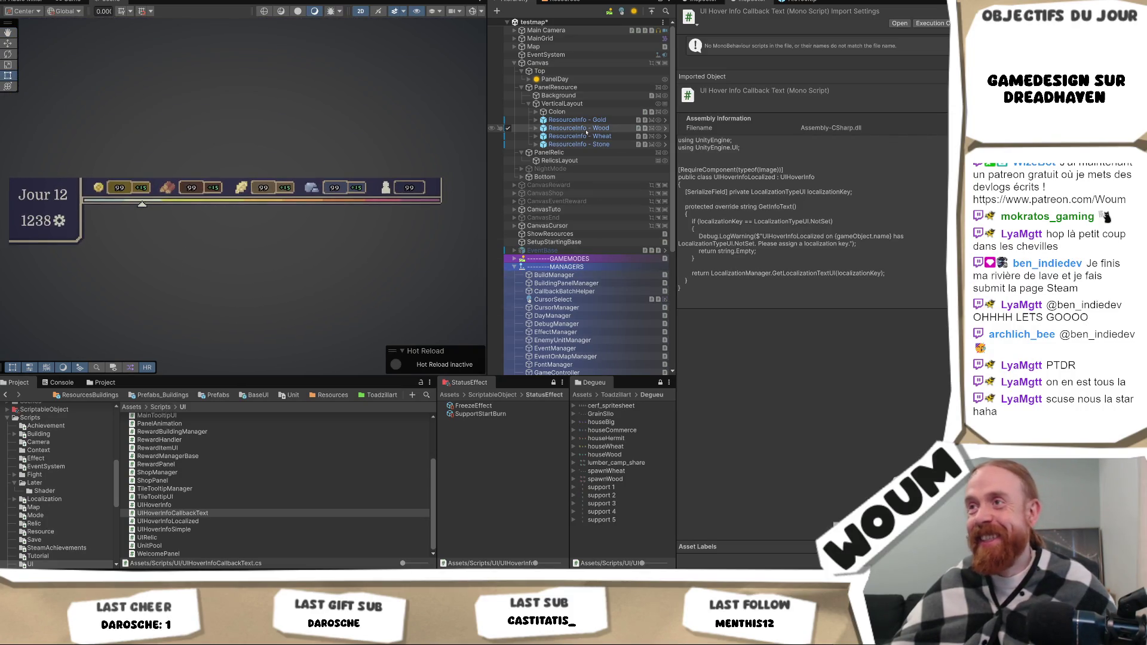
Open the RelicUI prefab from Prefabs > UI in Prefab Mode.
{"action": "left_click", "coordinate": [559, 161]}
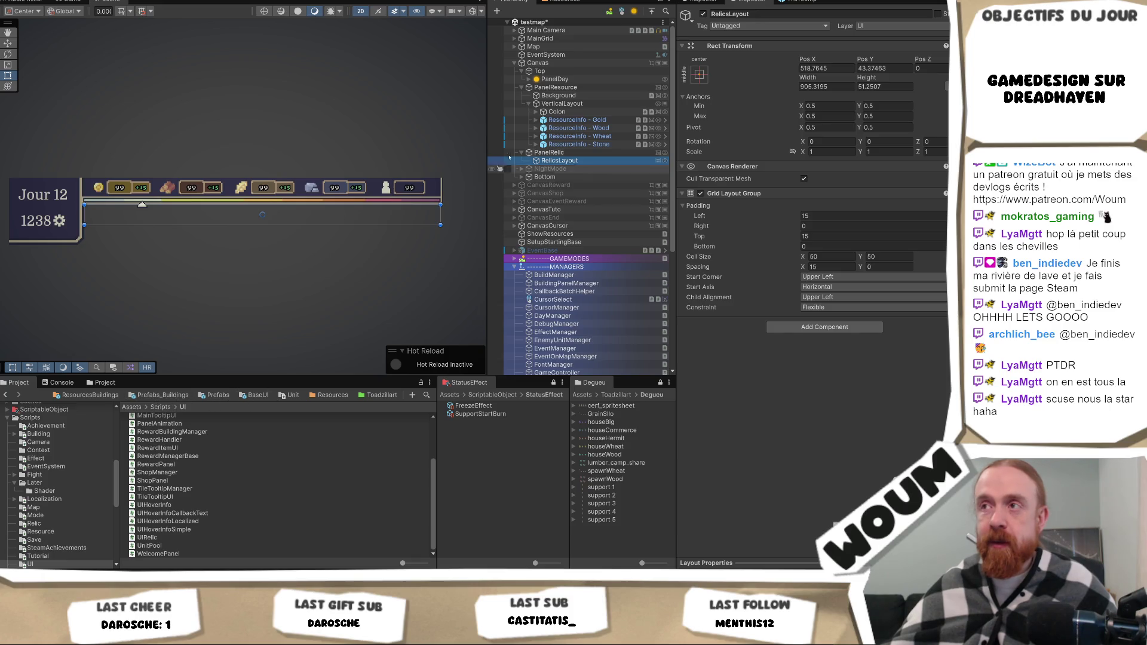
{"action": "left_click", "coordinate": [215, 395]}
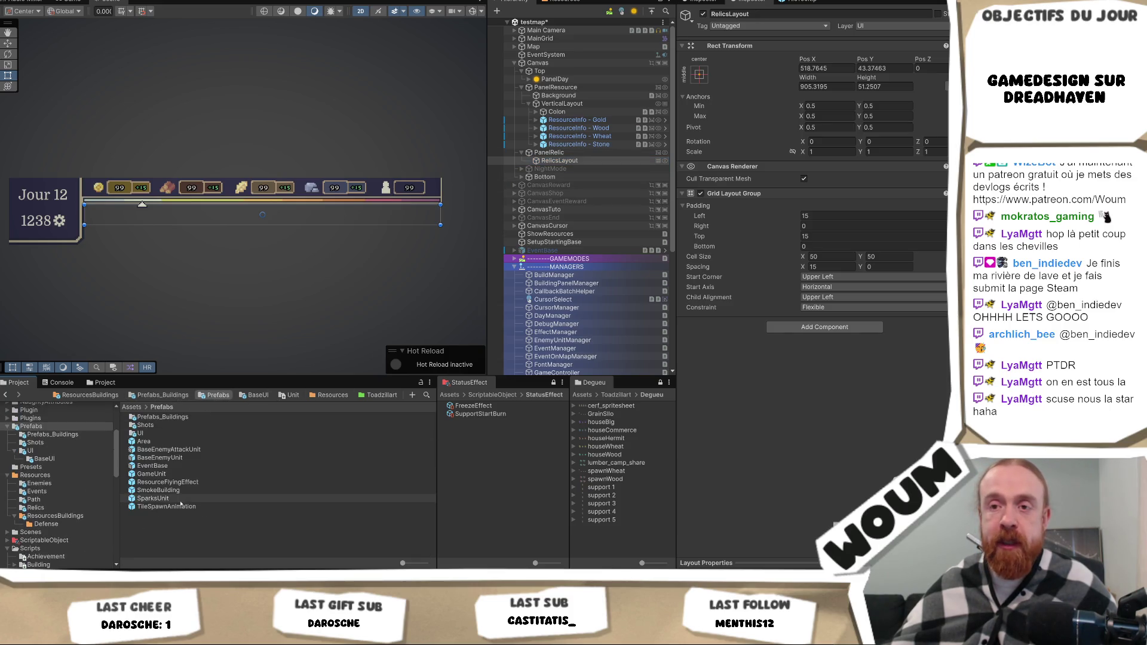
{"action": "double_click", "coordinate": [179, 433]}
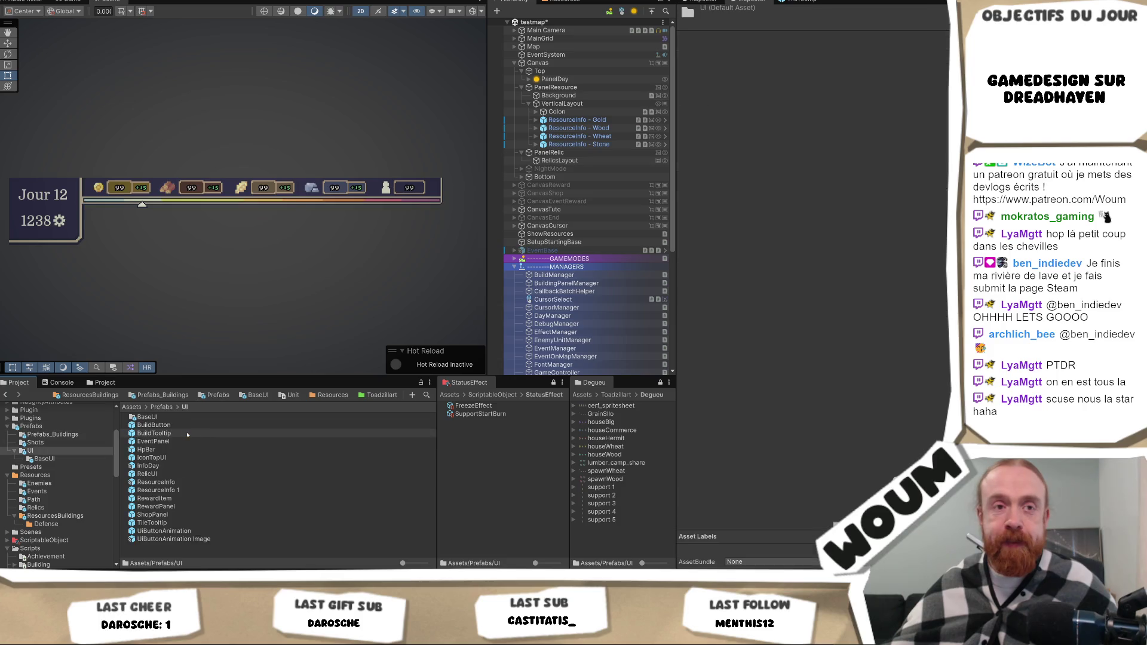
{"action": "double_click", "coordinate": [174, 473]}
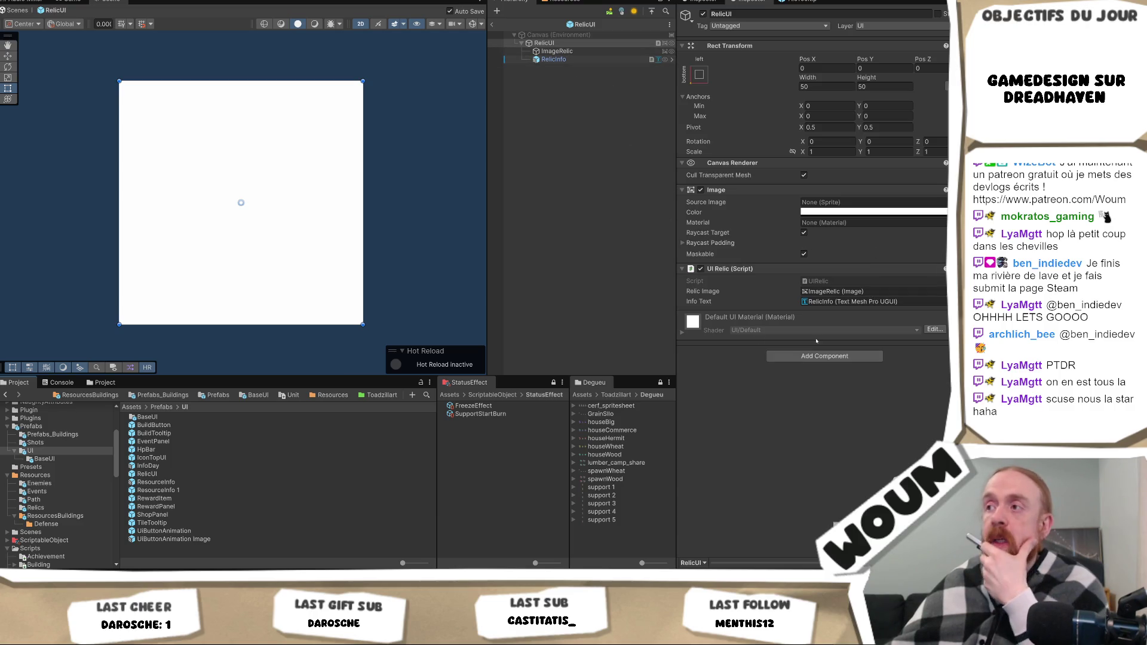
Open RelicUI's UIRelic script in Visual Studio at the infoText field declaration.
{"action": "left_click", "coordinate": [815, 356]}
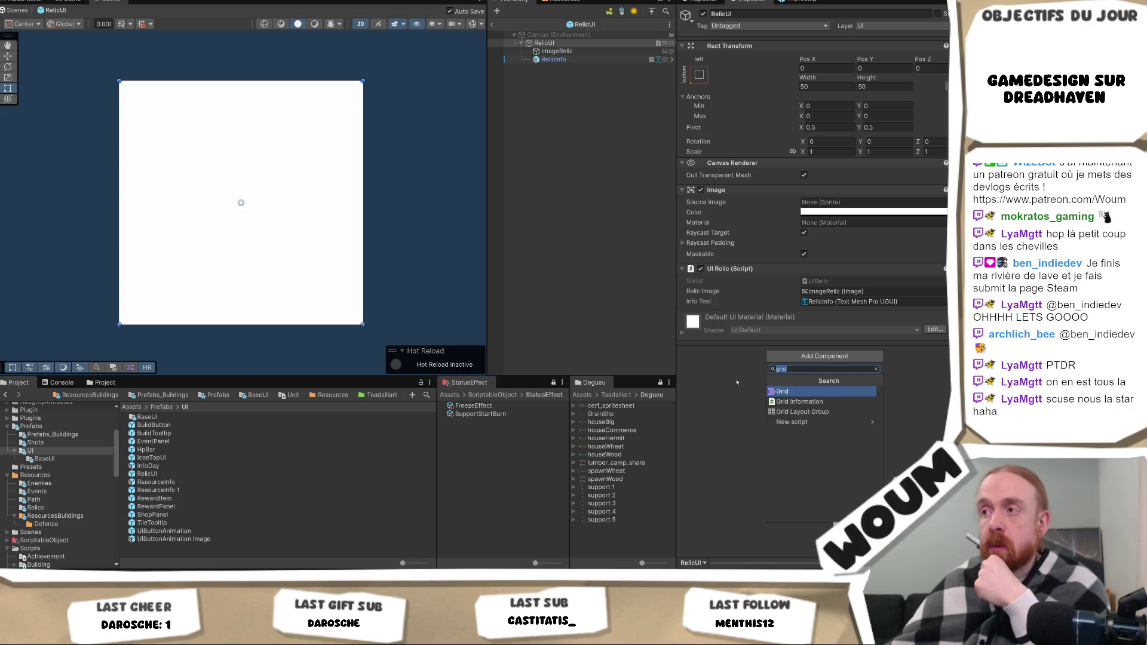
{"action": "type", "text": "textEvent"}
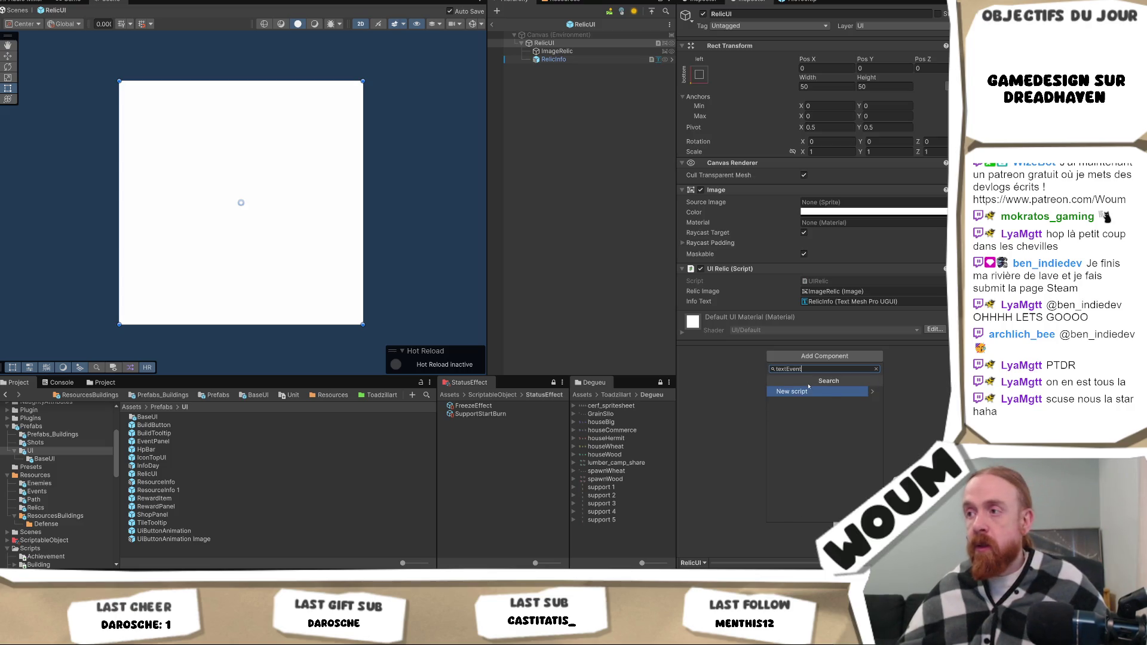
{"action": "key", "text": "ctrl+a"}
{"action": "key", "text": "BackSpace"}
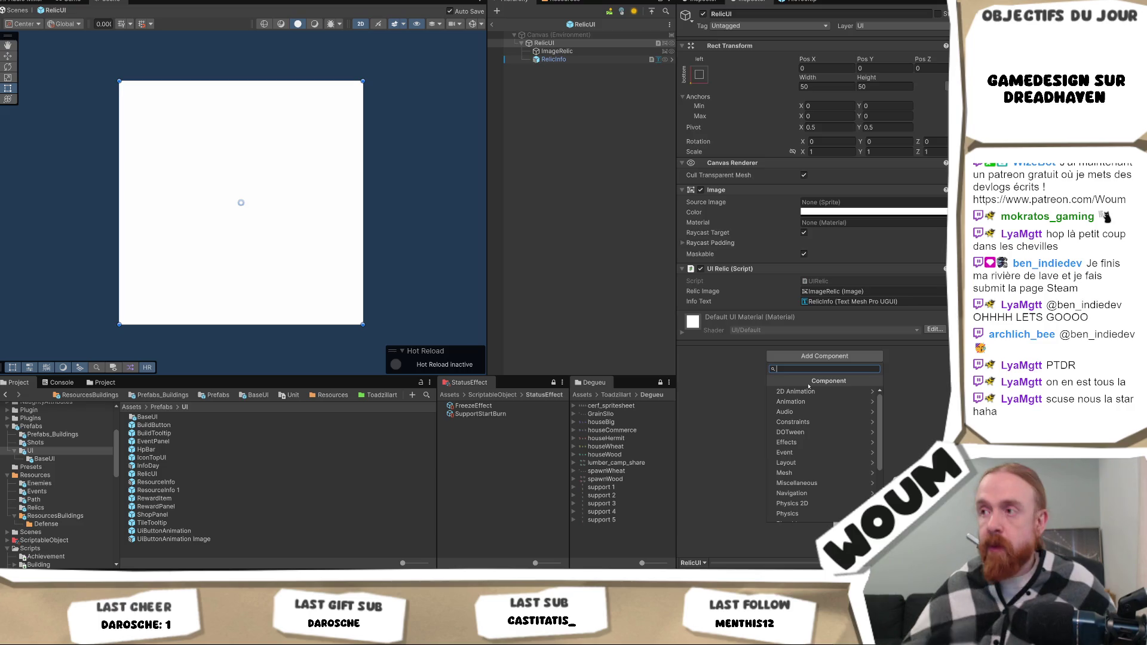
{"action": "left_click", "coordinate": [829, 280]}
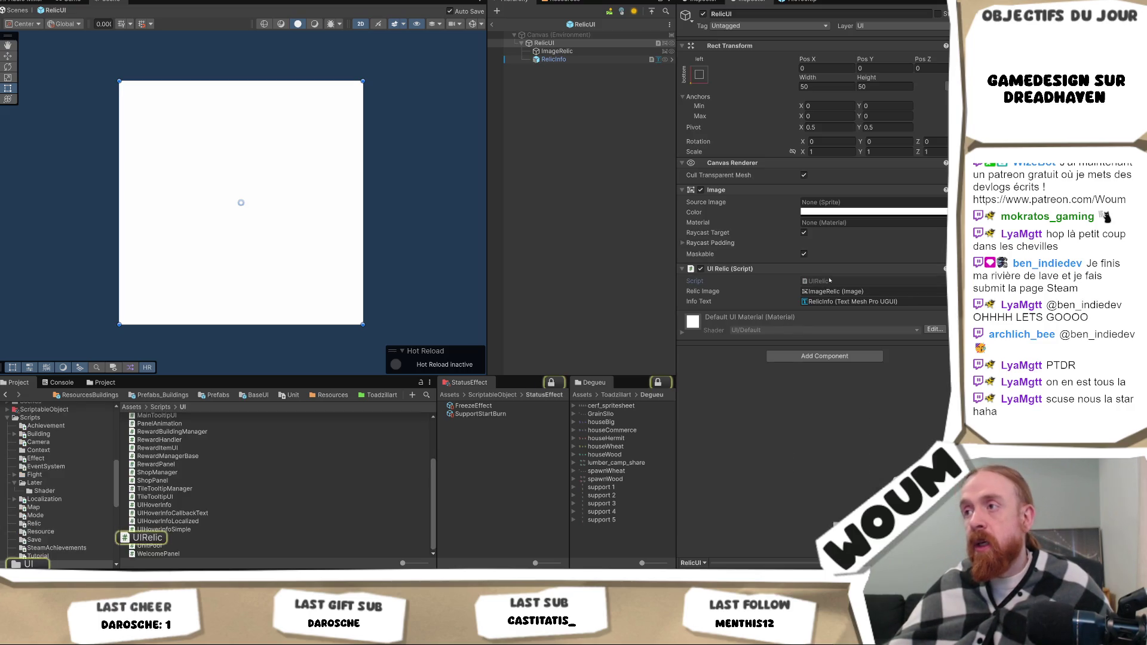
{"action": "double_click", "coordinate": [829, 281]}
{"action": "left_click", "coordinate": [286, 114]}
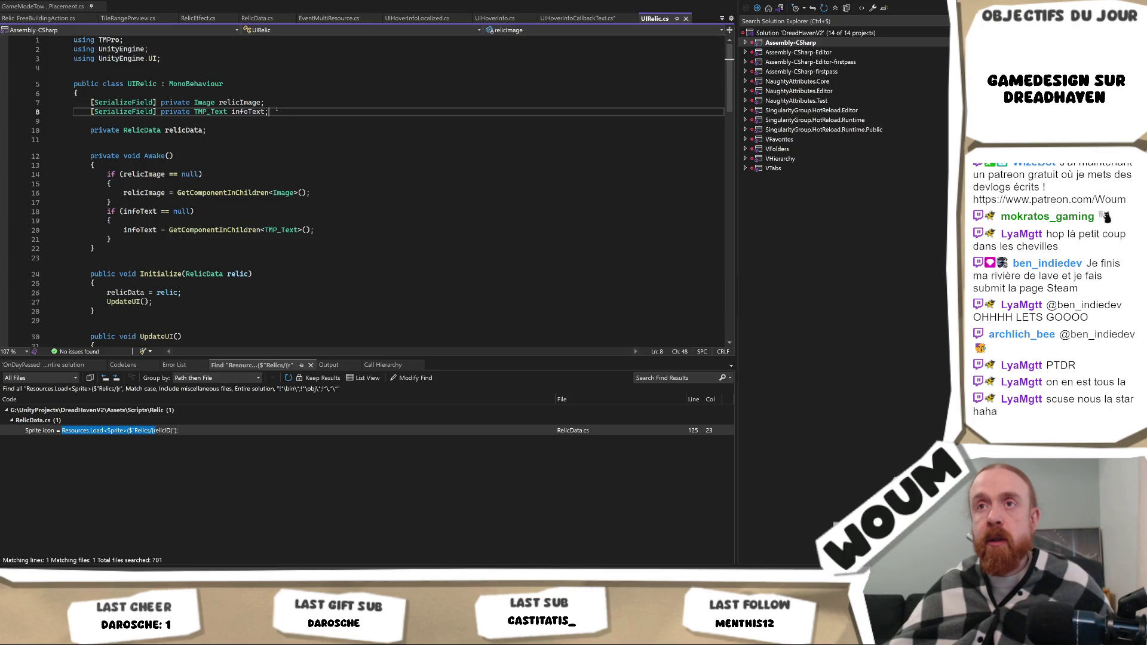
Duplicate the infoText field line and change the copy's type to UIHoverInfoCallbackText.
{"action": "key", "text": "ctrl+d"}
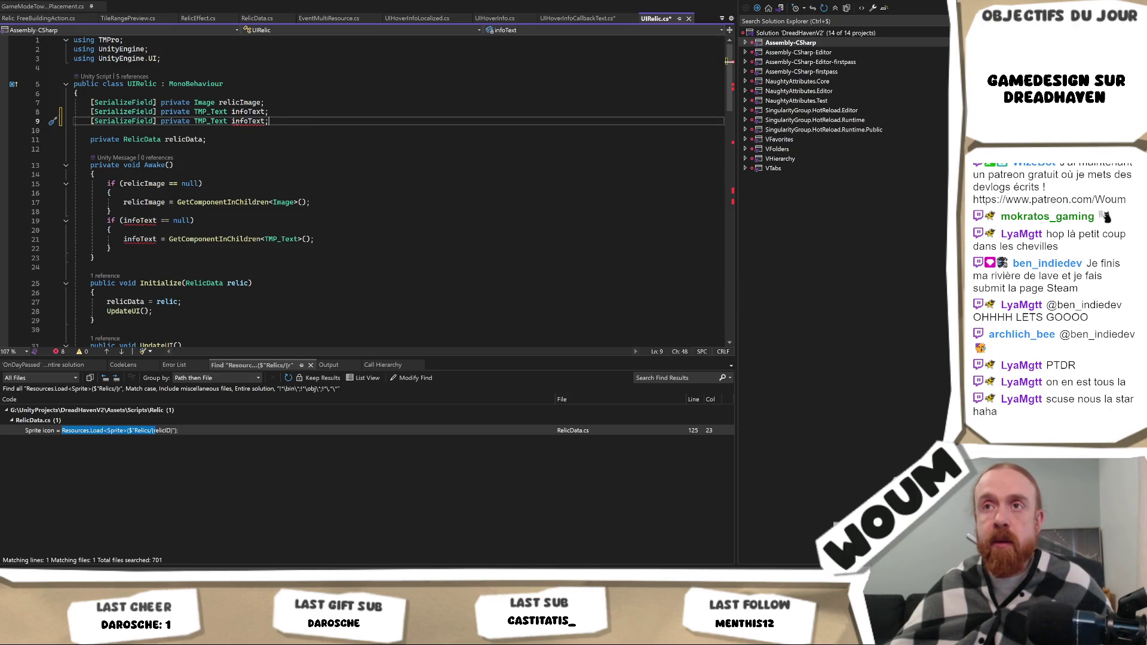
{"action": "type", "text": "textEvent"}
{"action": "key", "text": "ctrl+Tab"}
{"action": "double_click", "coordinate": [181, 112]}
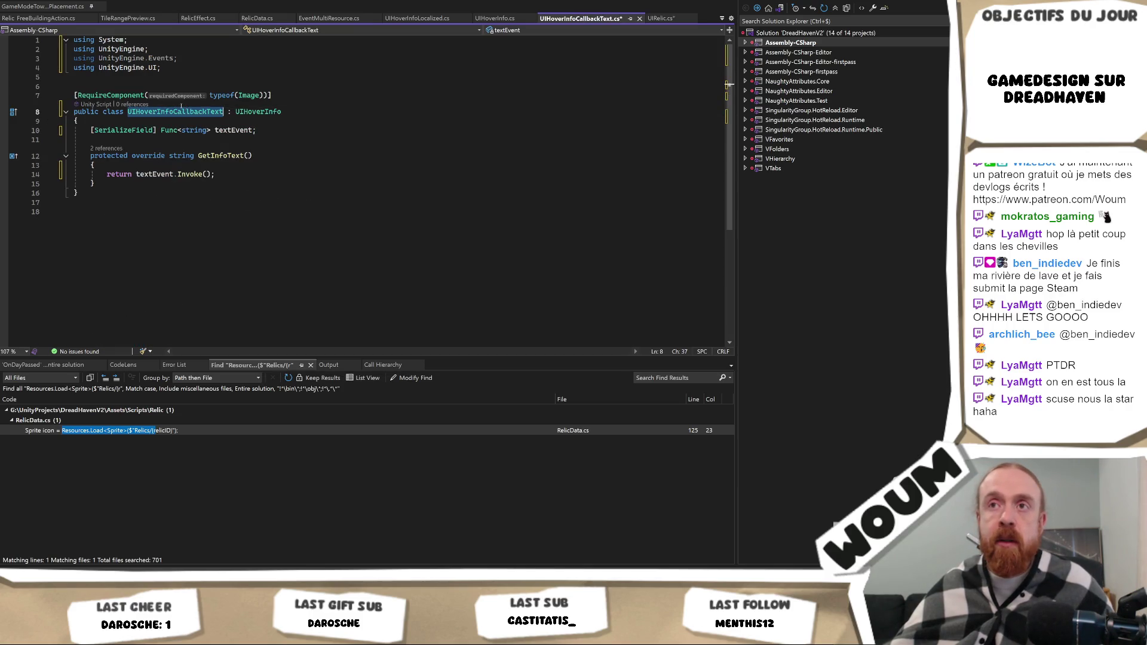
{"action": "key", "text": "ctrl+c"}
{"action": "key", "text": "ctrl+Tab"}
{"action": "key", "text": "ctrl+v"}
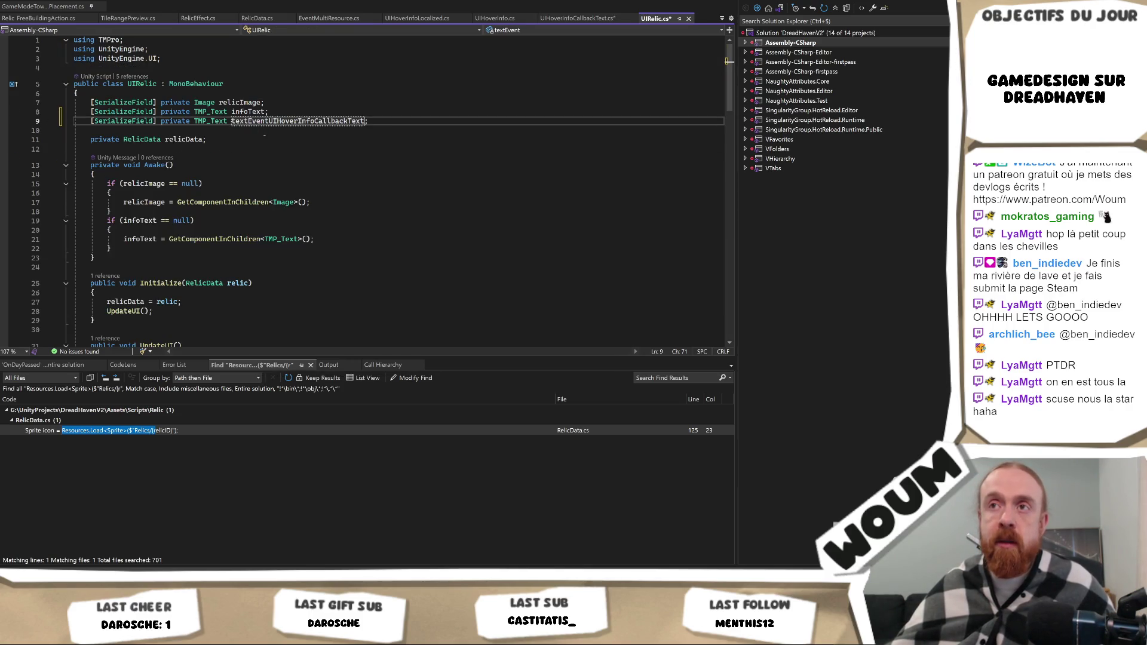
{"action": "left_click", "coordinate": [210, 121]}
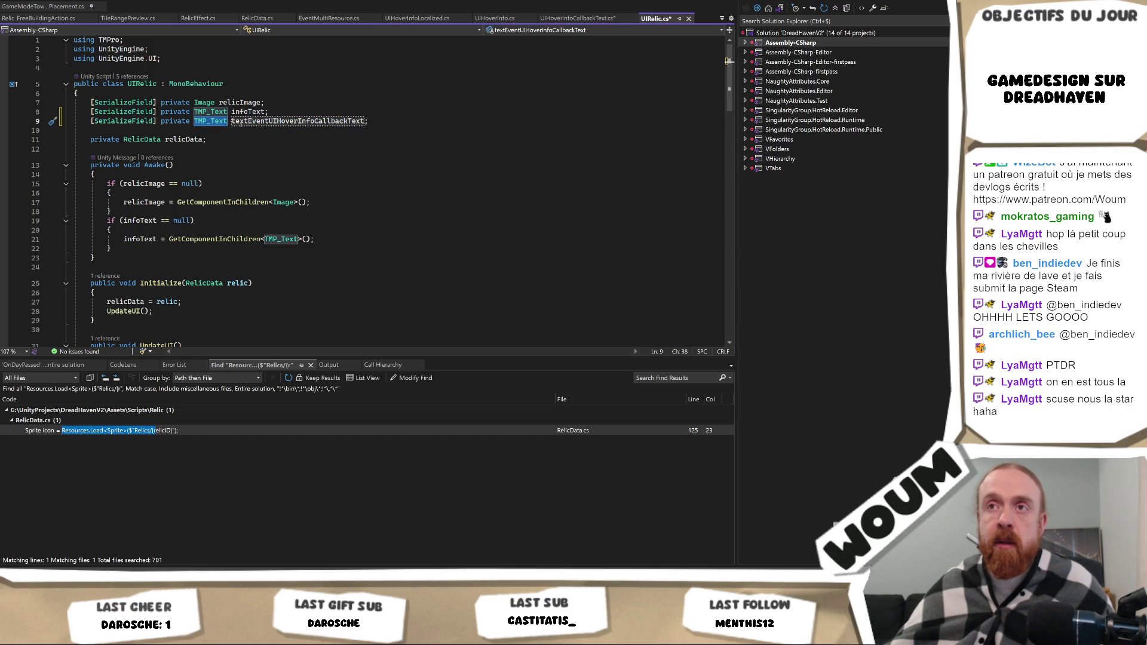
{"action": "key", "text": "ctrl+Tab"}
{"action": "key", "text": "ctrl+Tab"}
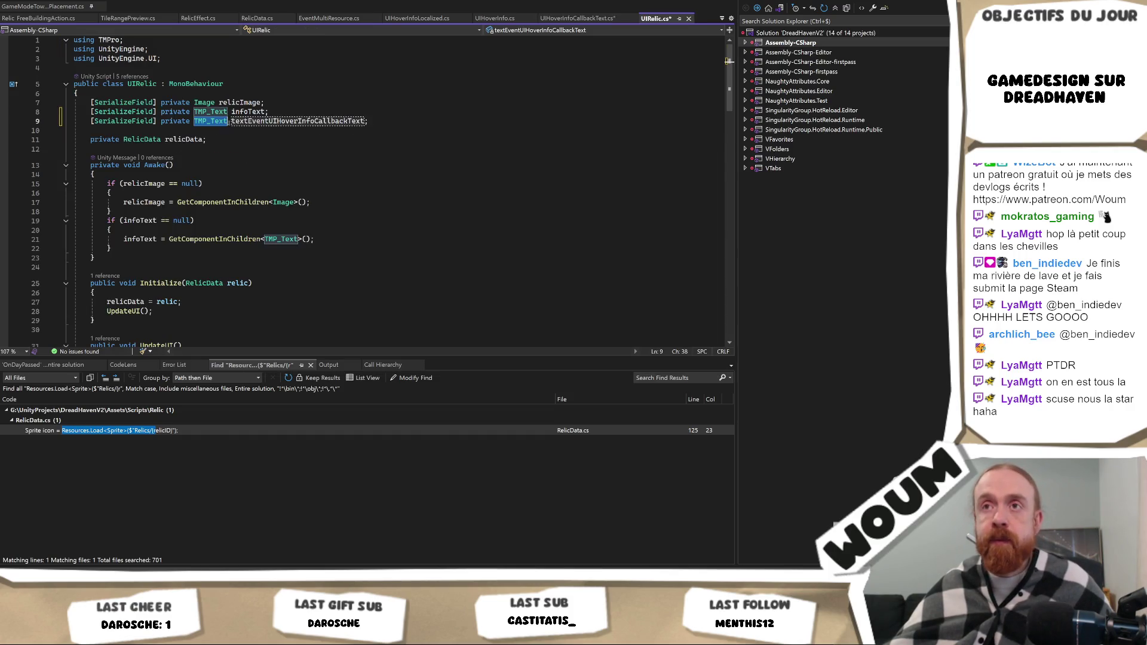
{"action": "double_click", "coordinate": [209, 121]}
{"action": "key", "text": "ctrl+v"}
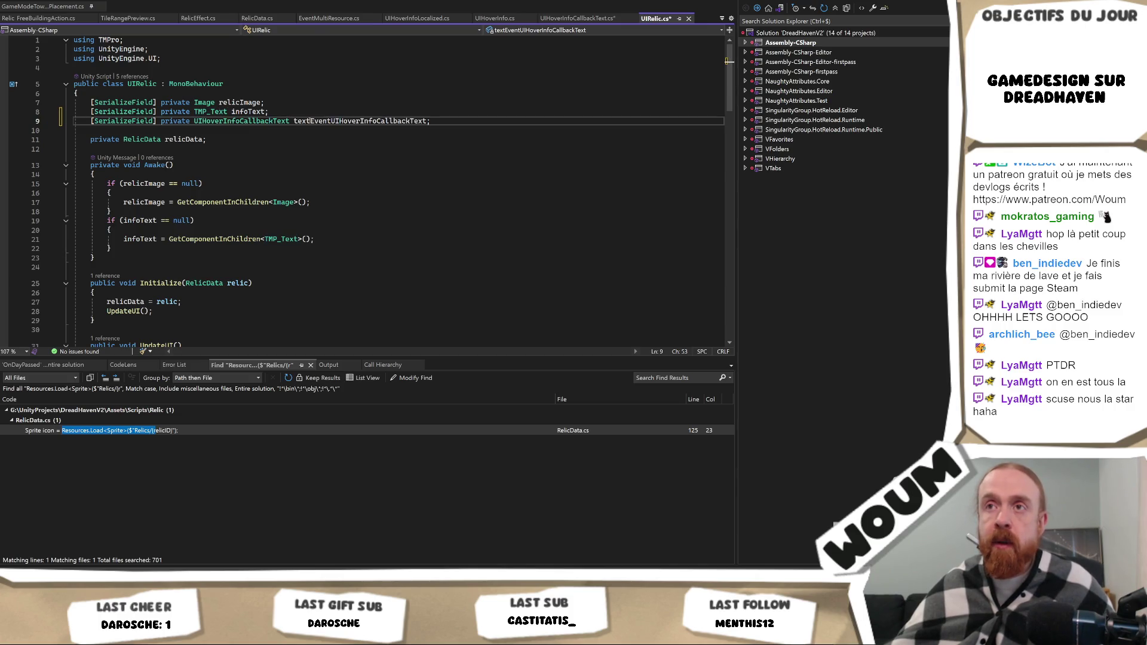
Rename the new field to uiHover and return to UIHoverInfoCallbackText.cs.
{"action": "left_click", "coordinate": [393, 121]}
{"action": "double_click", "coordinate": [382, 121]}
{"action": "type", "text": "uiHover"}
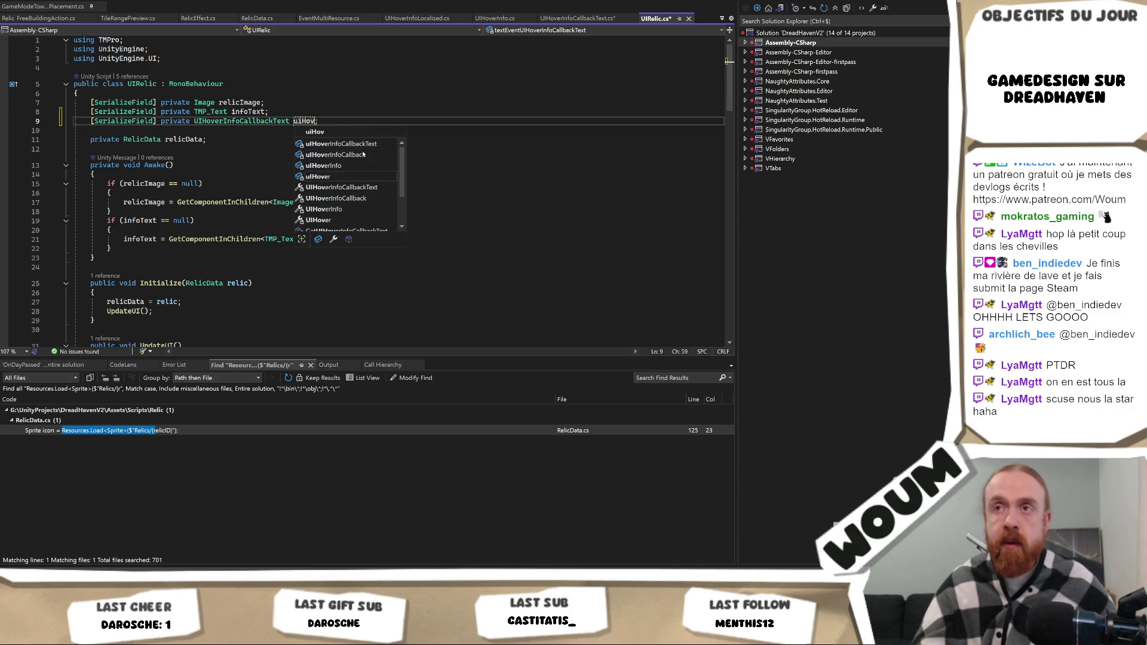
{"action": "key", "text": "Escape"}
{"action": "key", "text": "ctrl+Tab"}
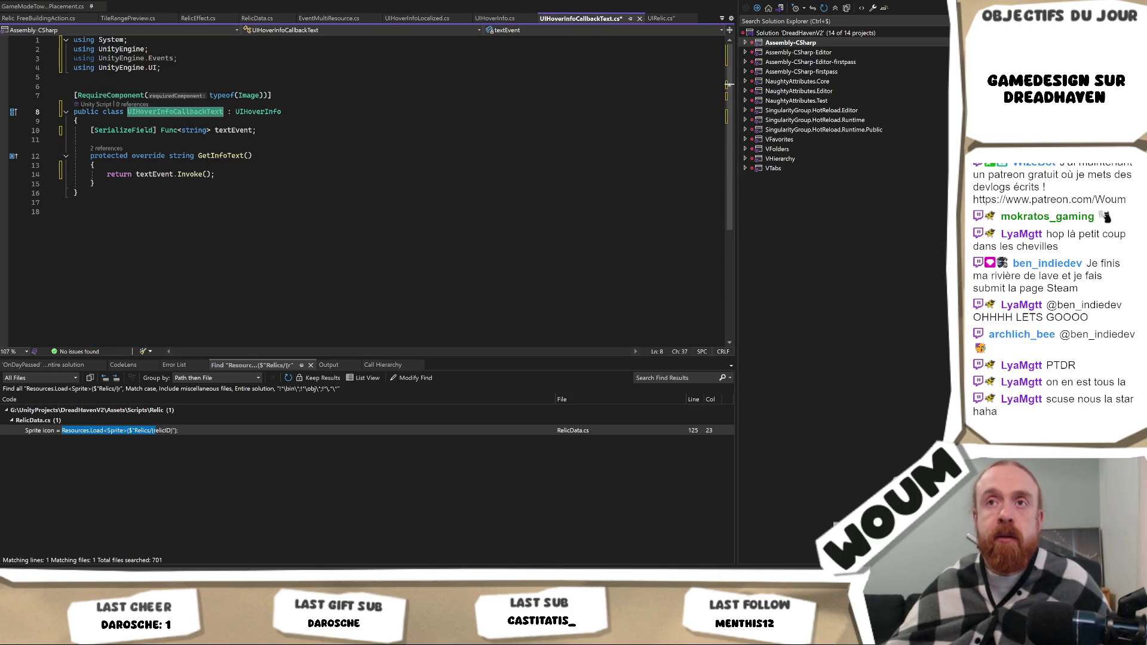
Add an empty public void SetInfo(Func<string> textEvent) method below the textEvent field.
{"action": "left_click", "coordinate": [96, 183]}
{"action": "left_click", "coordinate": [163, 140]}
{"action": "key", "text": "Return"}
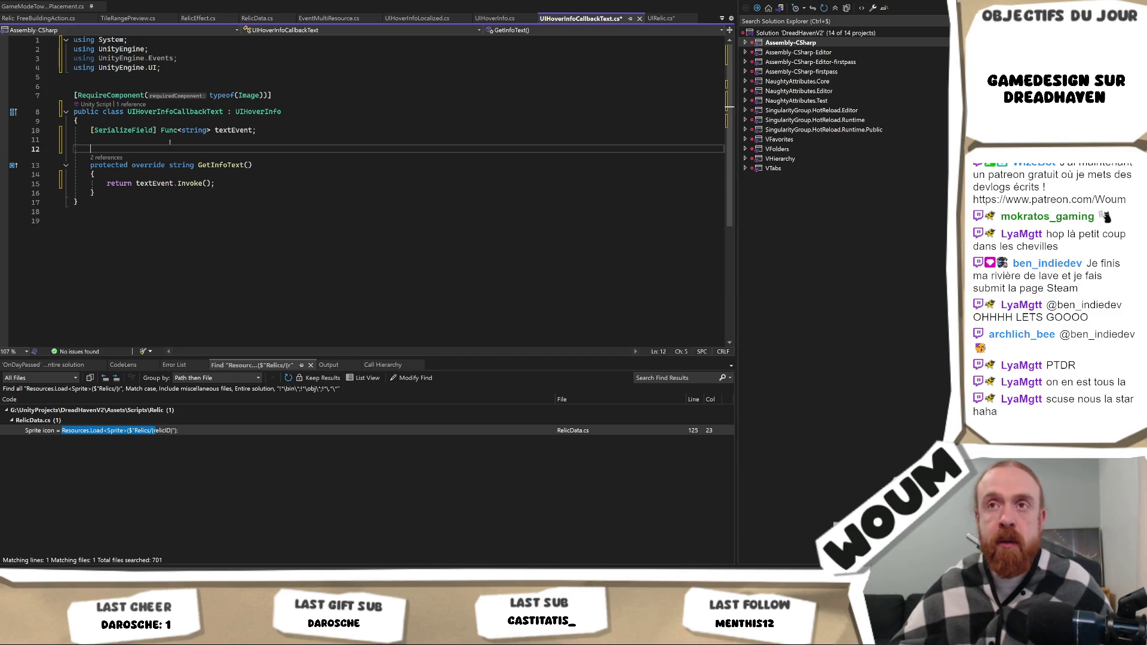
{"action": "key", "text": "Return"}
{"action": "key", "text": "Up"}
{"action": "type", "text": "public void Set"}
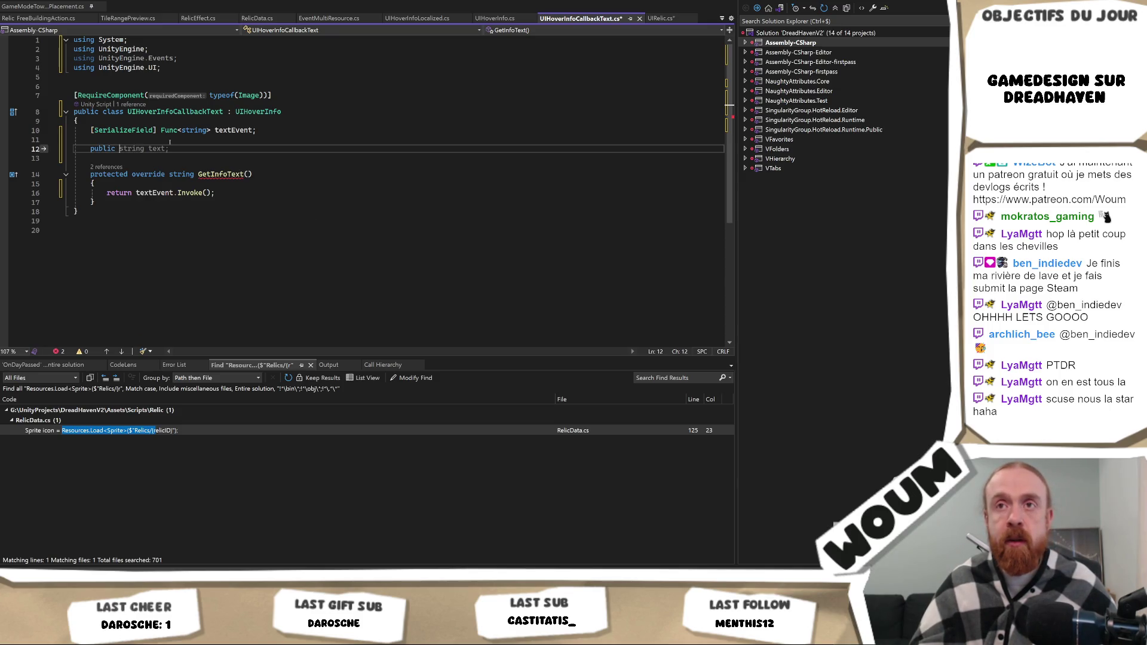
{"action": "type", "text": "I"}
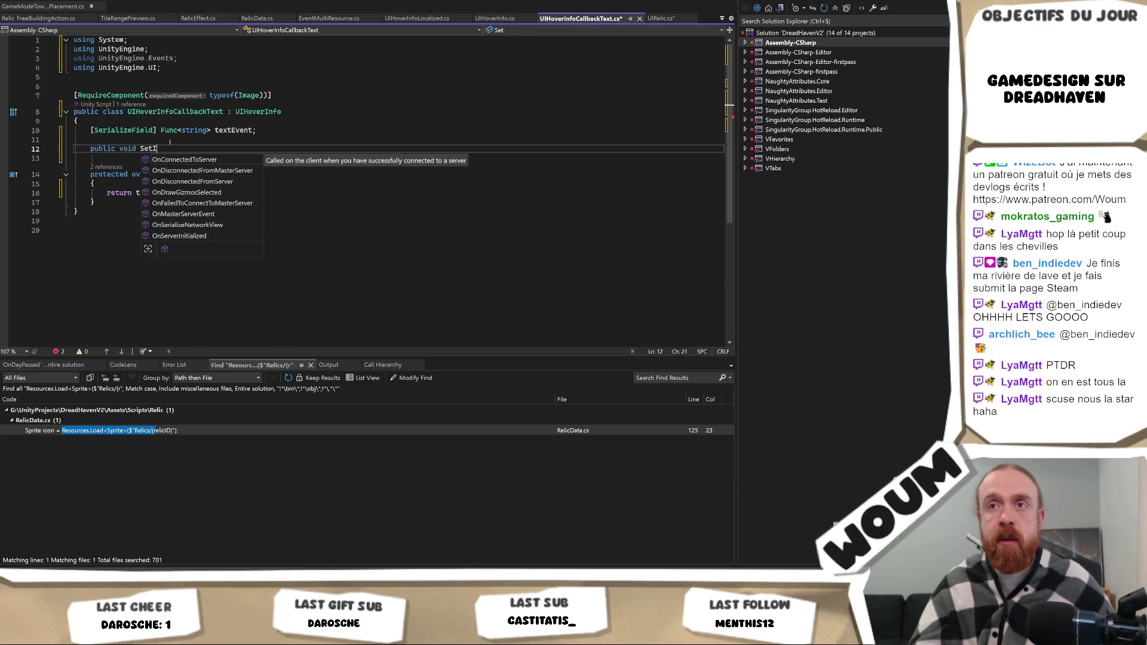
{"action": "type", "text": "nfo("}
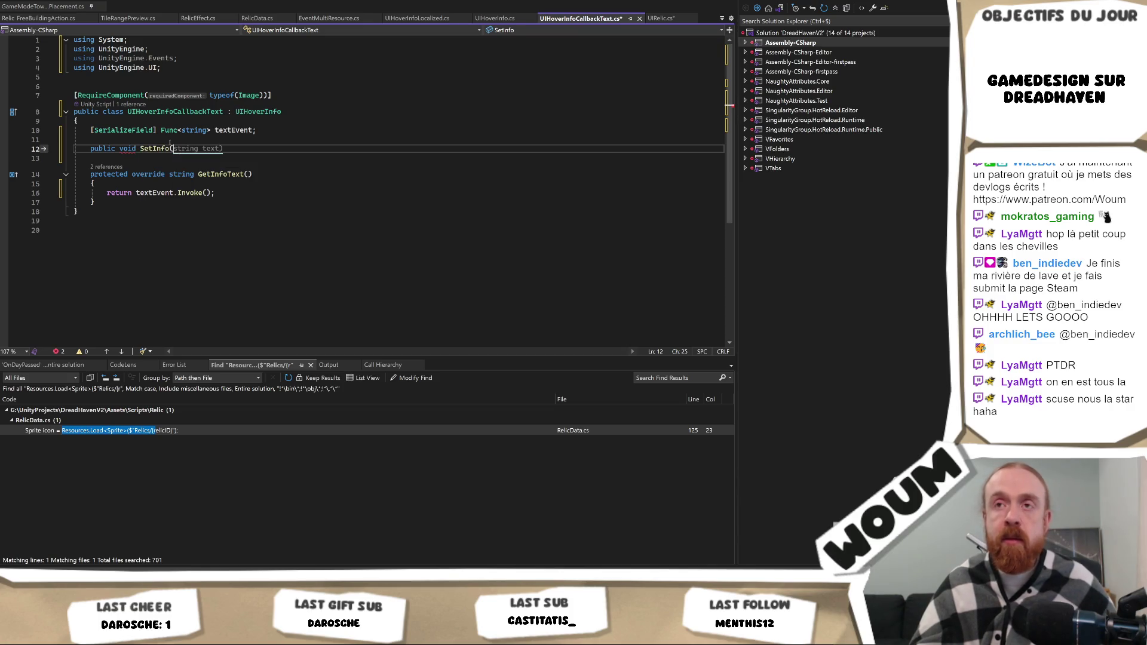
{"action": "type", "text": "Func"}
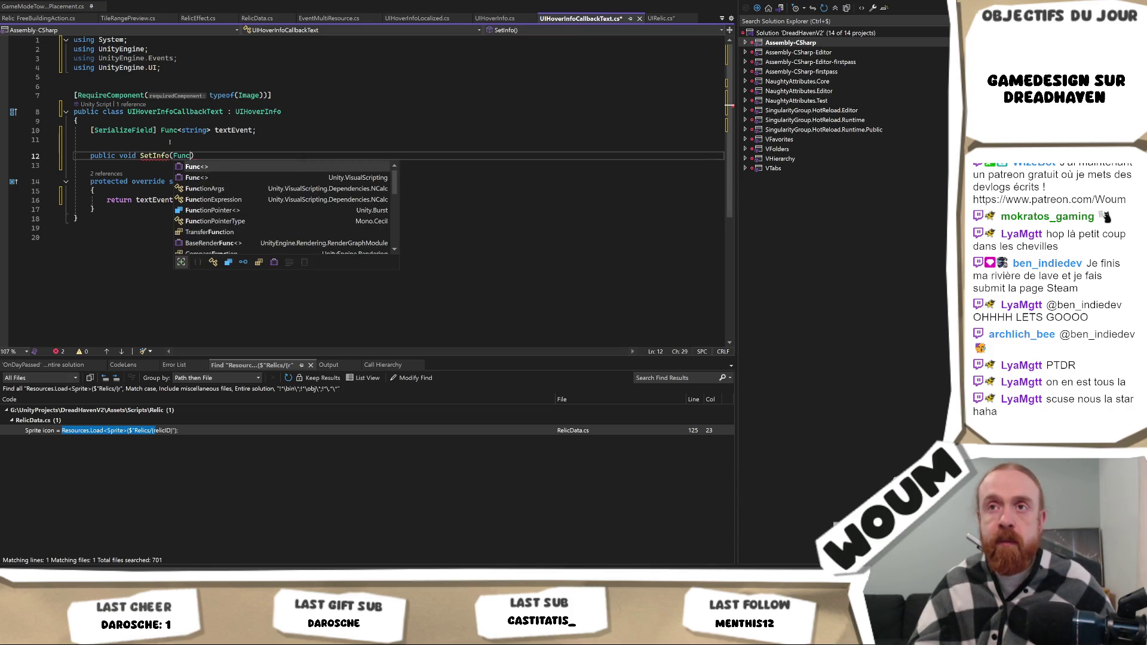
{"action": "type", "text": "<string> textEvent))"}
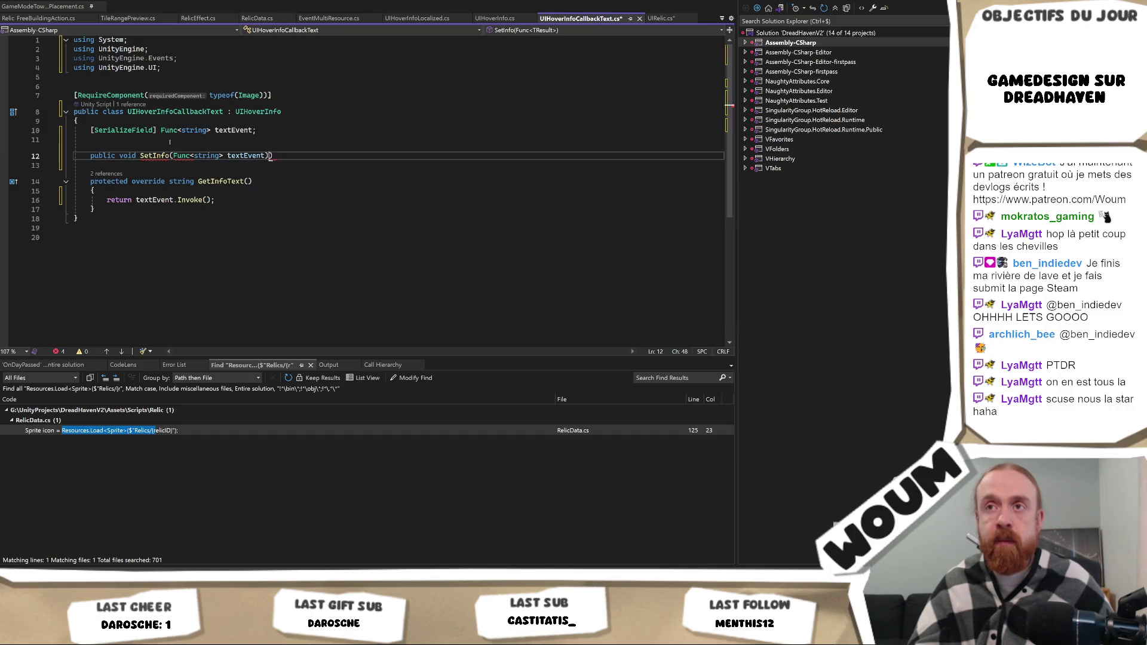
{"action": "type", "text": "{"}
{"action": "key", "text": "Return"}
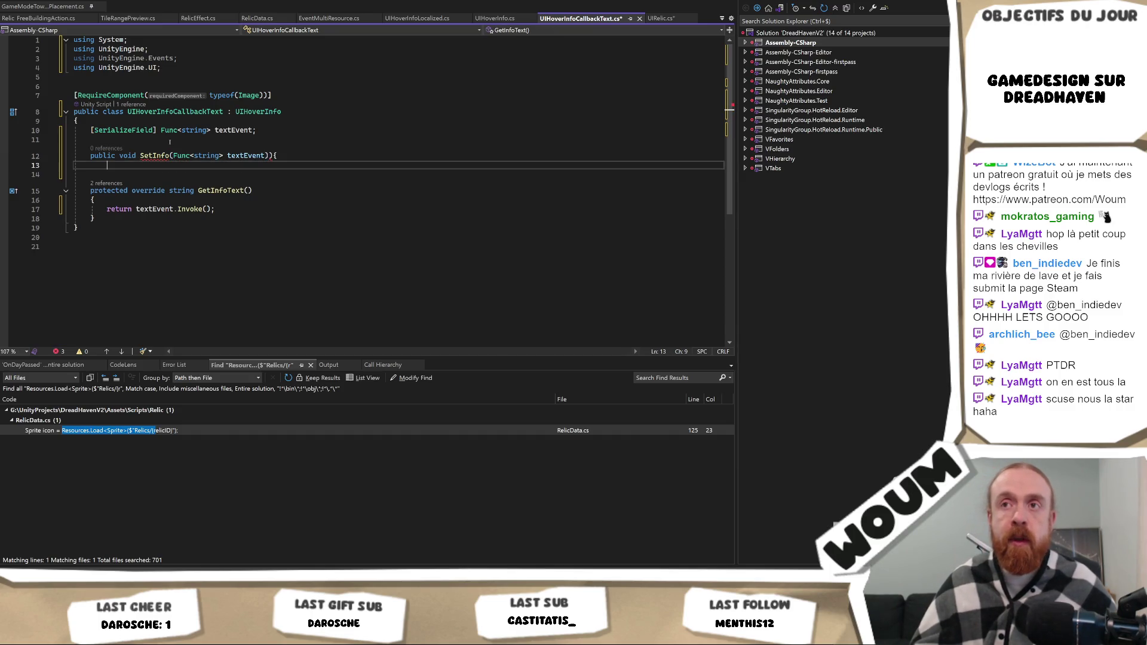
{"action": "left_click", "coordinate": [286, 152]}
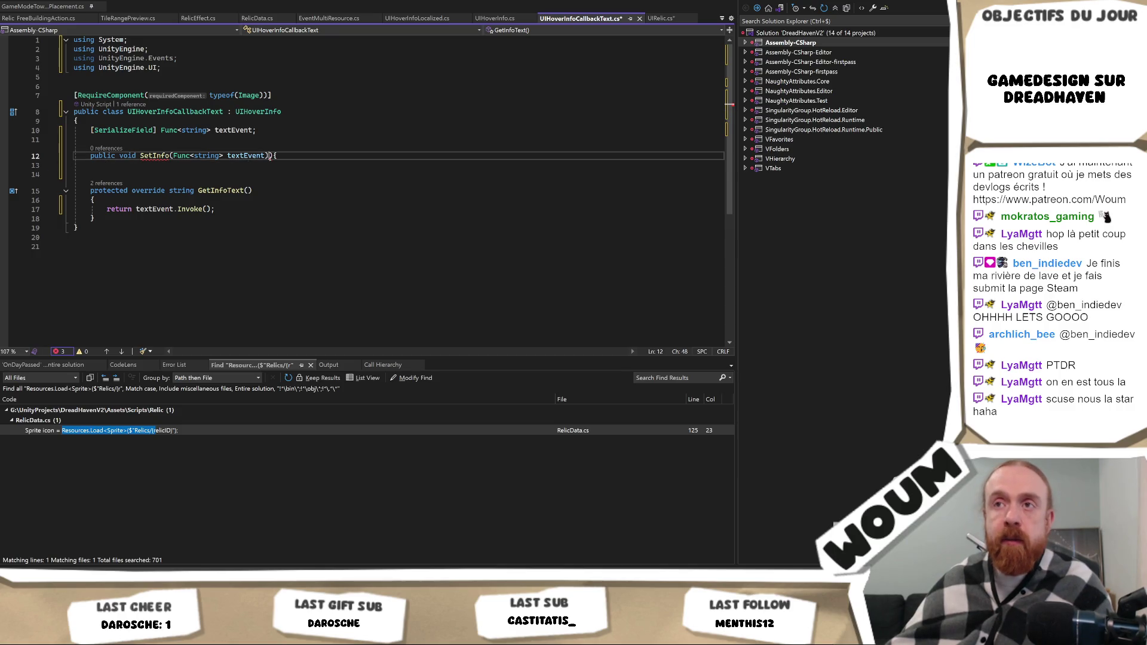
{"action": "key", "text": "Return"}
{"action": "type", "text": "}"}
{"action": "key", "text": "Left"}
{"action": "key", "text": "Return"}
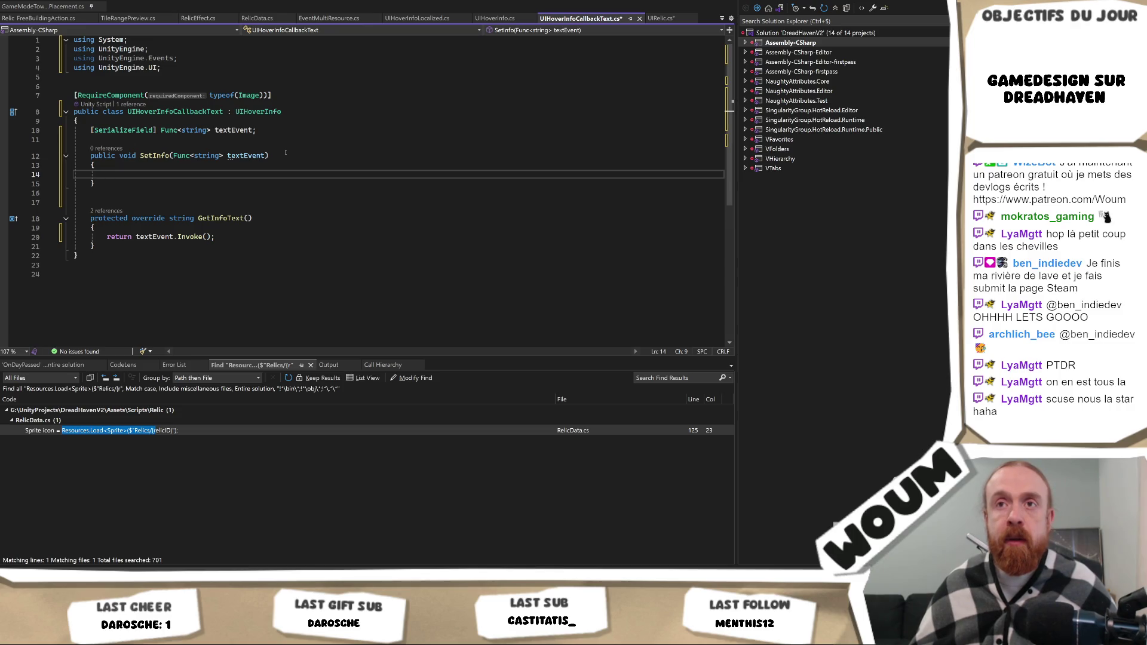
Fill SetInfo with this.textEvent = textEvent; and save both scripts.
{"action": "type", "text": "te"}
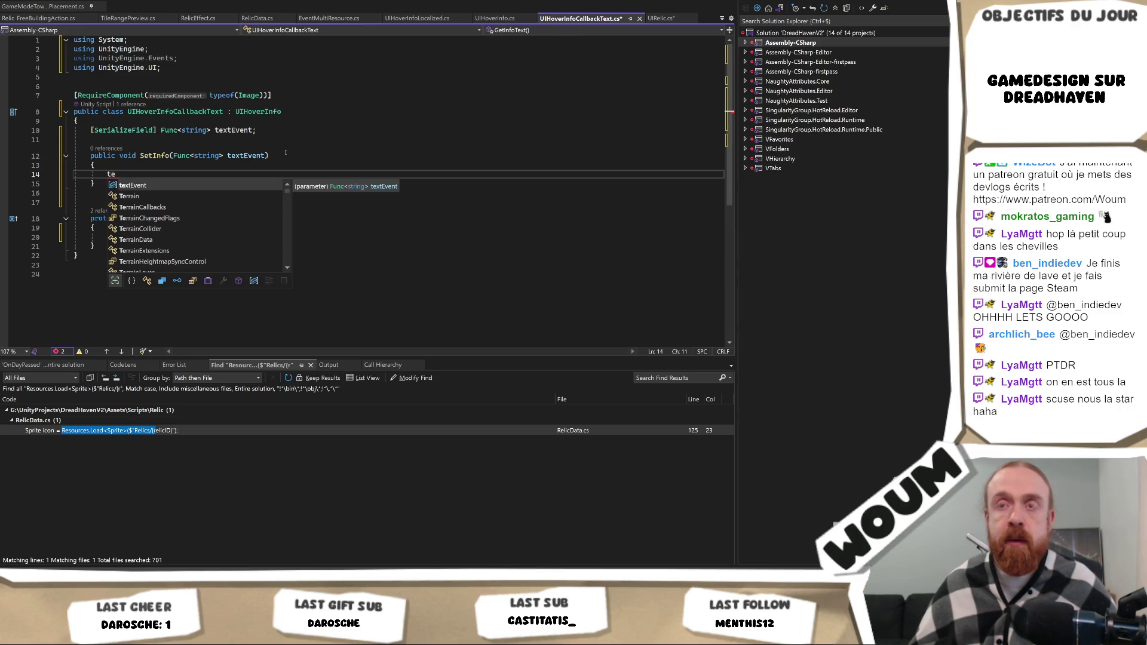
{"action": "key", "text": "Tab"}
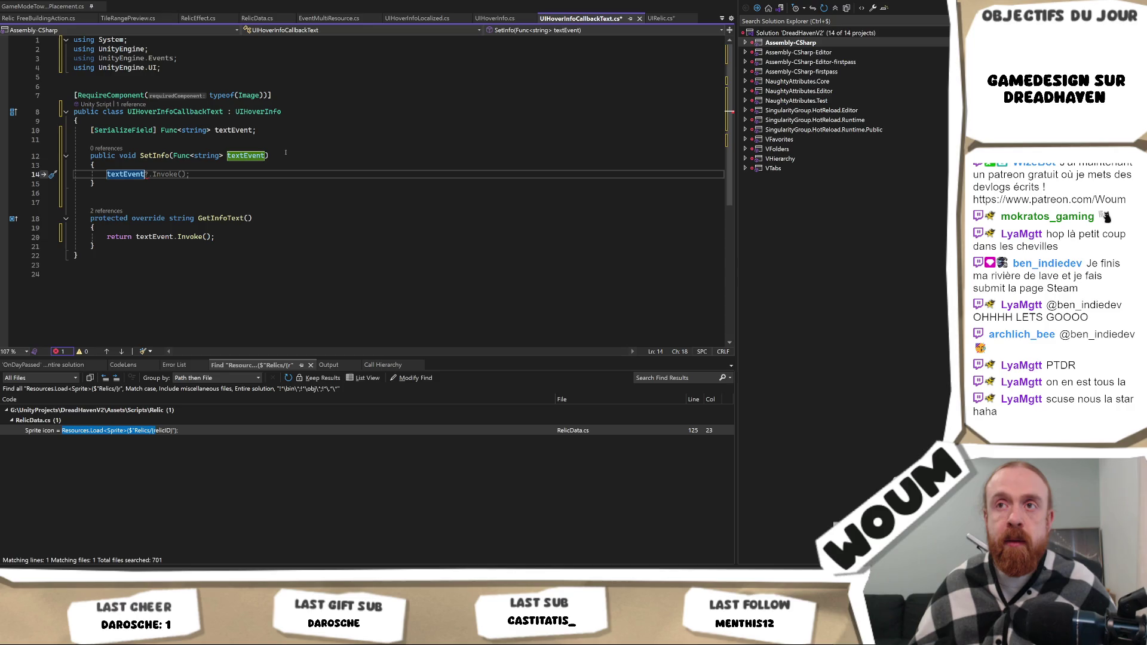
{"action": "key", "text": "BackSpace"}
{"action": "key", "text": "BackSpace"}
{"action": "key", "text": "BackSpace"}
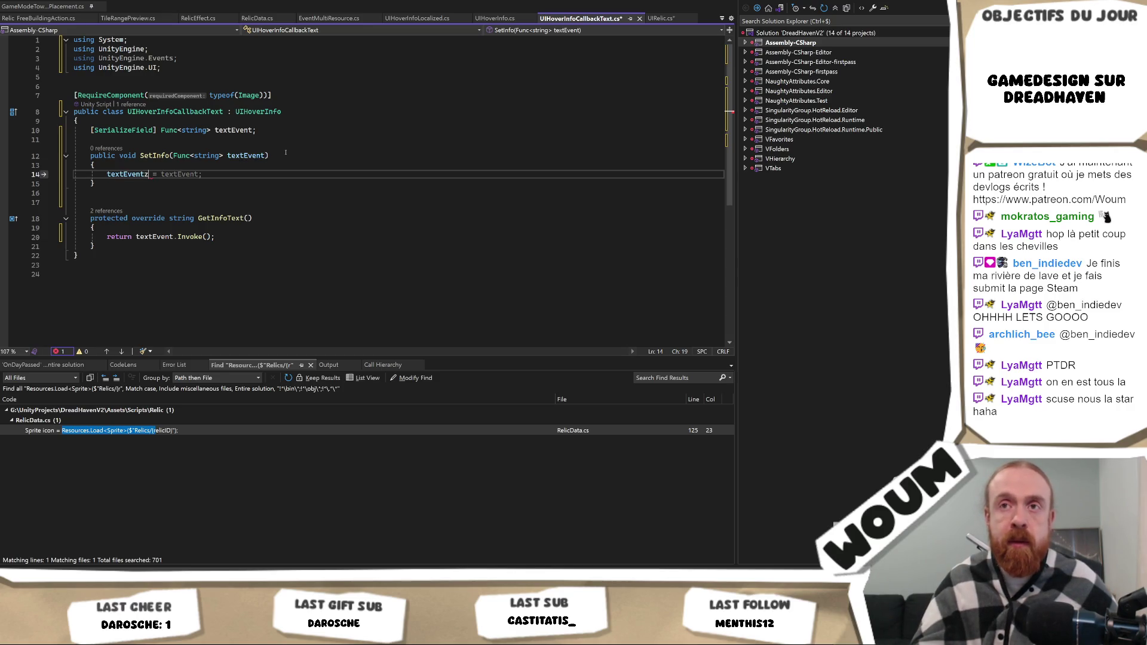
{"action": "type", "text": "this.textEvent = textEvent;"}
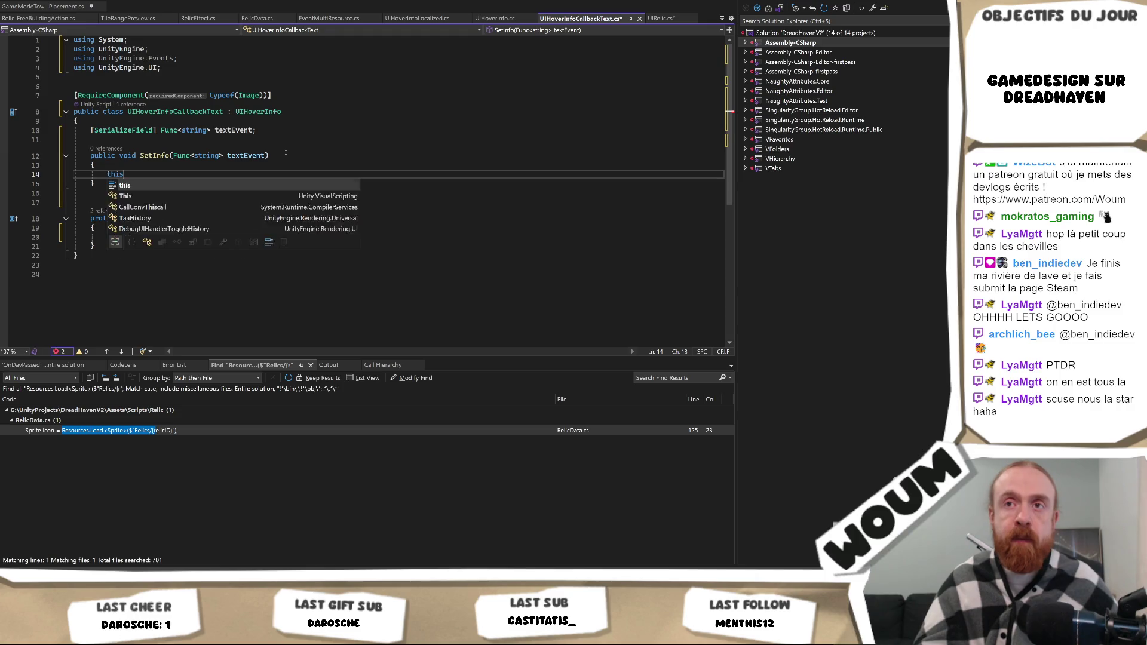
{"action": "key", "text": "ctrl+s"}
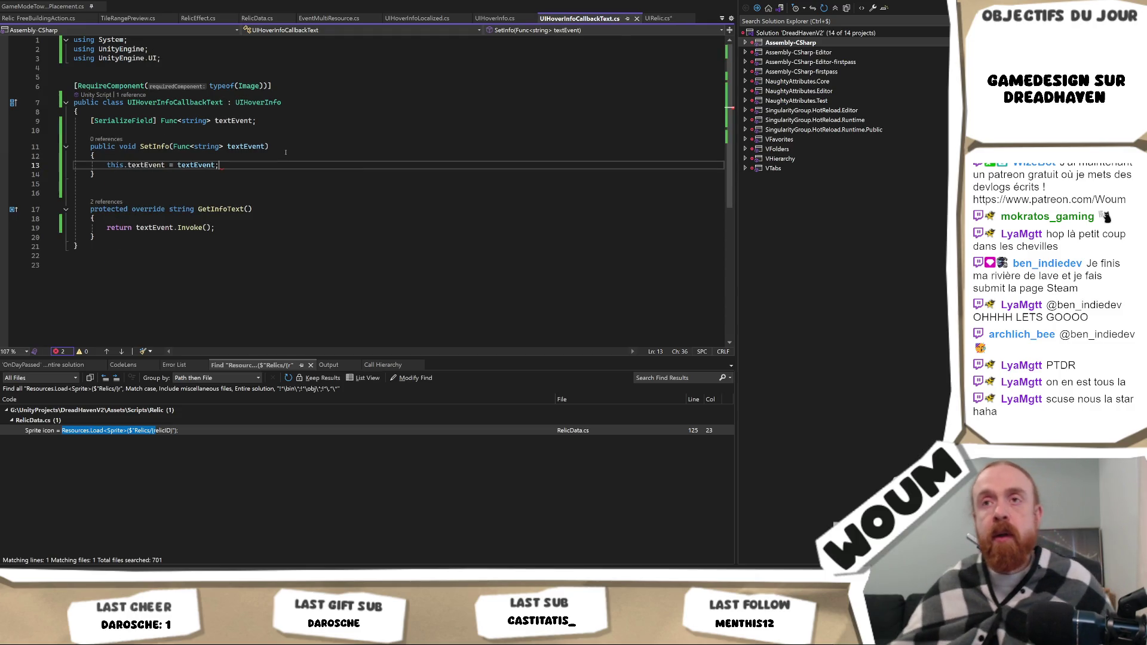
{"action": "left_click", "coordinate": [159, 147]}
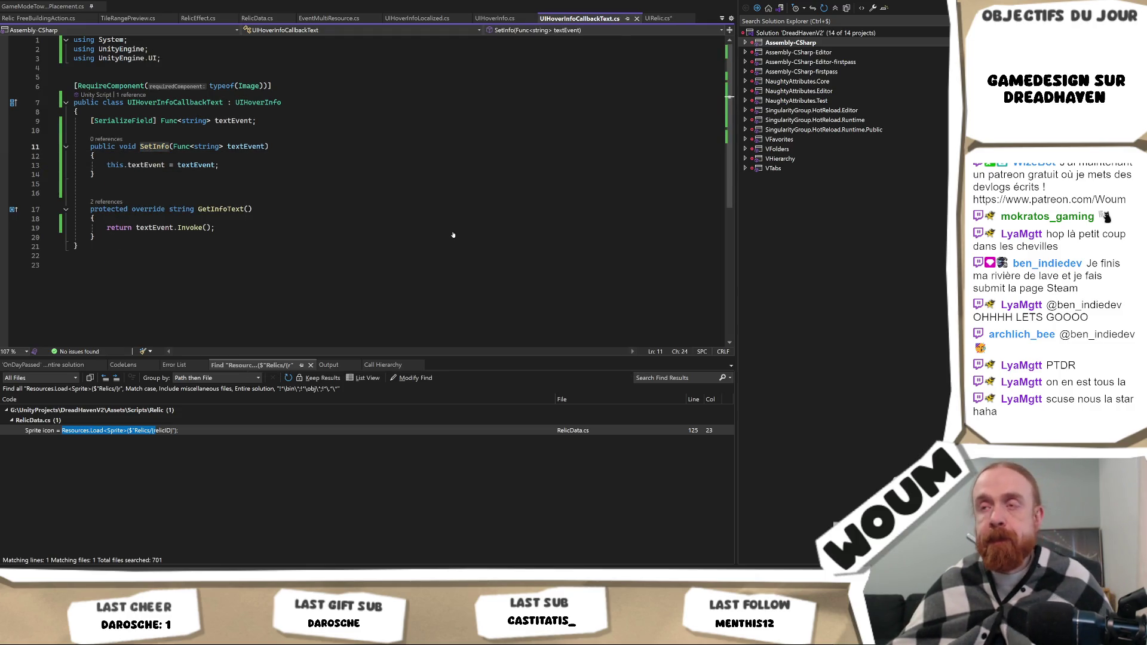
{"action": "key", "text": "ctrl+Tab"}
{"action": "key", "text": "ctrl+s"}
In UIRelic.cs UpdateUI, insert a blank line right after the relicData null-check return.
{"action": "left_click", "coordinate": [256, 247]}
{"action": "scroll", "coordinate": [257, 233], "scroll_direction": "down", "scroll_amount": 2}
{"action": "scroll", "coordinate": [257, 232], "scroll_direction": "down", "scroll_amount": 4}
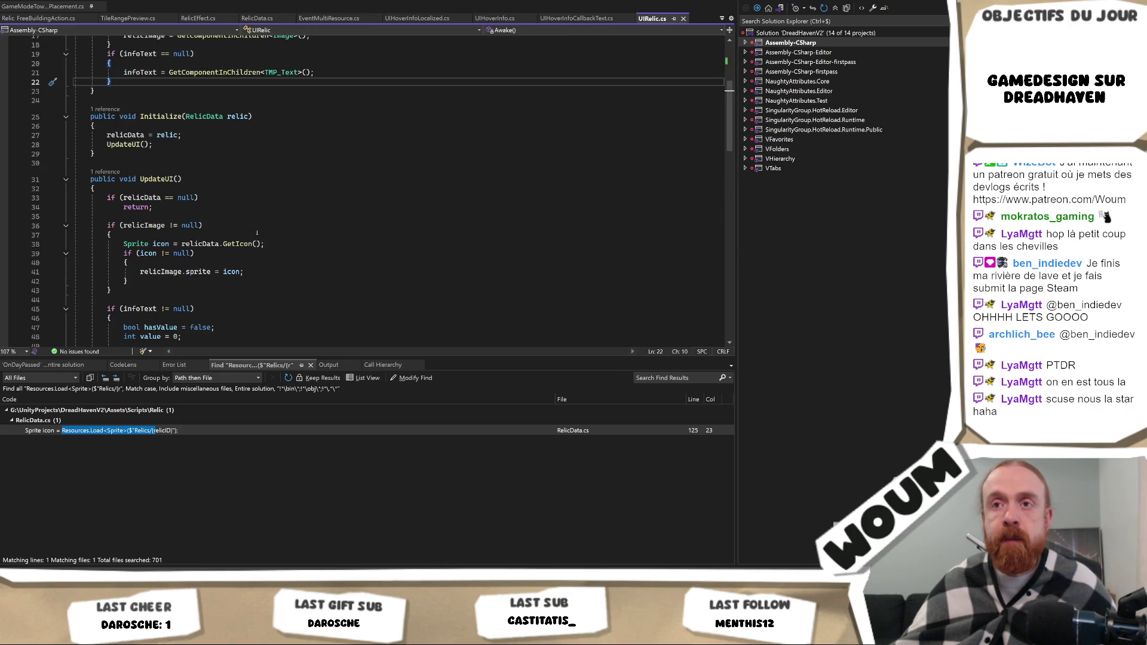
{"action": "scroll", "coordinate": [258, 233], "scroll_direction": "down", "scroll_amount": 2}
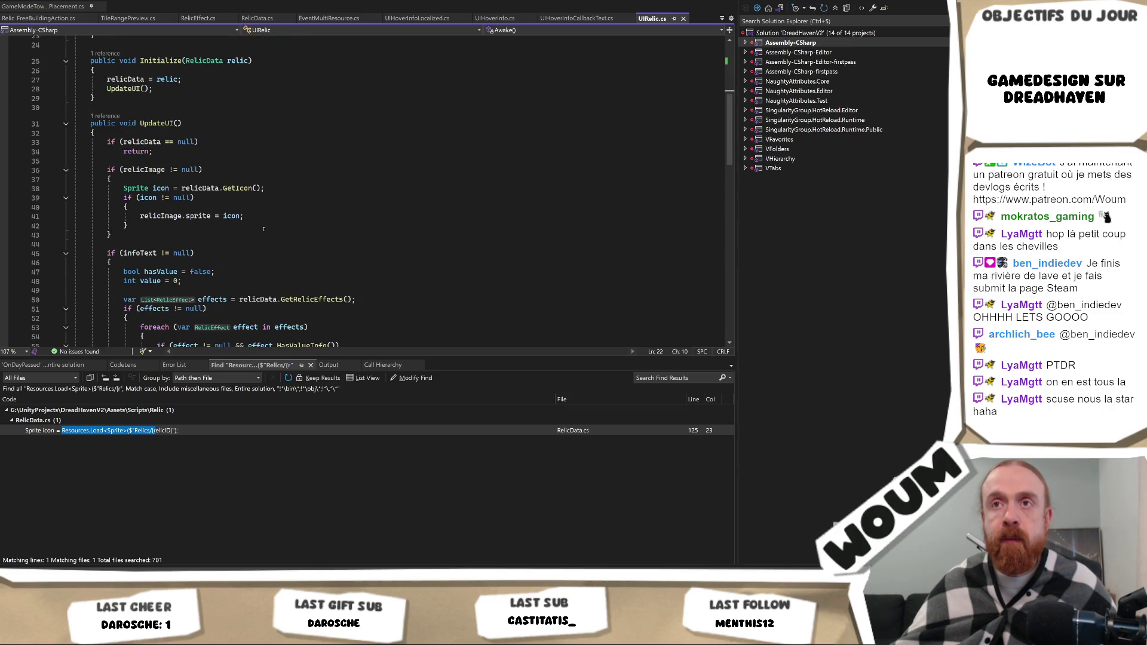
{"action": "scroll", "coordinate": [263, 229], "scroll_direction": "down", "scroll_amount": 1}
{"action": "scroll", "coordinate": [263, 229], "scroll_direction": "up", "scroll_amount": 3}
{"action": "scroll", "coordinate": [263, 229], "scroll_direction": "down", "scroll_amount": 5}
{"action": "scroll", "coordinate": [264, 229], "scroll_direction": "down", "scroll_amount": 3}
{"action": "scroll", "coordinate": [263, 229], "scroll_direction": "down", "scroll_amount": 3}
{"action": "scroll", "coordinate": [263, 229], "scroll_direction": "up", "scroll_amount": 5}
{"action": "scroll", "coordinate": [204, 178], "scroll_direction": "up", "scroll_amount": 6}
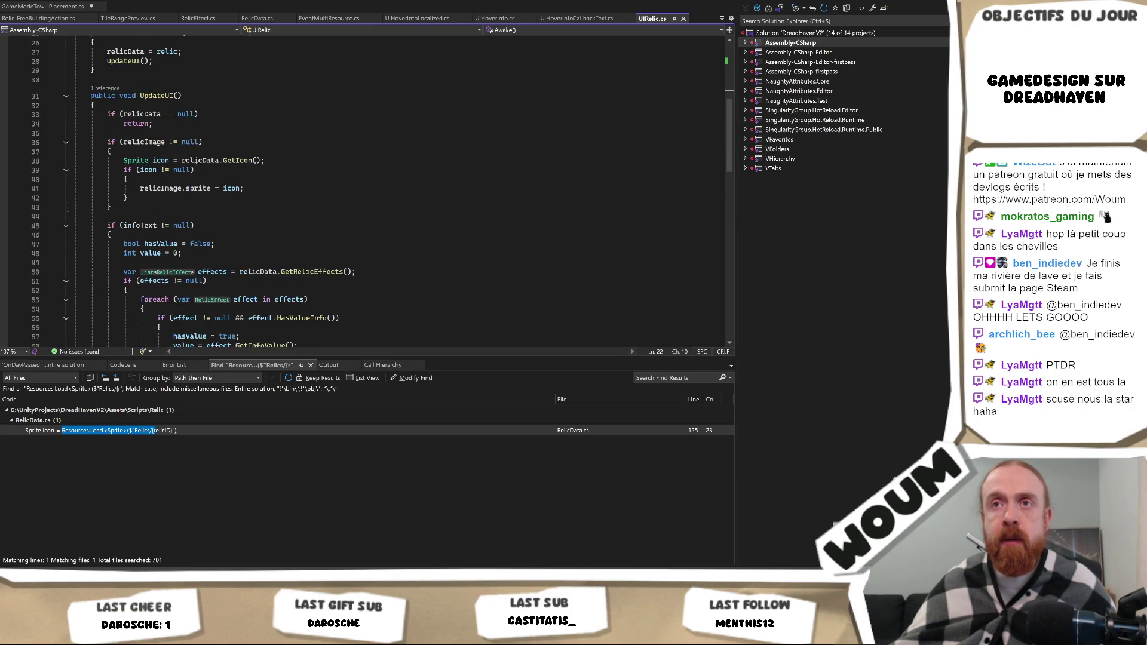
{"action": "left_click", "coordinate": [170, 217]}
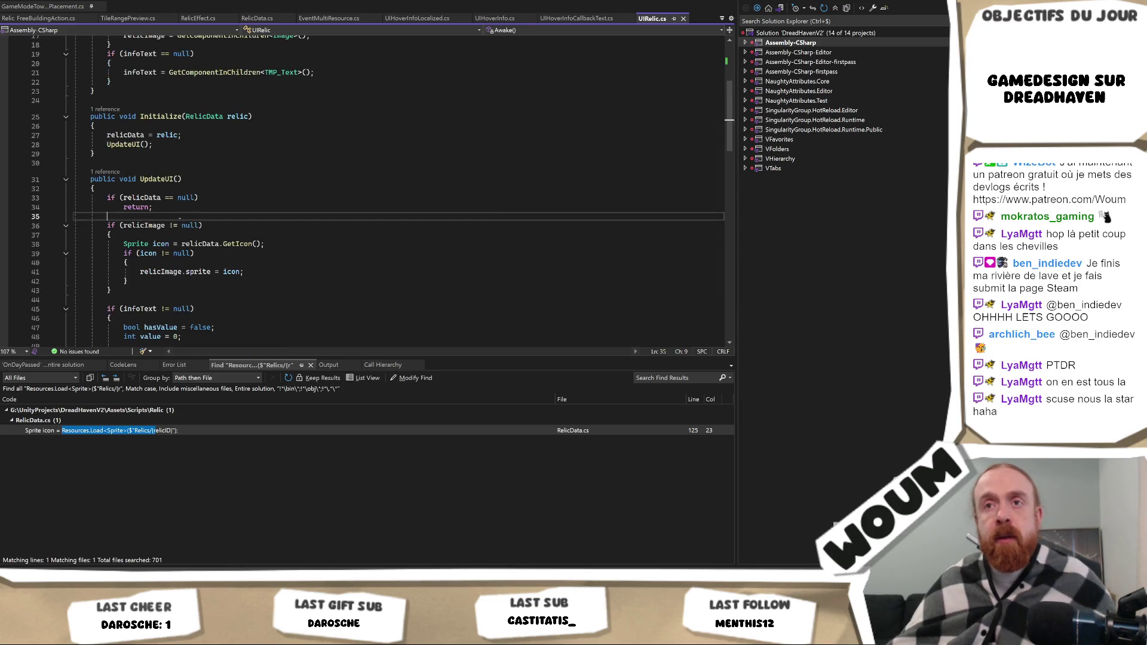
{"action": "key", "text": "Return"}
{"action": "key", "text": "Return"}
{"action": "scroll", "coordinate": [208, 234], "scroll_direction": "up", "scroll_amount": 3}
Start an if (uiHover != null) { block in UpdateUI.
{"action": "type", "text": "if(UIH"}
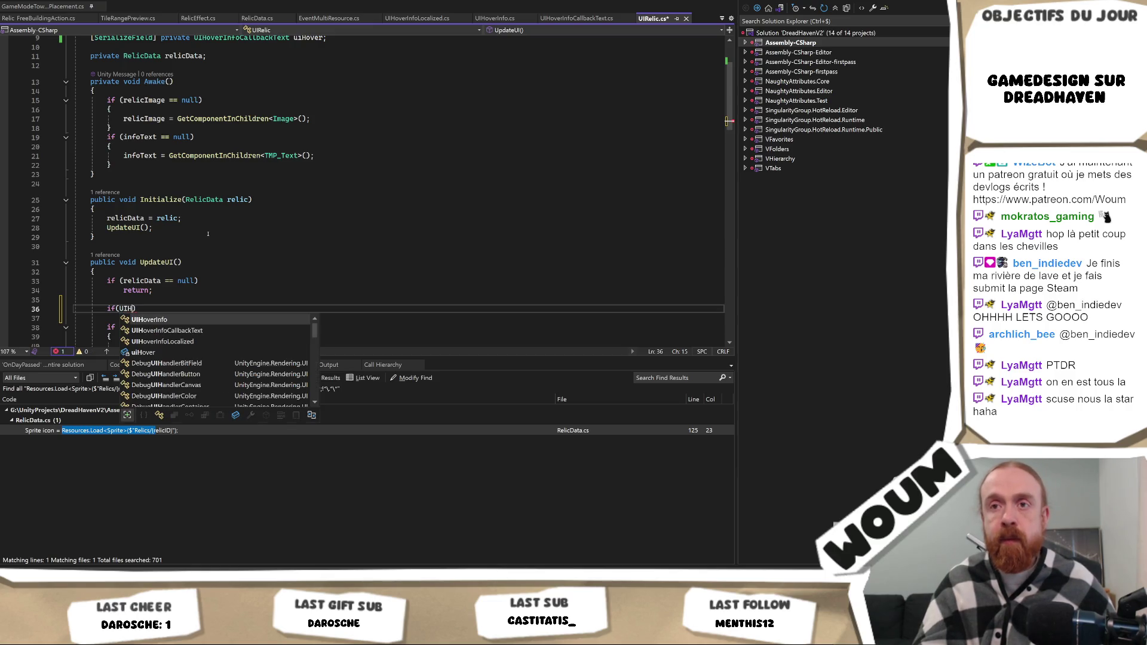
{"action": "key", "text": "Down"}
{"action": "key", "text": "Down"}
{"action": "key", "text": "Down"}
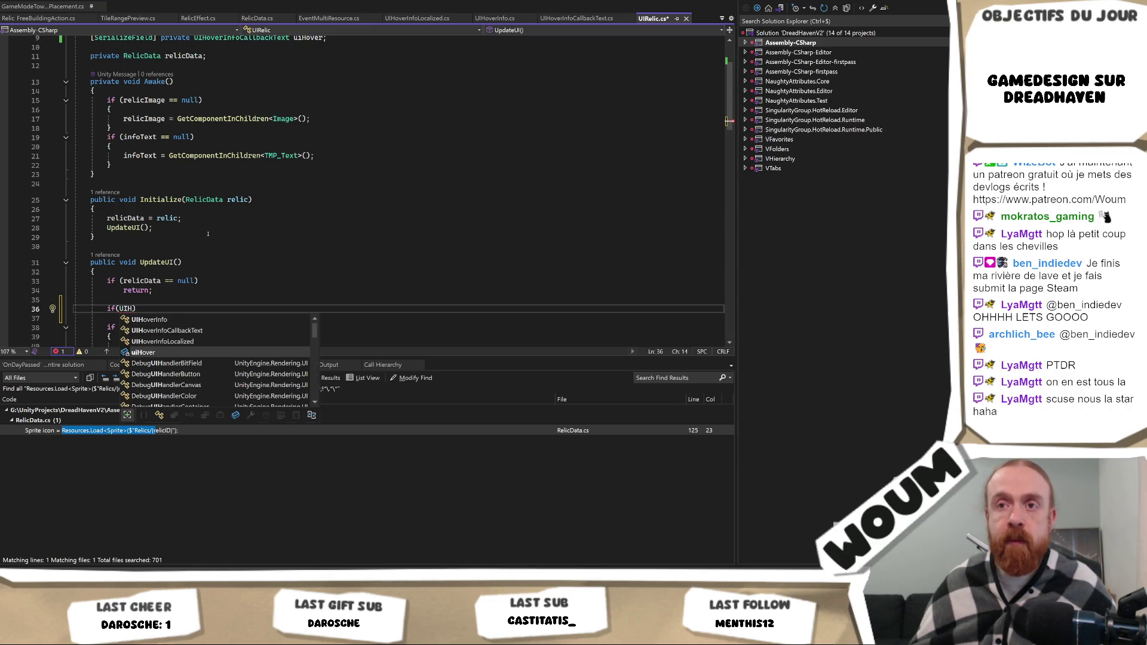
{"action": "key", "text": "Tab"}
{"action": "key", "text": "Tab"}
{"action": "key", "text": "Return"}
{"action": "type", "text": "{"}
{"action": "key", "text": "Return"}
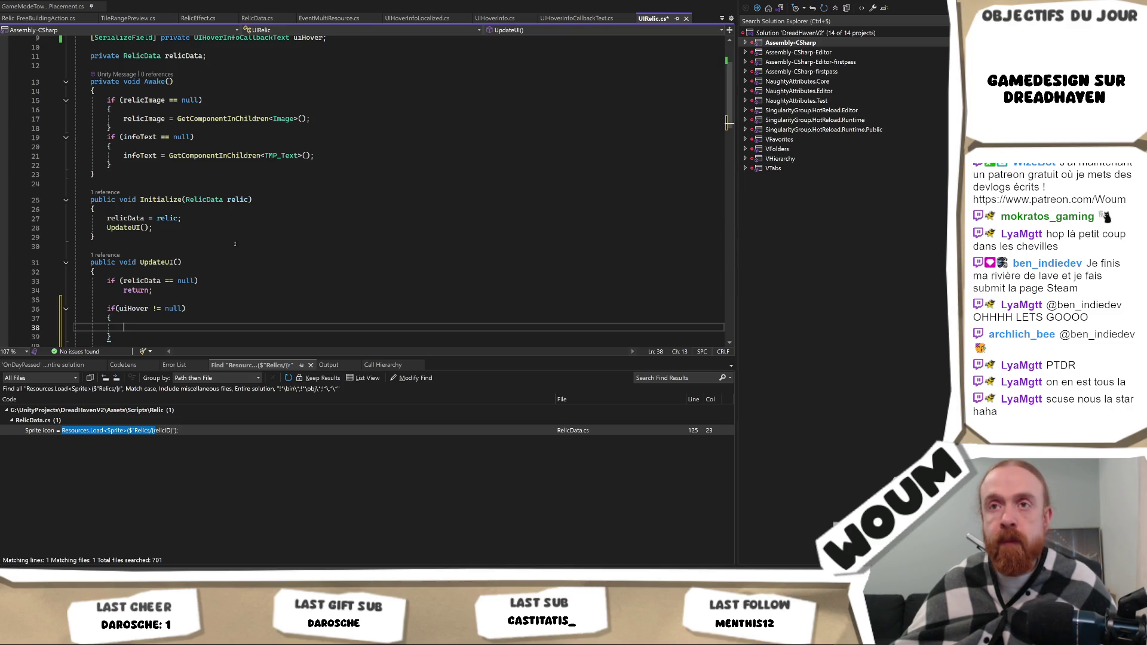
{"action": "scroll", "coordinate": [200, 308], "scroll_direction": "down", "scroll_amount": 1}
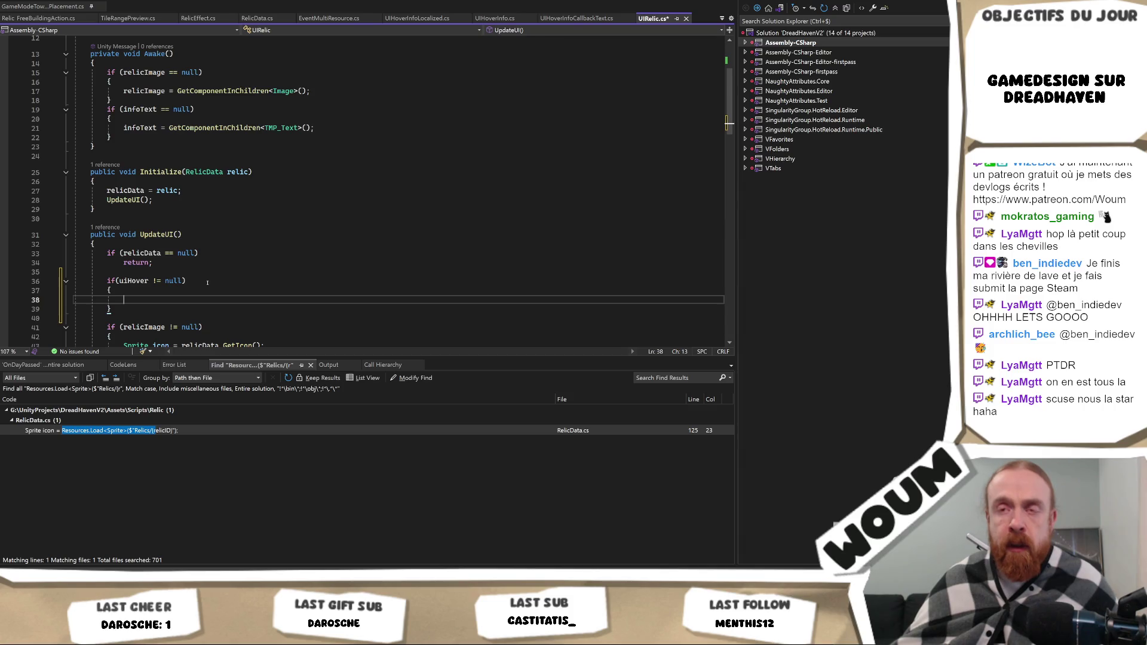
{"action": "scroll", "coordinate": [217, 274], "scroll_direction": "up", "scroll_amount": 4}
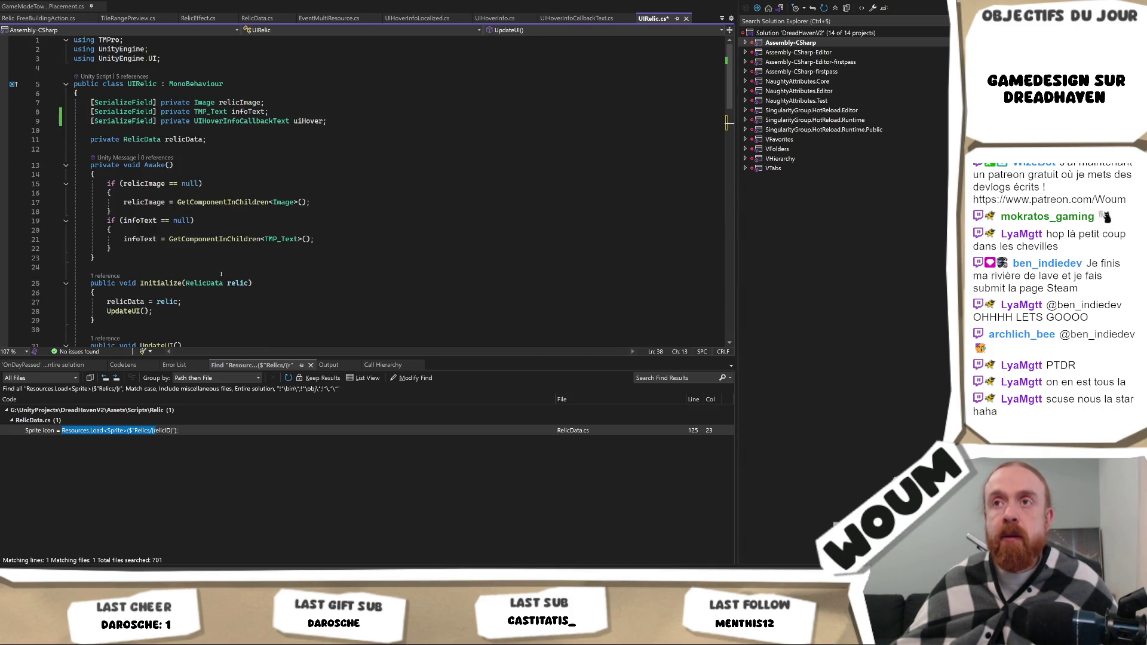
Call uiHover.SetInfo(relicData.GetDescription()) inside the block and save.
{"action": "type", "text": "uiHover."}
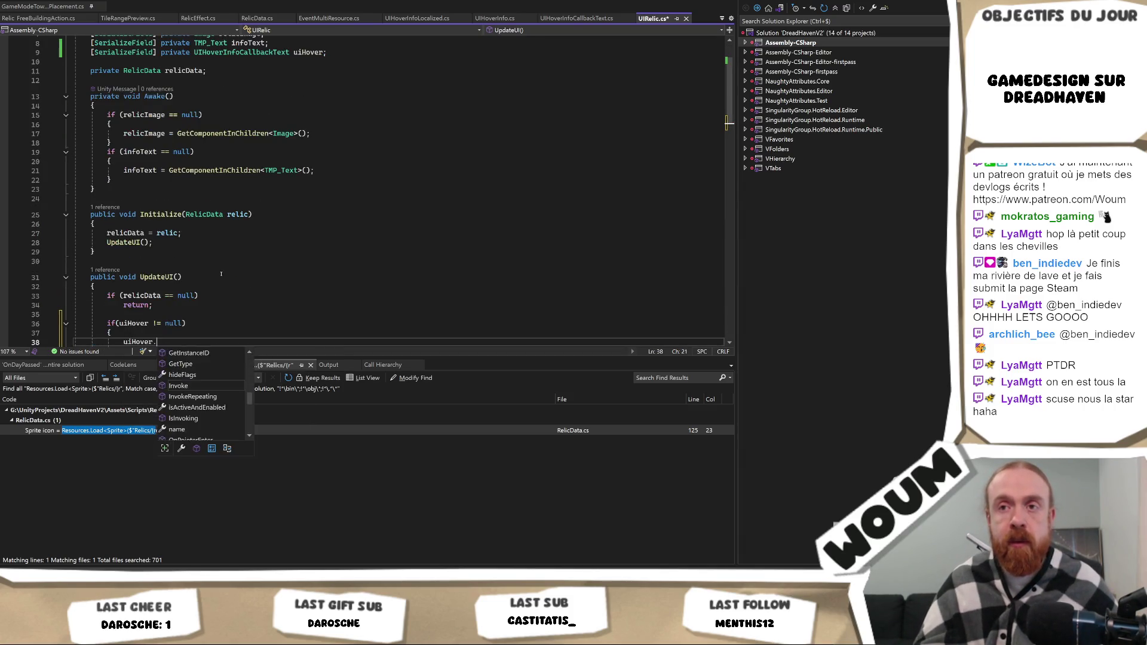
{"action": "type", "text": "SetInfo("}
{"action": "scroll", "coordinate": [274, 222], "scroll_direction": "down", "scroll_amount": 5}
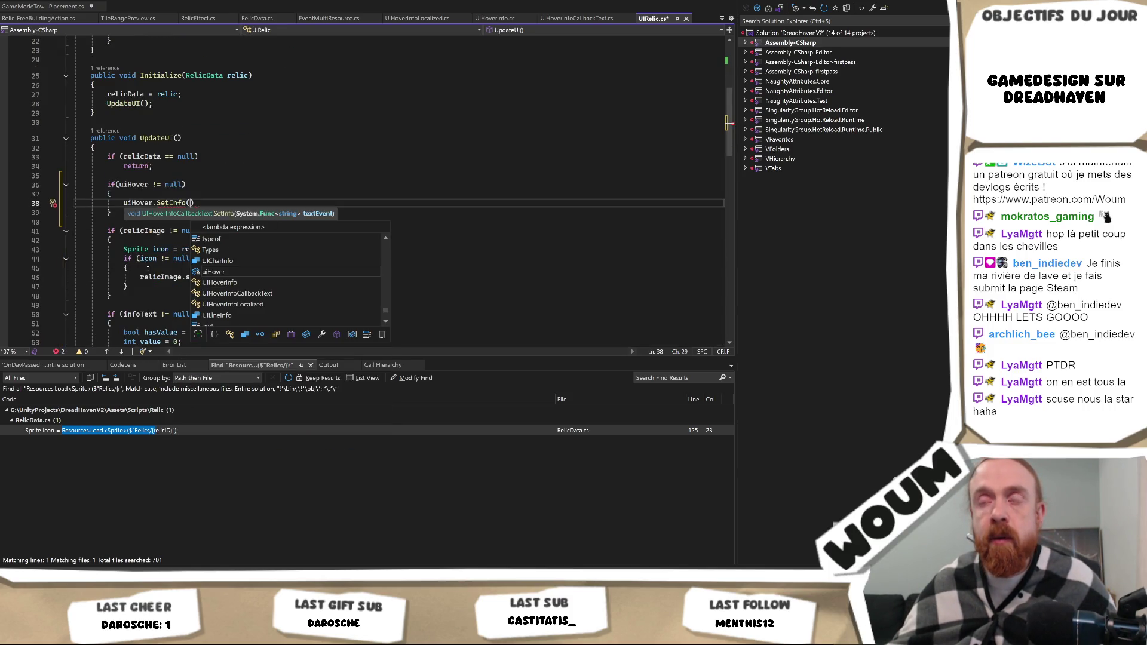
{"action": "left_click", "coordinate": [148, 268]}
{"action": "scroll", "coordinate": [172, 265], "scroll_direction": "down", "scroll_amount": 2}
{"action": "left_click", "coordinate": [190, 147]}
{"action": "type", "text": "r"}
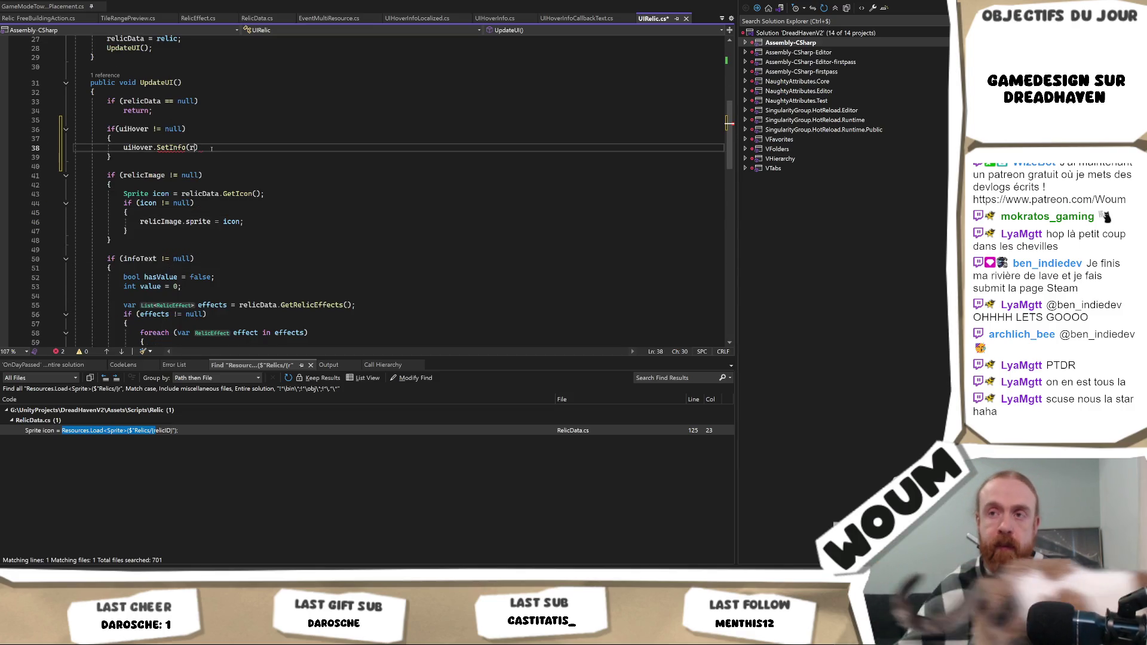
{"action": "type", "text": "elid"}
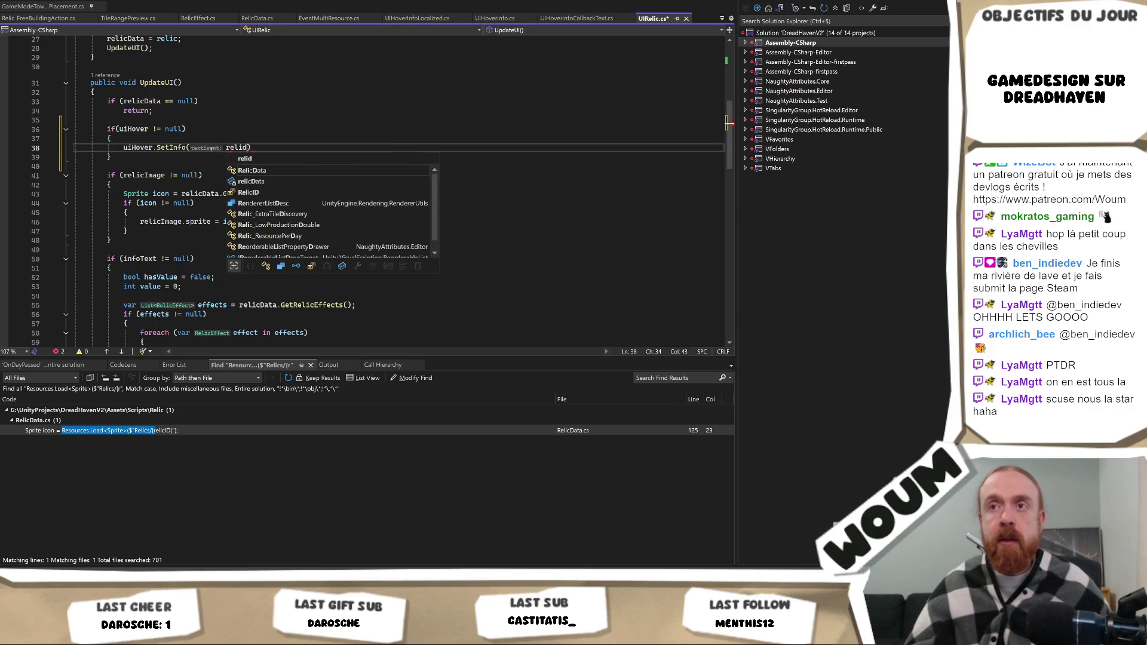
{"action": "key", "text": "BackSpace"}
{"action": "type", "text": "cData."}
{"action": "type", "text": "GetDescription"}
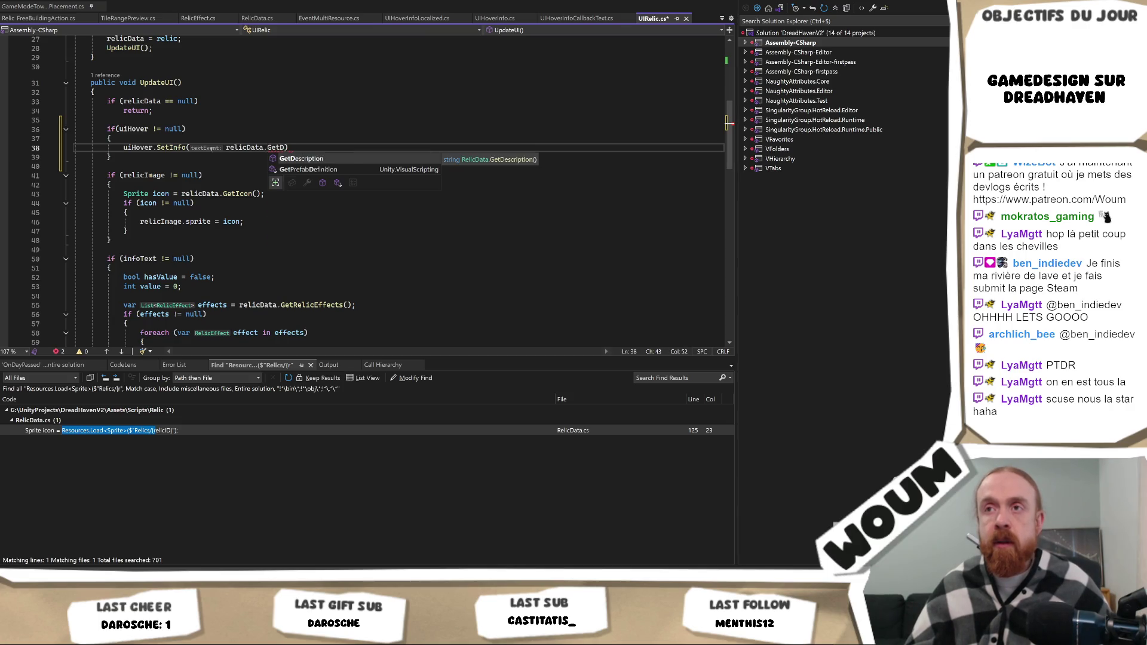
{"action": "type", "text": "());"}
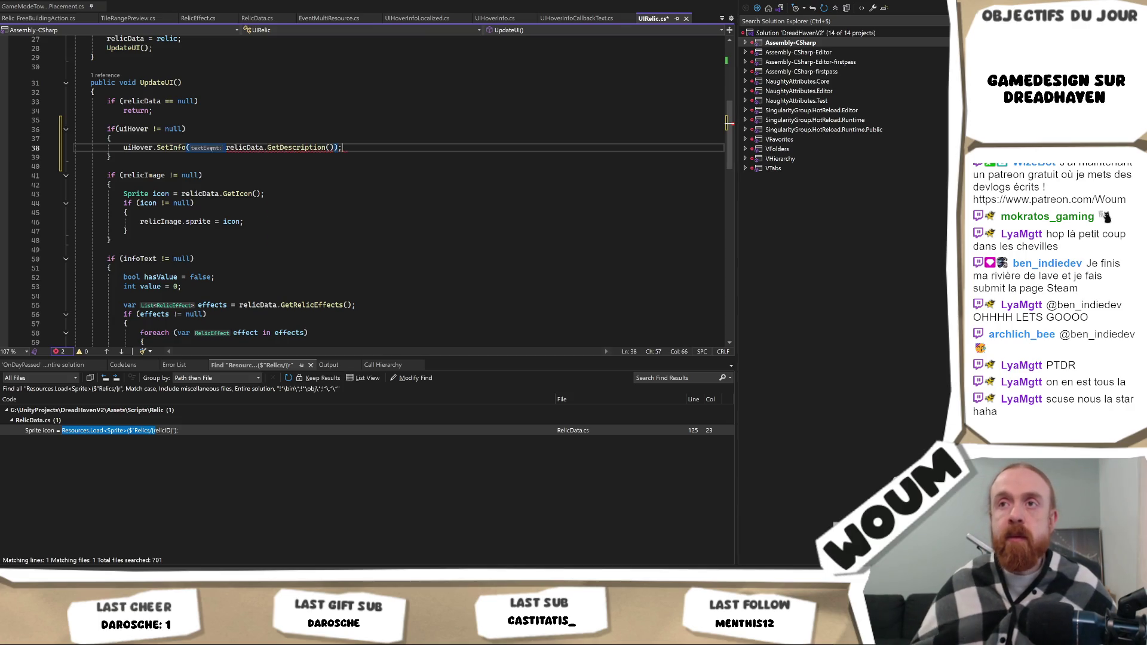
{"action": "key", "text": "ctrl+s"}
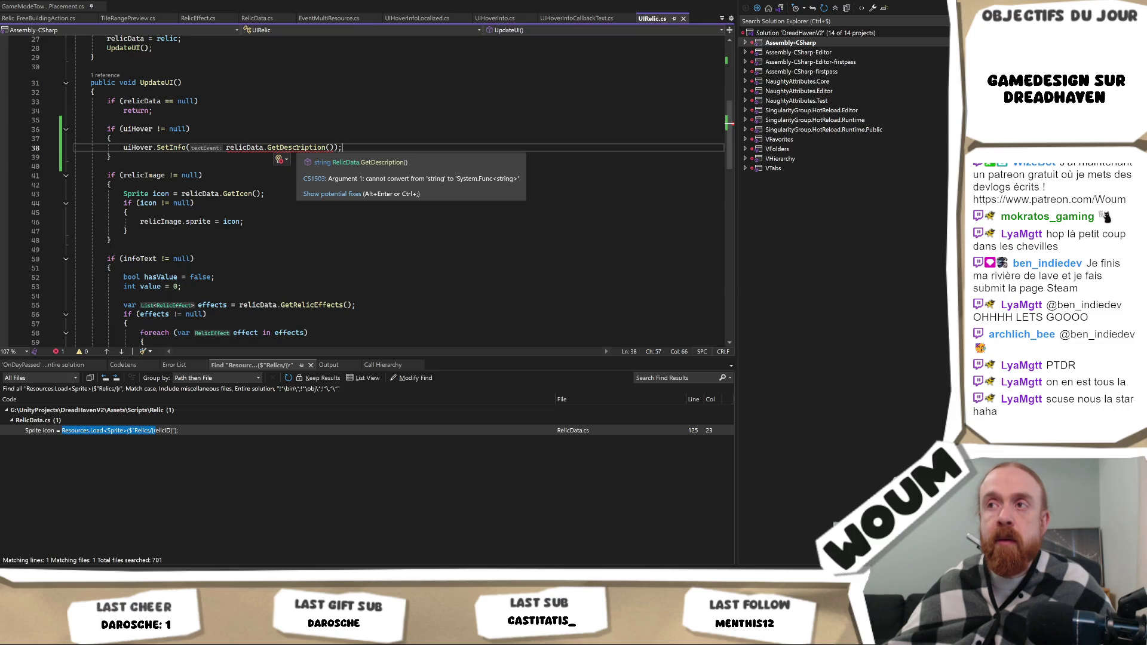
Remove the parentheses after GetDescription to fix error CS1503, then save again.
{"action": "left_click", "coordinate": [384, 160]}
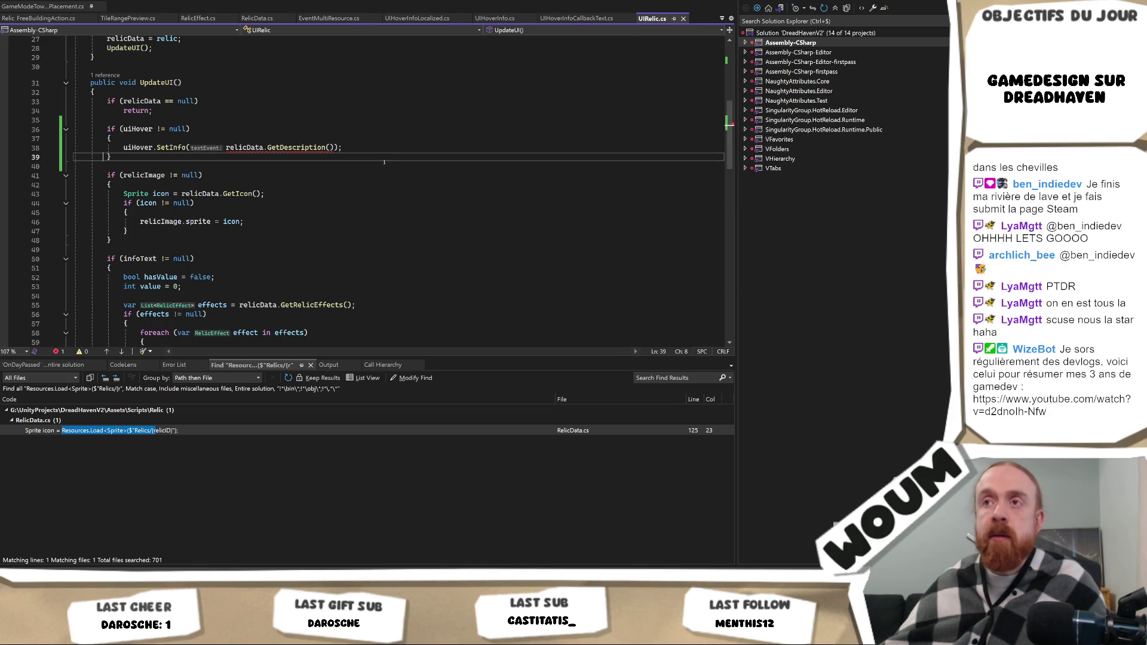
{"action": "left_click", "coordinate": [351, 149]}
{"action": "key", "text": "Left"}
{"action": "key", "text": "Left"}
{"action": "key", "text": "BackSpace"}
{"action": "key", "text": "BackSpace"}
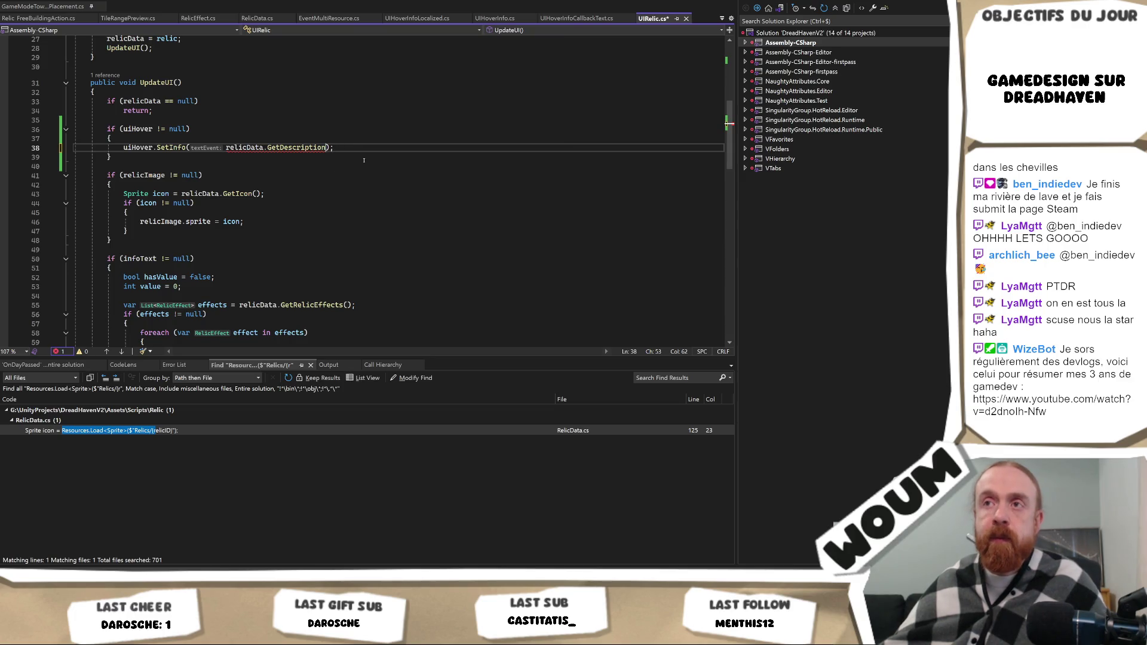
{"action": "key", "text": "ctrl+s"}
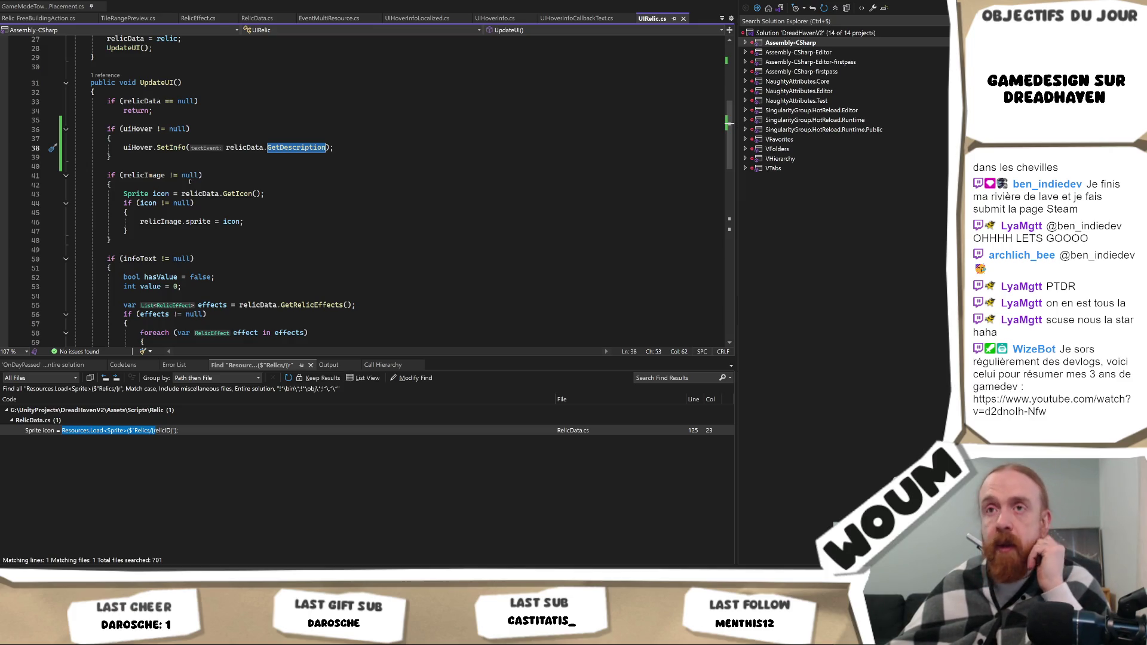
Add a UI Hover Info Callback Text component to RelicUI.
{"action": "mouse_move", "coordinate": [169, 634]}
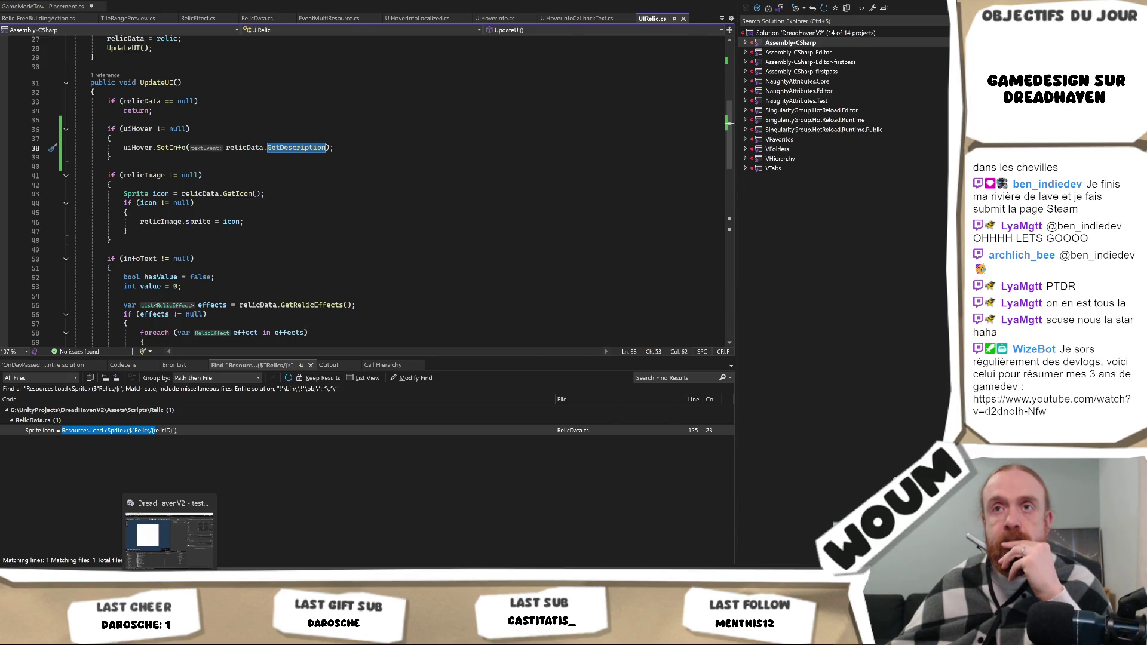
{"action": "left_click", "coordinate": [169, 537]}
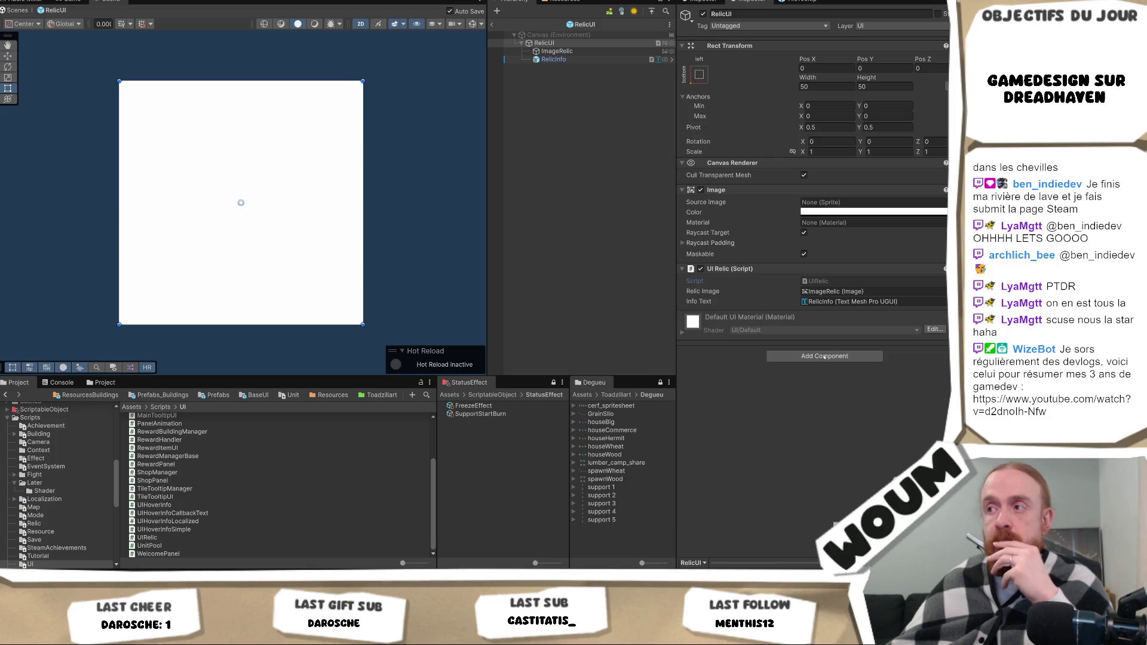
{"action": "left_click", "coordinate": [826, 365]}
{"action": "type", "text": "UIHove"}
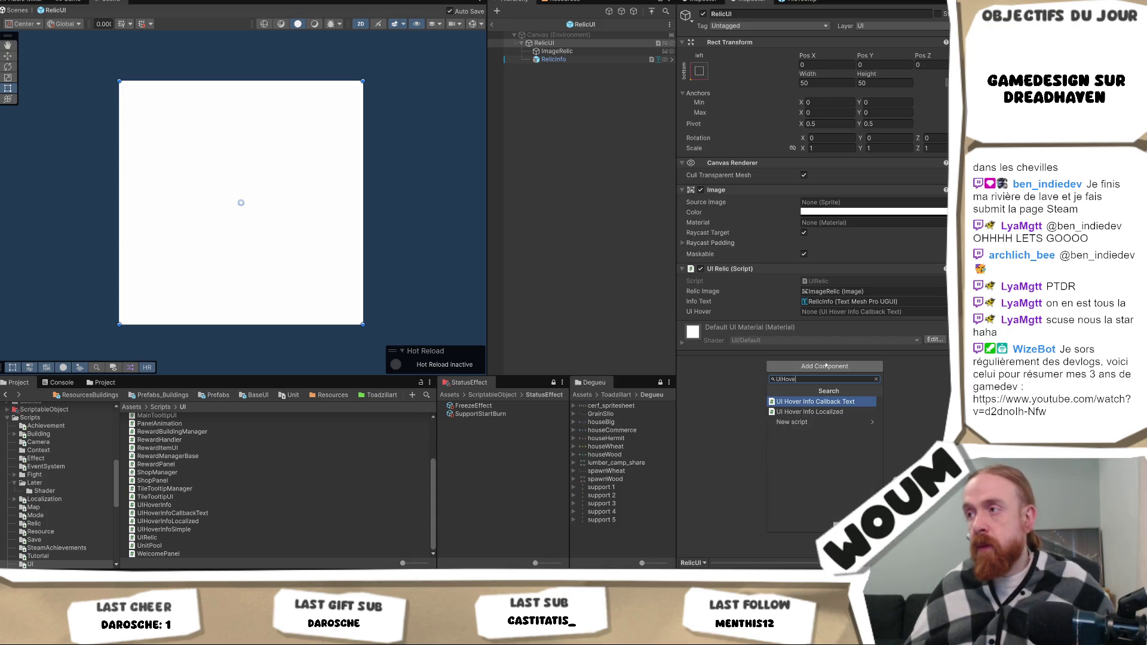
{"action": "key", "text": "Return"}
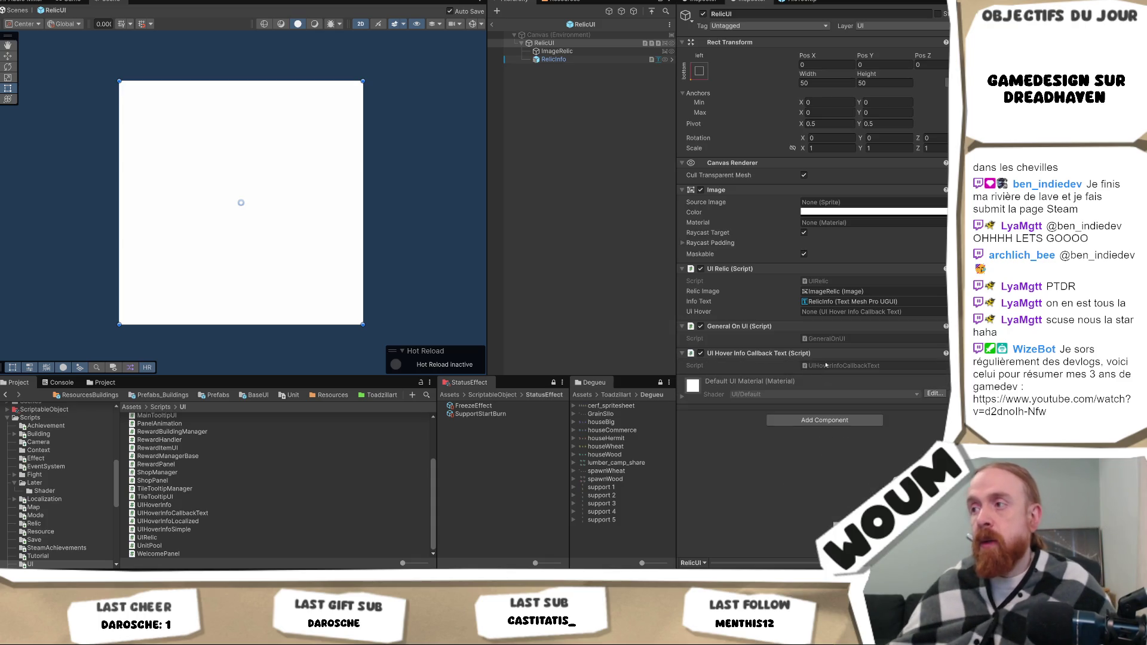
Assign that component to UI Relic's Ui Hover field and open its script.
{"action": "left_click_drag", "start_coordinate": [830, 357], "coordinate": [846, 313]}
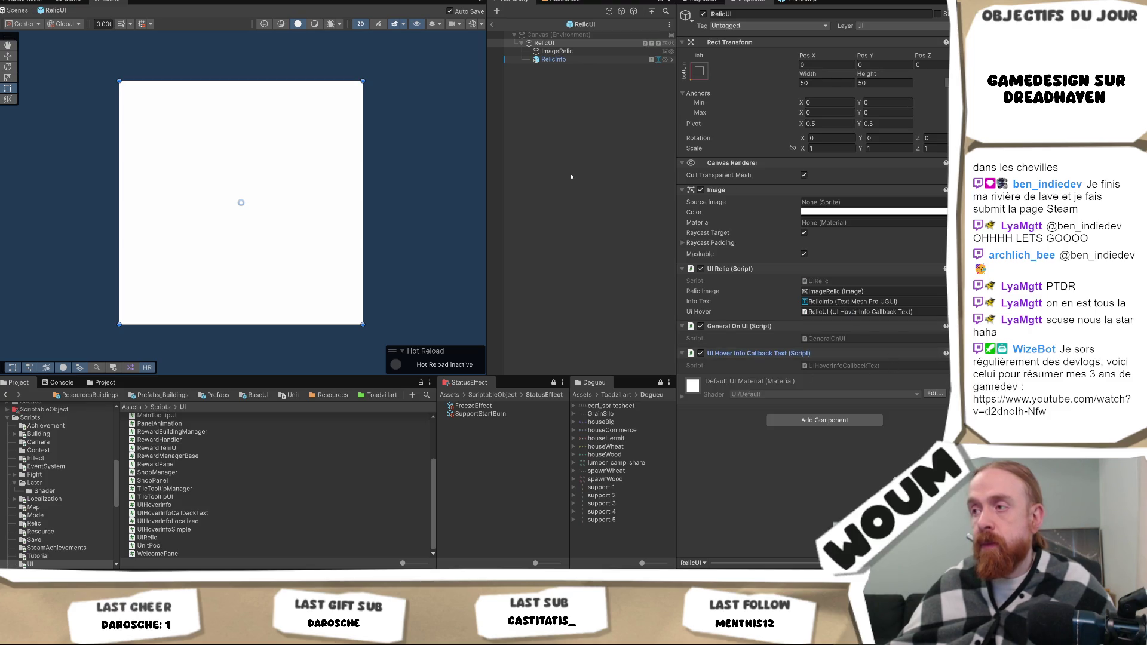
{"action": "left_click", "coordinate": [881, 366]}
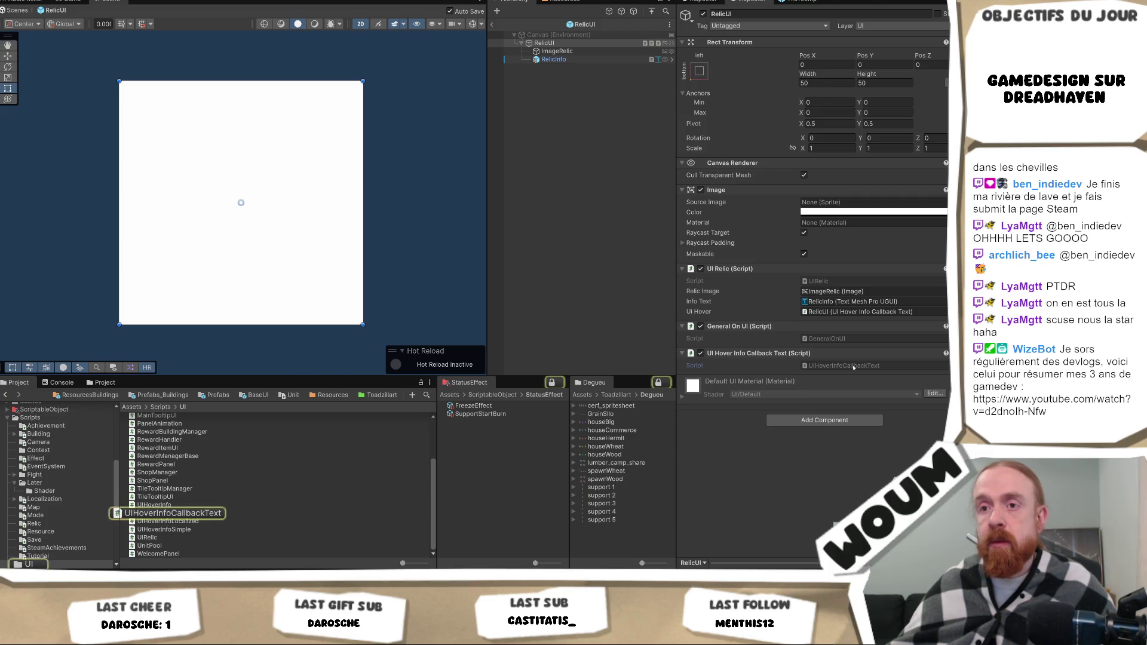
{"action": "double_click", "coordinate": [854, 367]}
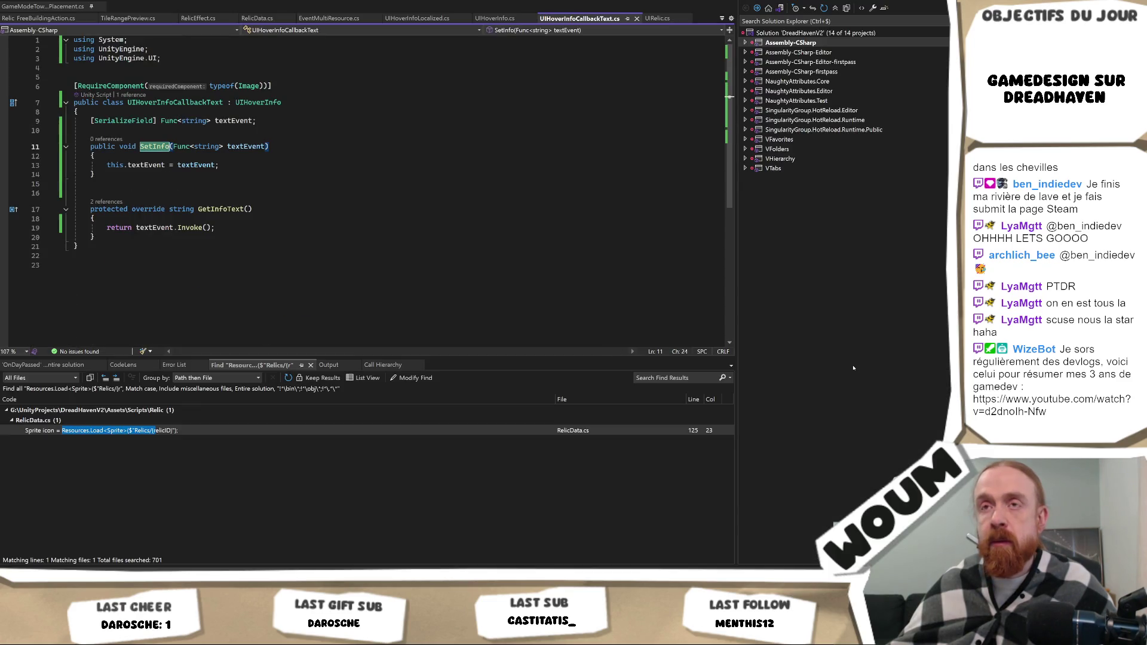
Look at the UIHoverInfo base class definition, then go back to the Unity Editor.
{"action": "left_click", "coordinate": [258, 102], "text": "ctrl"}
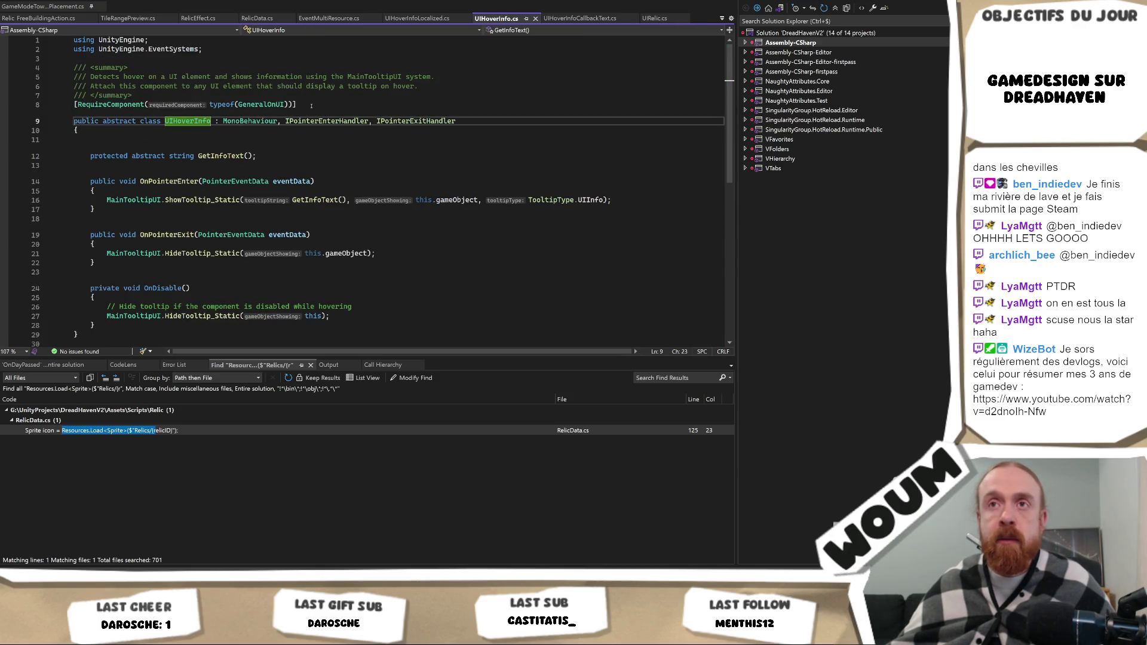
{"action": "key", "text": "alt+Tab"}
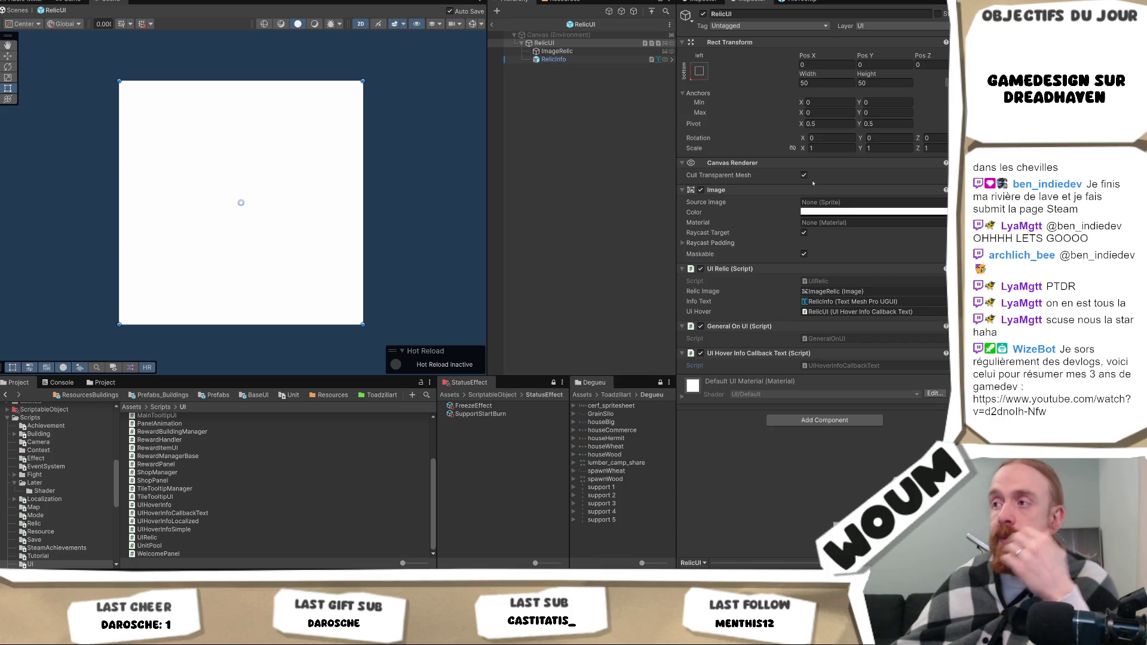
Exit RelicUI Prefab Mode to the testmap scene and select PanelResource's Background.
{"action": "left_click", "coordinate": [493, 24]}
{"action": "left_click", "coordinate": [558, 96]}
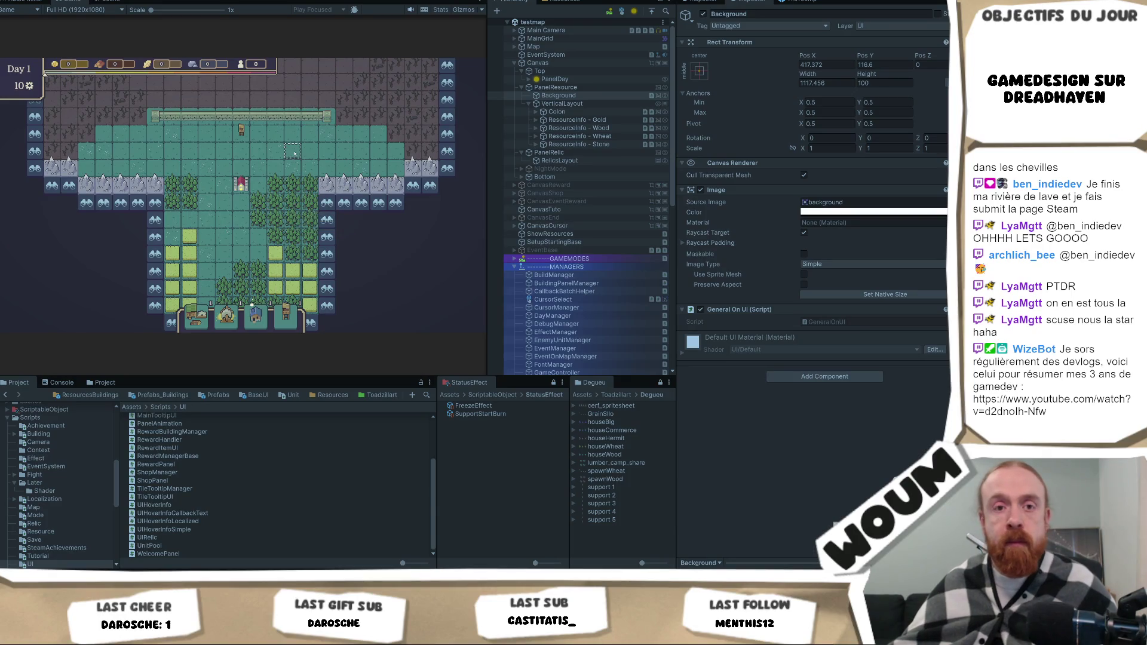
Set GameController's Relic Id to Relic_Instant Production 50 Percent and grant it with 'hihi'.
{"action": "left_click_drag", "start_coordinate": [282, 152], "coordinate": [243, 232]}
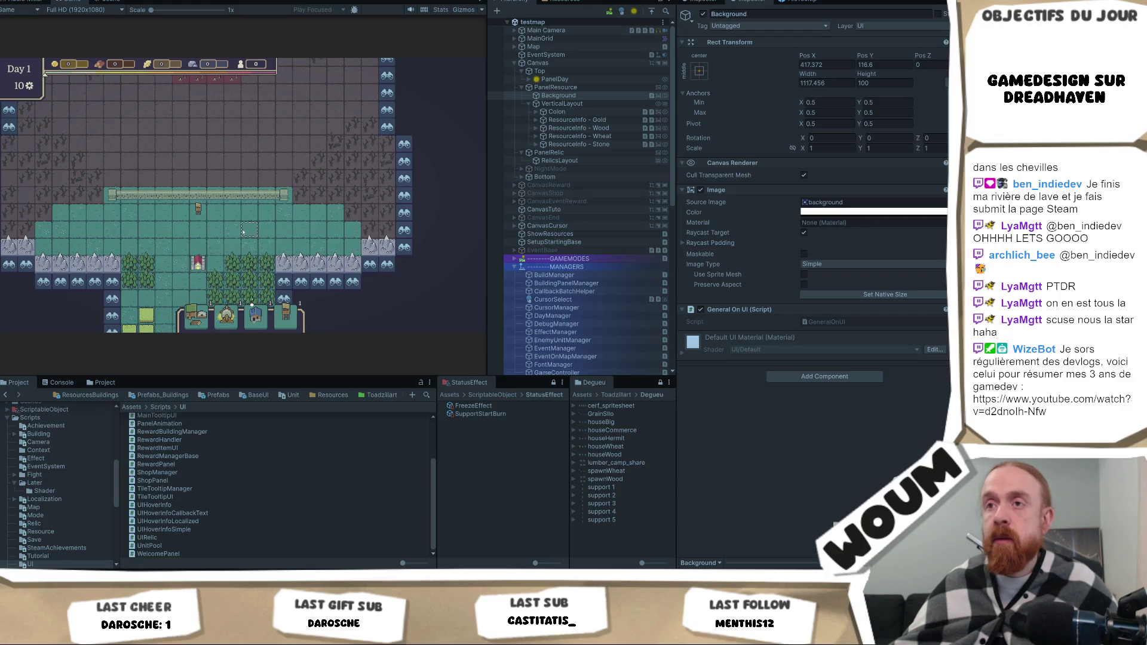
{"action": "scroll", "coordinate": [570, 343], "scroll_direction": "down", "scroll_amount": 1}
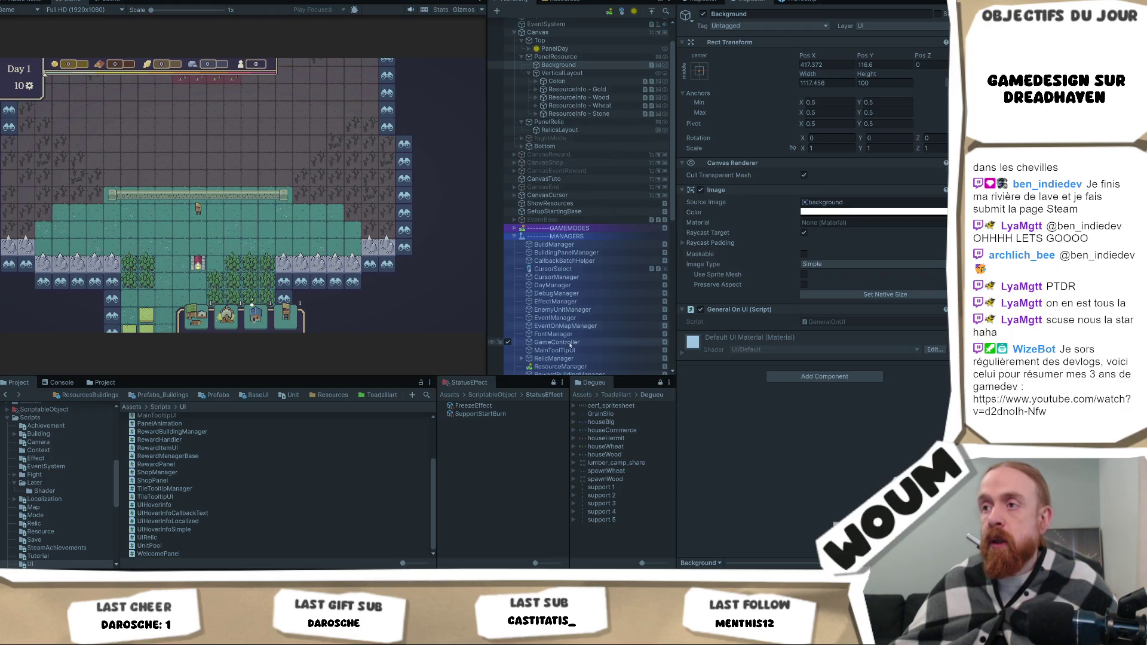
{"action": "left_click", "coordinate": [570, 342]}
{"action": "left_click", "coordinate": [848, 132]}
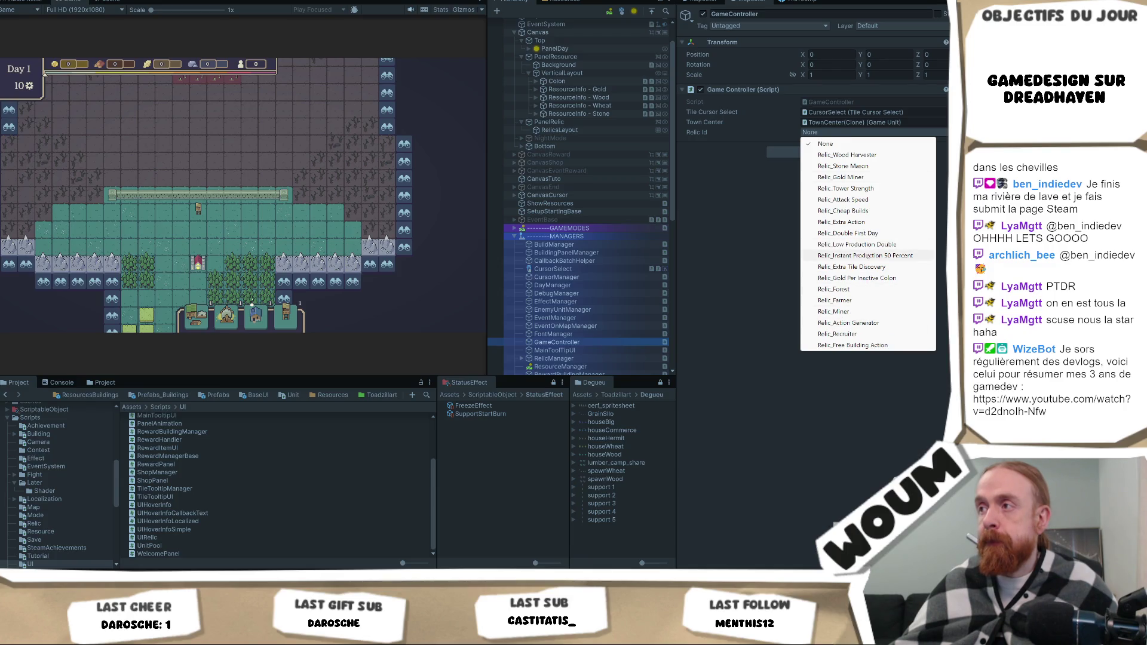
{"action": "left_click", "coordinate": [868, 255]}
{"action": "right_click", "coordinate": [747, 90]}
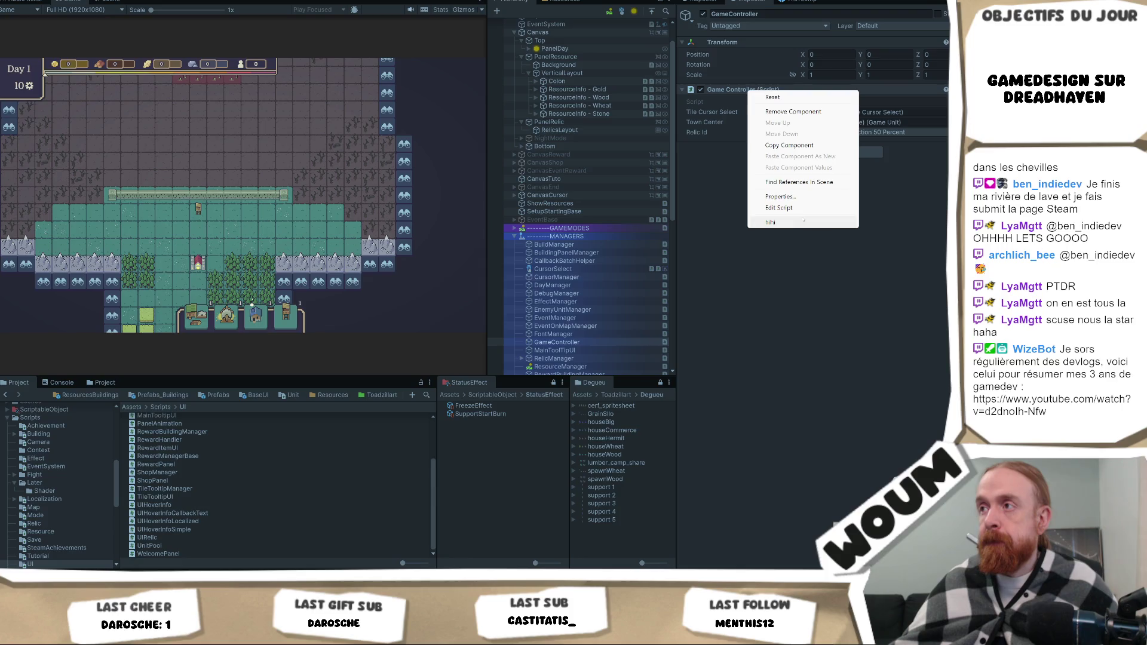
{"action": "left_click", "coordinate": [801, 222]}
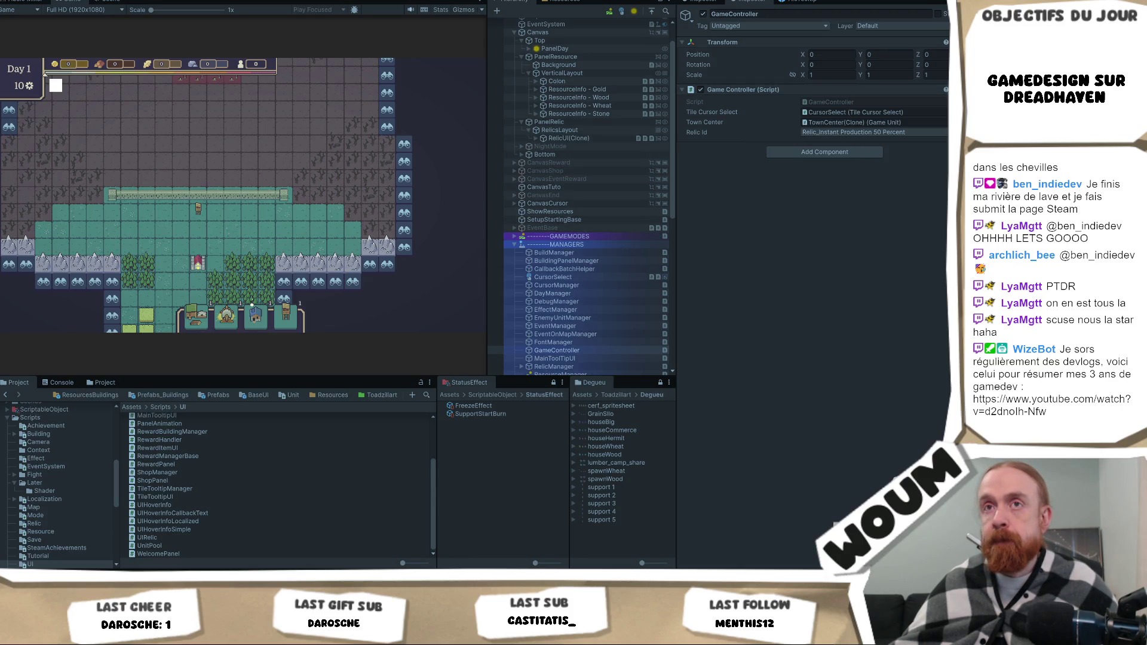
{"action": "mouse_move", "coordinate": [57, 89]}
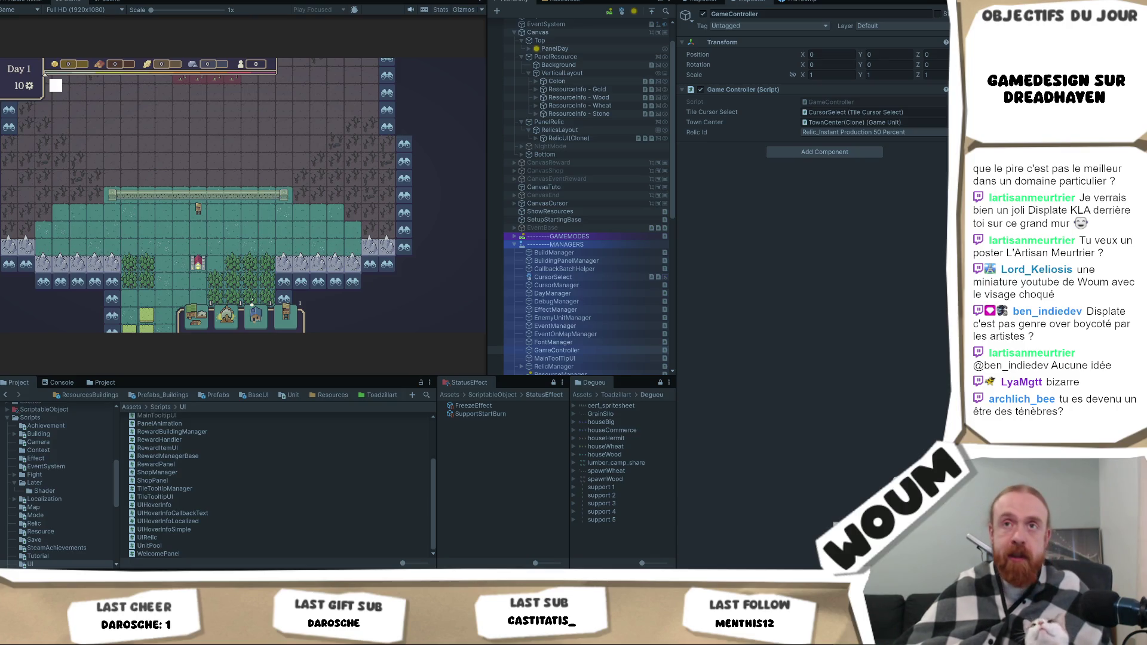
{"action": "mouse_move", "coordinate": [60, 82]}
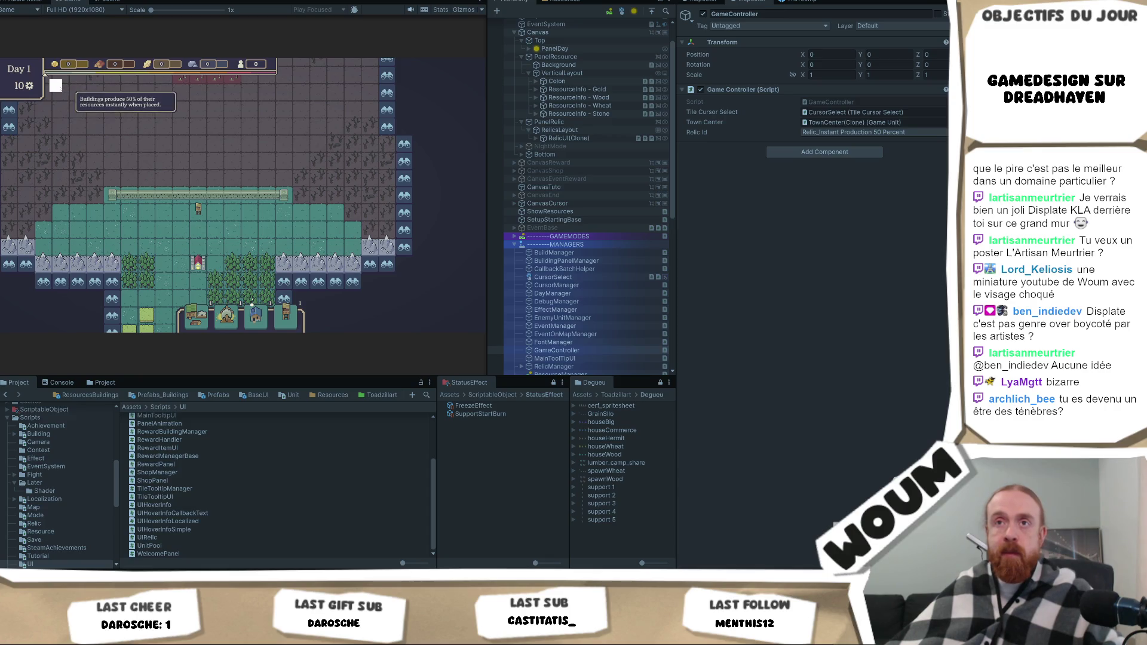
{"action": "left_click", "coordinate": [256, 256]}
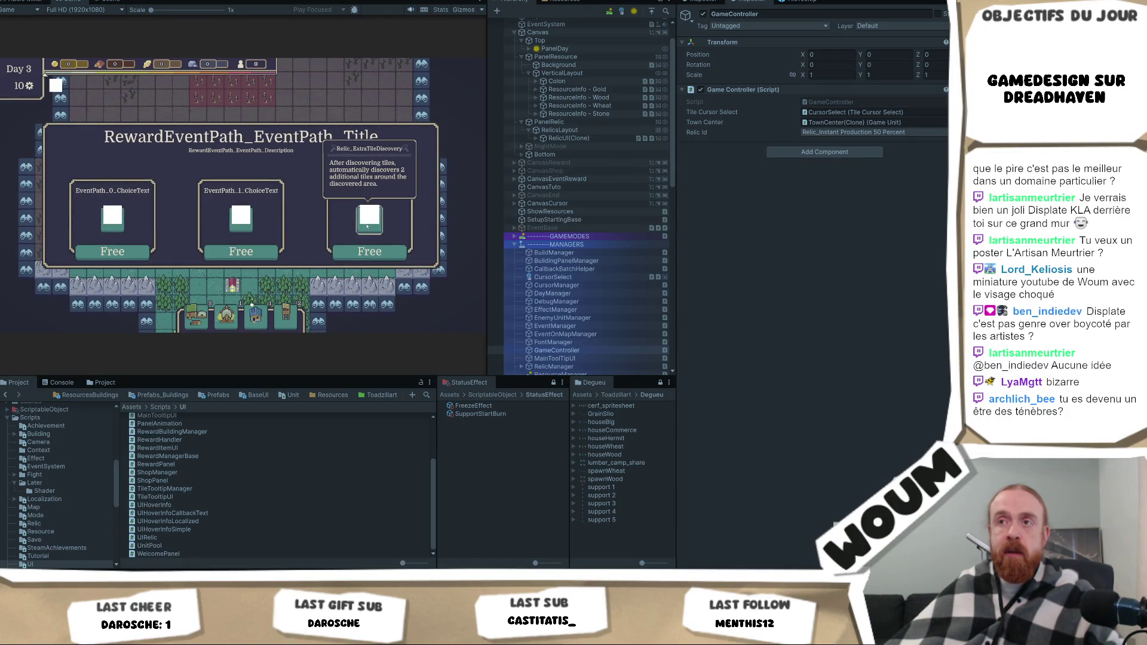
Take the Relic_ExtraTileDiscovery reward, the 1x Base Tower and the kit offer, then dismiss the capture's error notice.
{"action": "left_click", "coordinate": [363, 251]}
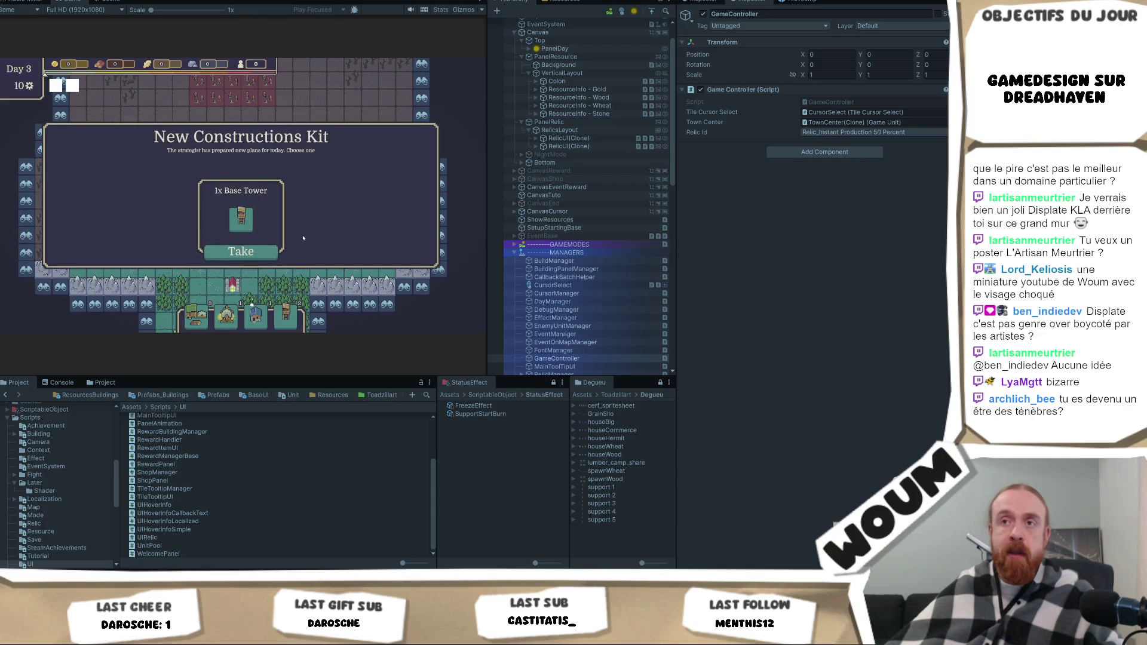
{"action": "left_click", "coordinate": [240, 251]}
{"action": "left_click", "coordinate": [250, 255]}
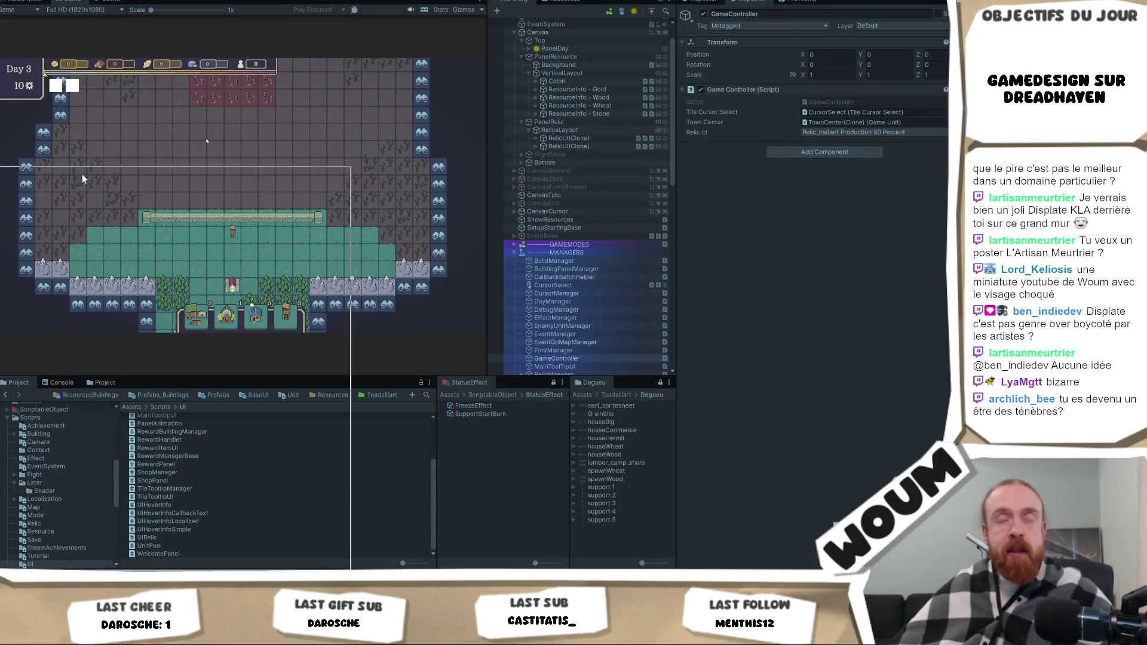
{"action": "left_click", "coordinate": [777, 63]}
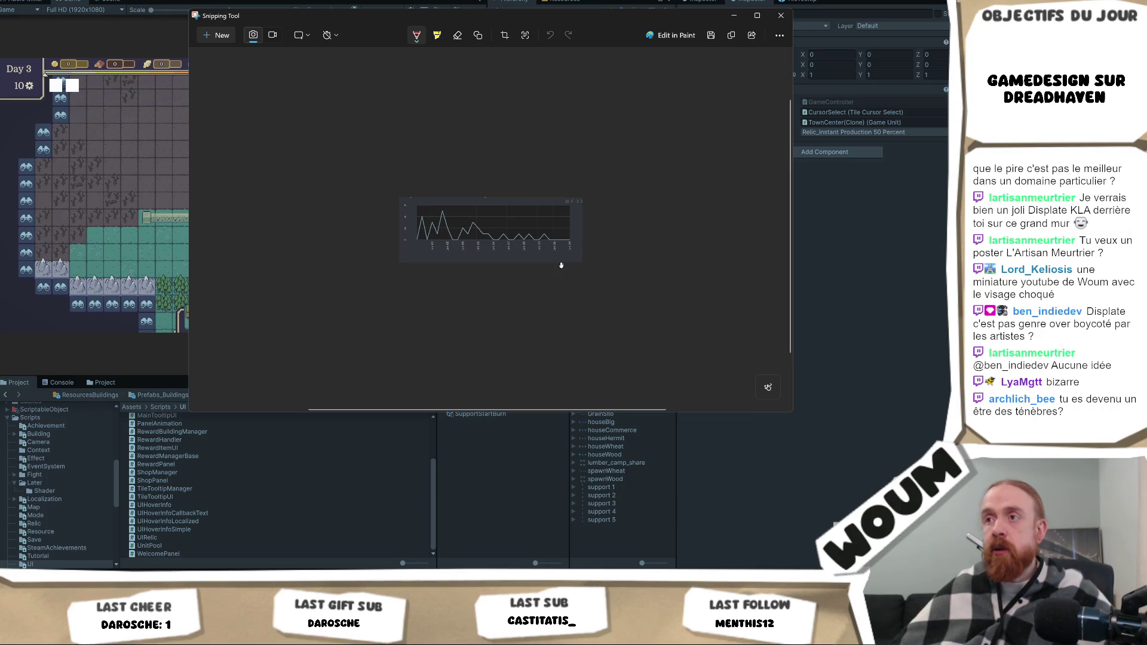
Zoom in on the captured line chart in Snipping Tool.
{"action": "scroll", "coordinate": [573, 257], "scroll_direction": "up", "scroll_amount": 2}
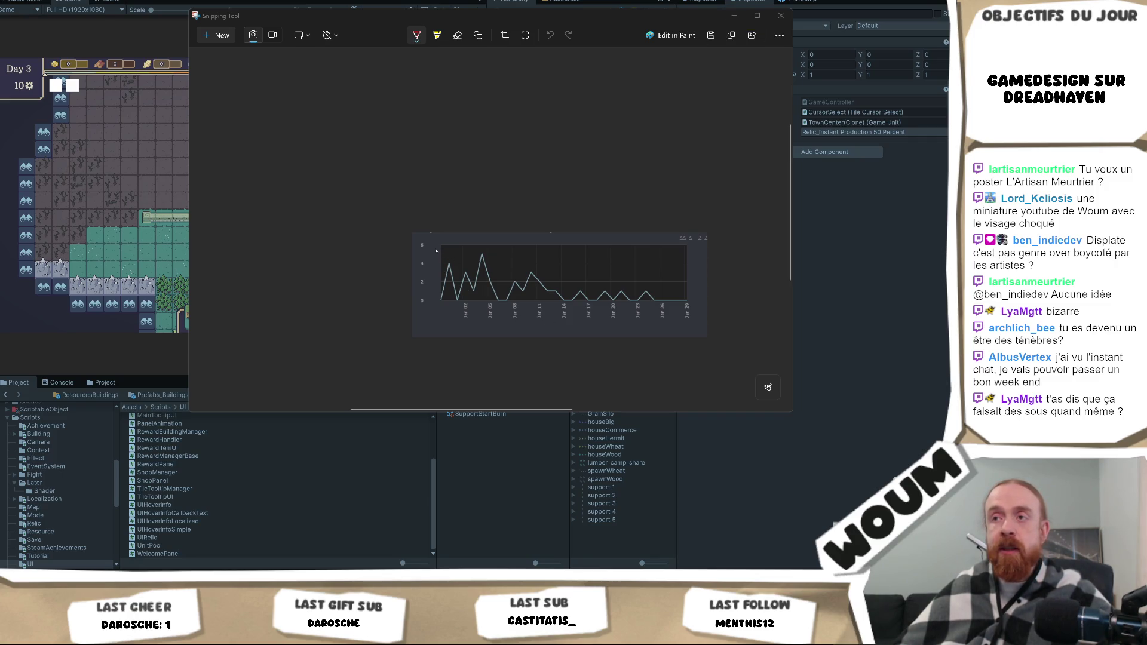
Draw a red arc over the chart's first peak, then return to the Unity game.
{"action": "left_click_drag", "start_coordinate": [439, 246], "coordinate": [481, 245]}
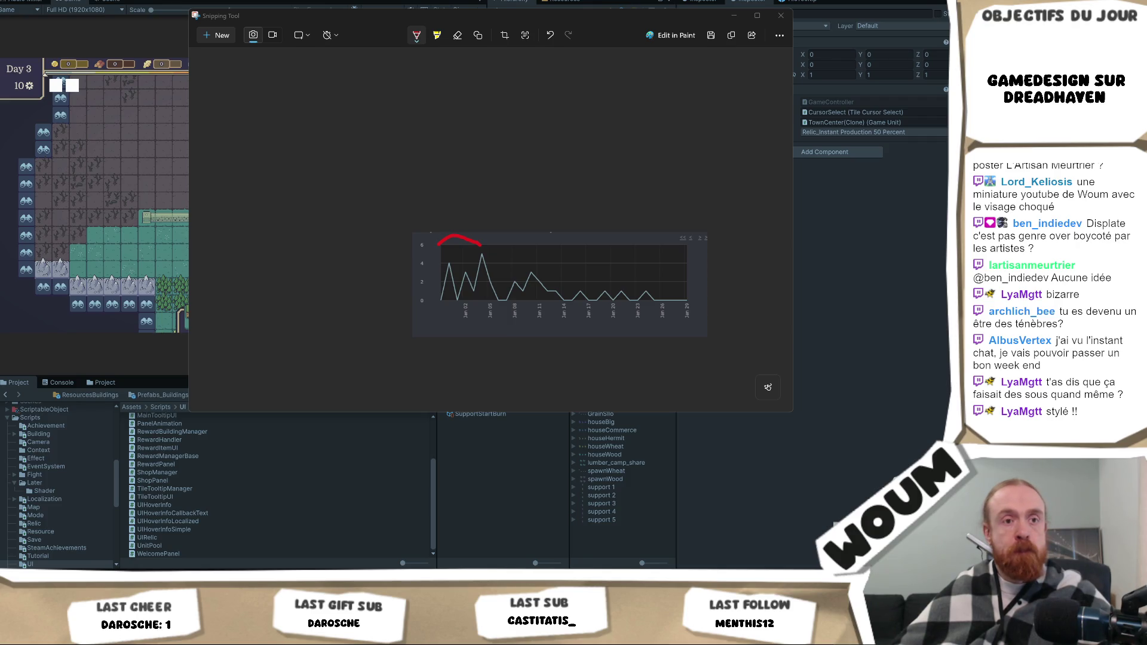
{"action": "key", "text": "alt+Tab"}
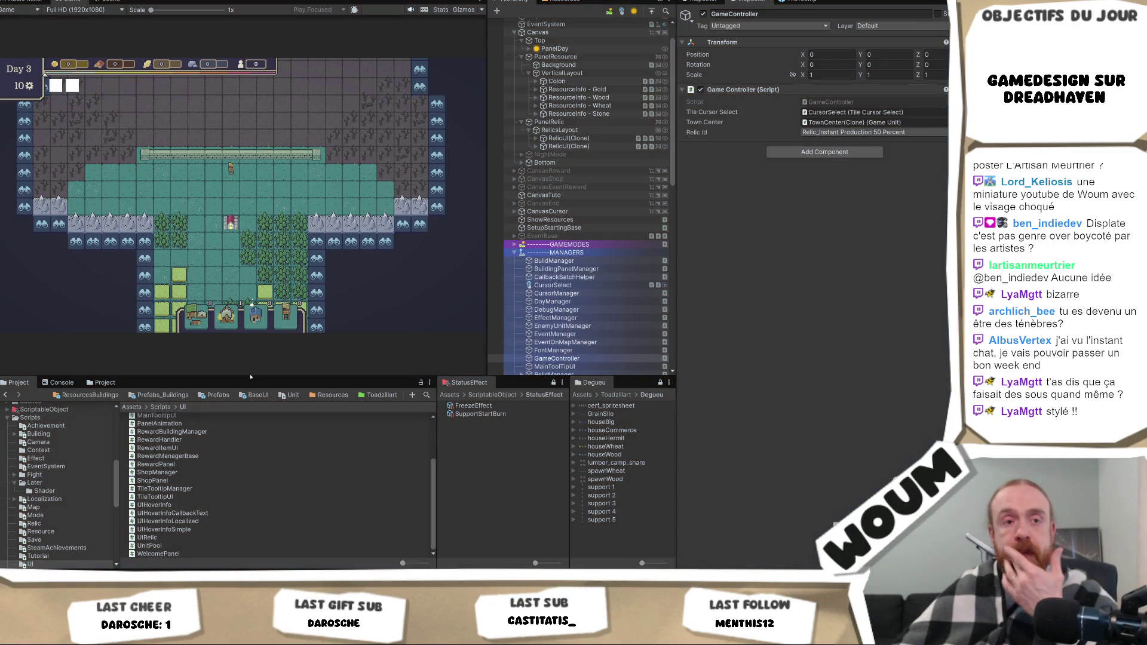
Stop Play mode, open the Relics folder, and discard a stray duplicate of Relic_ActionGenerator.
{"action": "key", "text": "ctrl+p"}
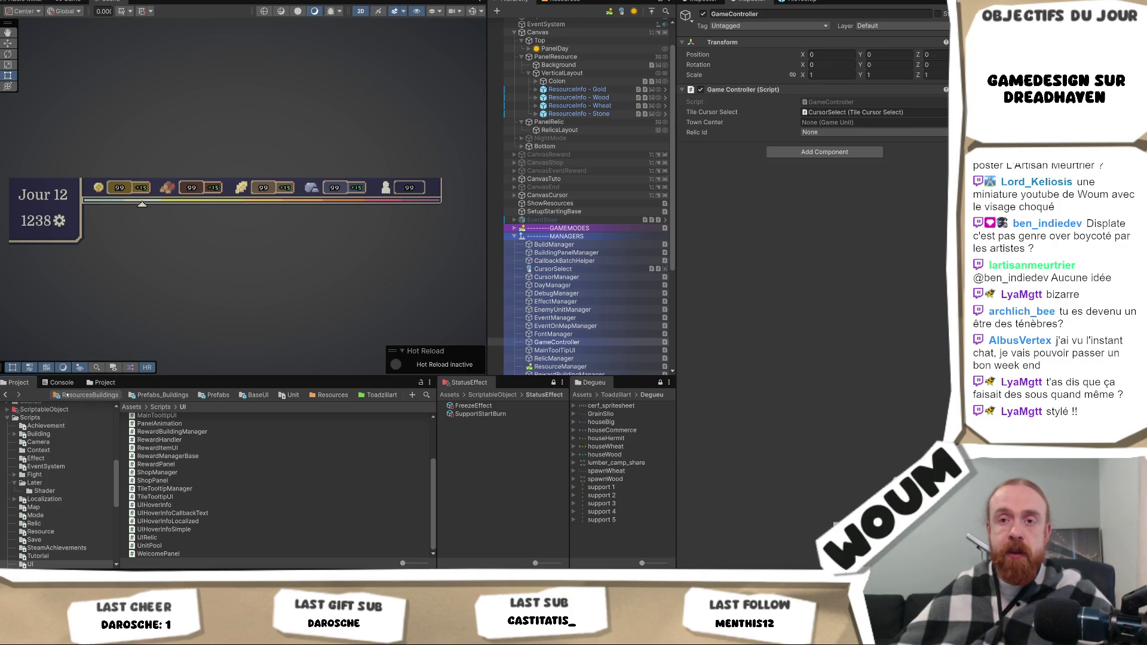
{"action": "left_click", "coordinate": [67, 395]}
{"action": "scroll", "coordinate": [54, 478], "scroll_direction": "up", "scroll_amount": 3}
{"action": "left_click", "coordinate": [42, 510]}
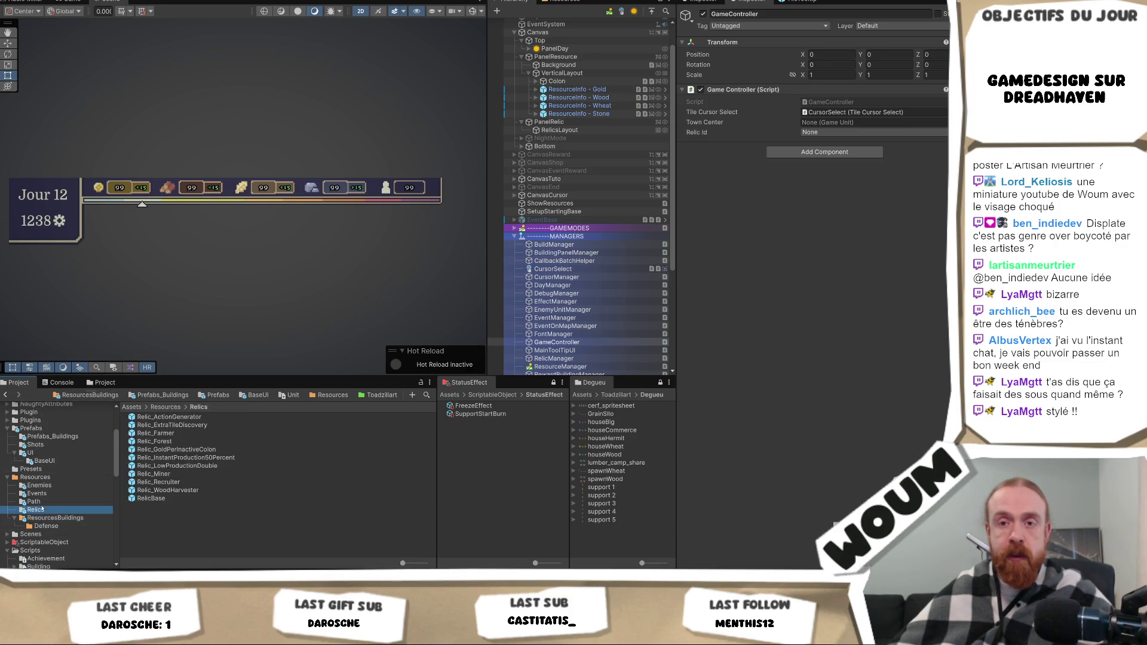
{"action": "left_click", "coordinate": [233, 417]}
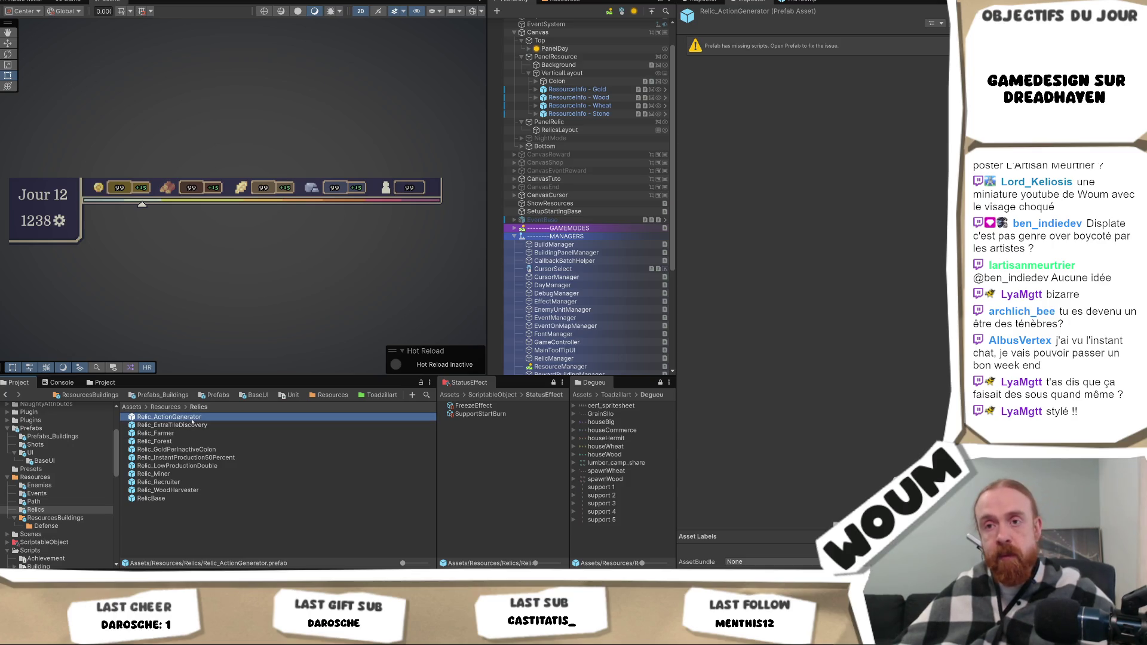
{"action": "key", "text": "ctrl+d"}
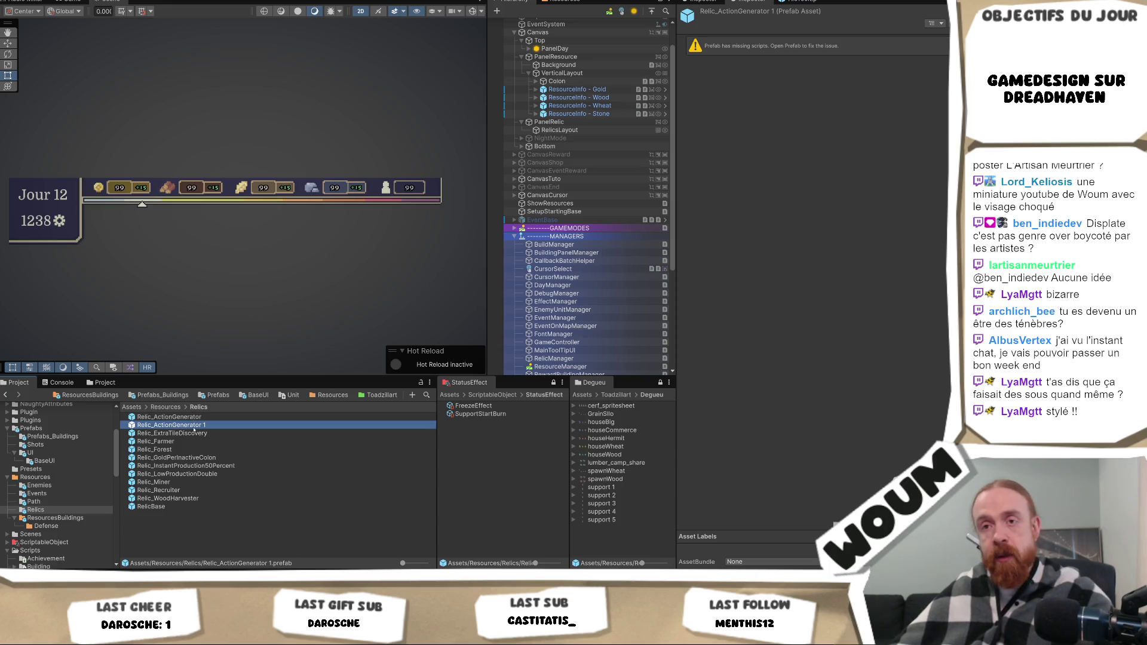
{"action": "key", "text": "Delete"}
{"action": "key", "text": "Return"}
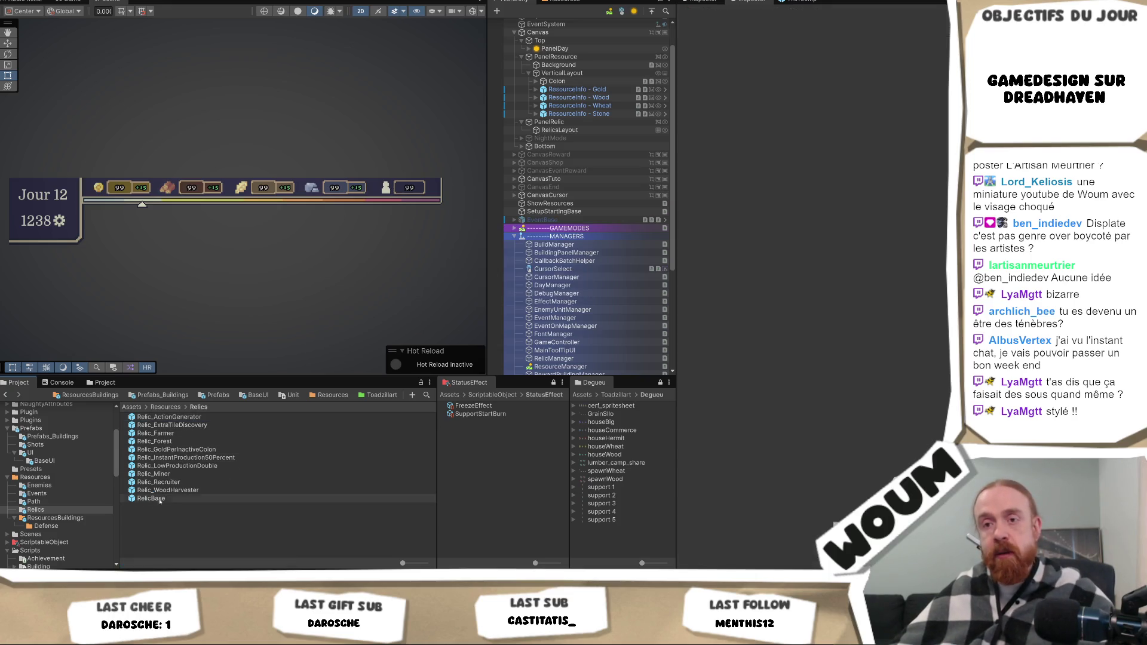
Duplicate RelicBase and delete the old Relic_ActionGenerator prefab.
{"action": "left_click", "coordinate": [160, 499]}
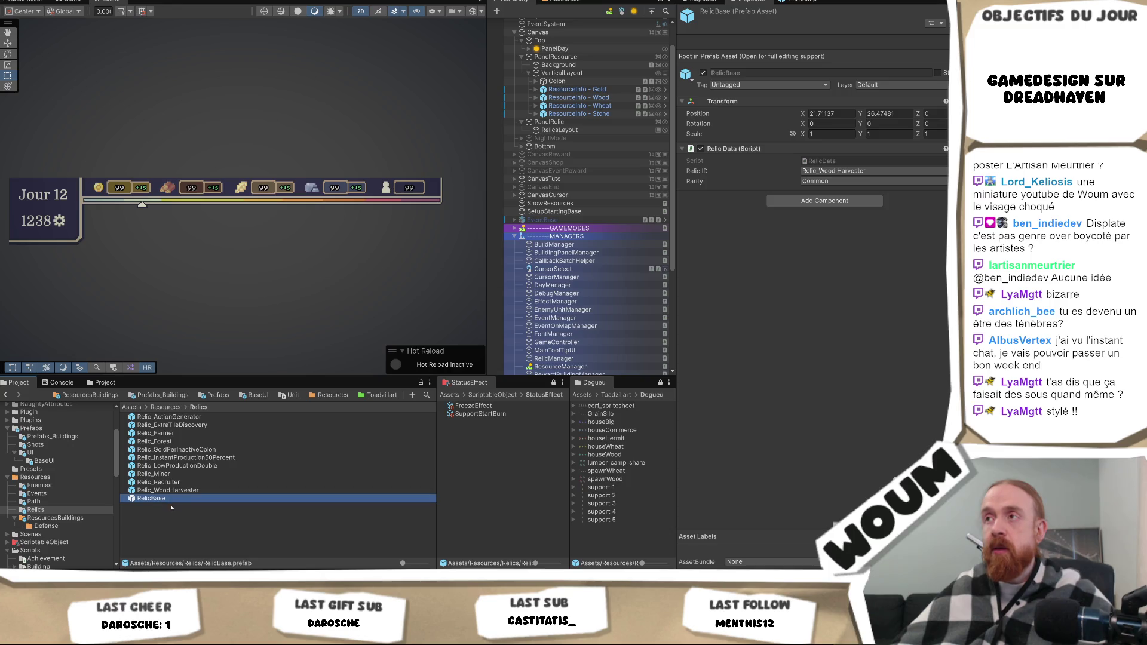
{"action": "key", "text": "ctrl+d"}
{"action": "key", "text": "Home"}
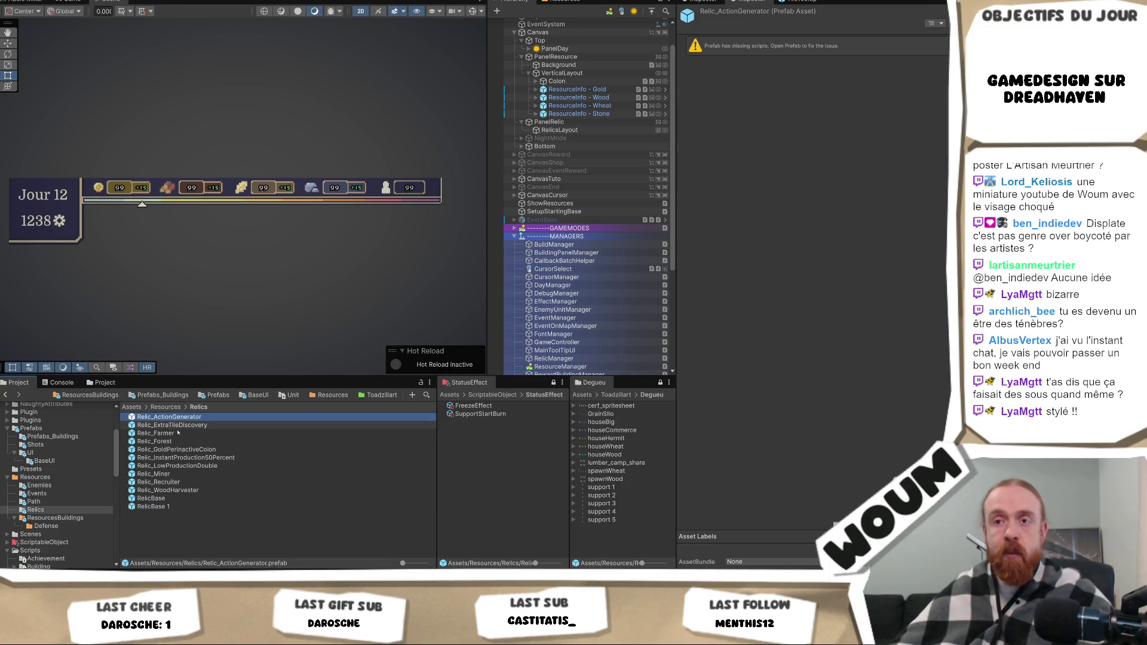
{"action": "left_click", "coordinate": [166, 506]}
{"action": "key", "text": "Return"}
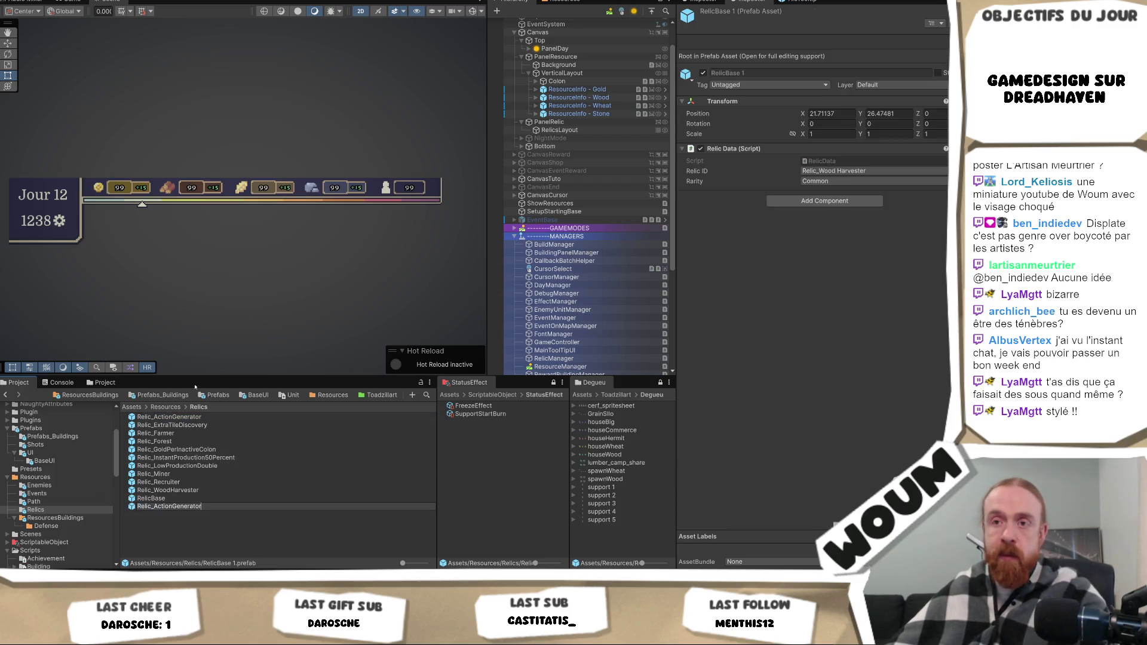
{"action": "key", "text": "Home"}
{"action": "key", "text": "Delete"}
{"action": "key", "text": "Return"}
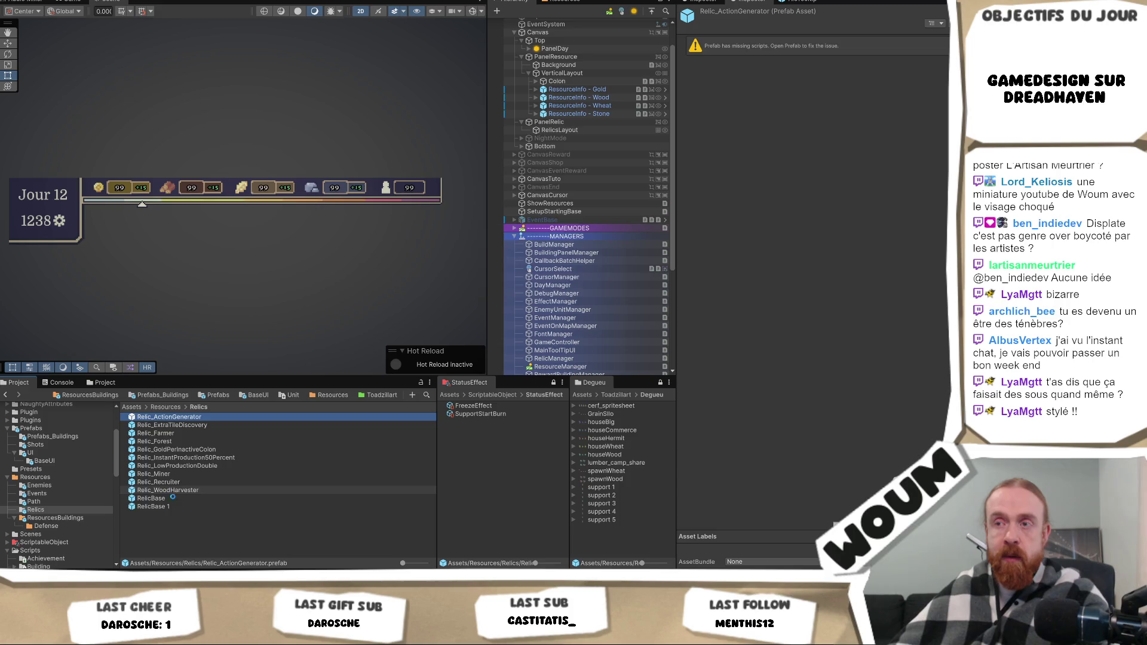
Rename the RelicBase 1 copy to Relic_ActionGenerator.
{"action": "left_click", "coordinate": [195, 497]}
{"action": "key", "text": "F2"}
{"action": "type", "text": "Relic_ActionGenerator"}
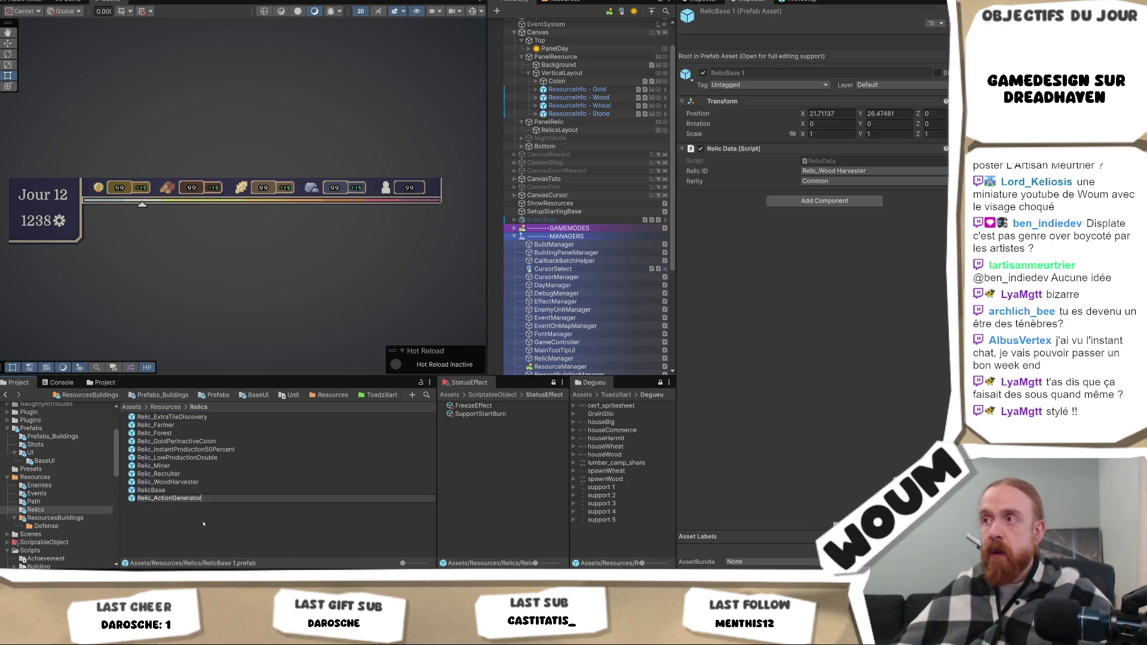
{"action": "key", "text": "Return"}
{"action": "left_click", "coordinate": [848, 201]}
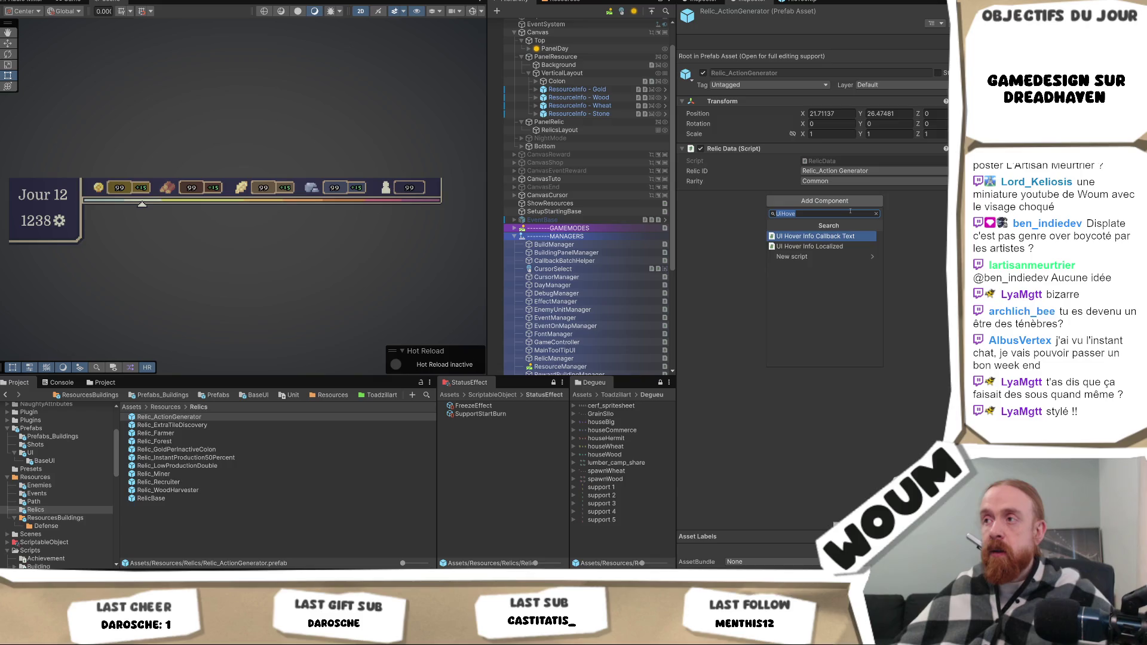
Add the Relic_Action Generator component and set its Resource Type to Action.
{"action": "type", "text": "actiong"}
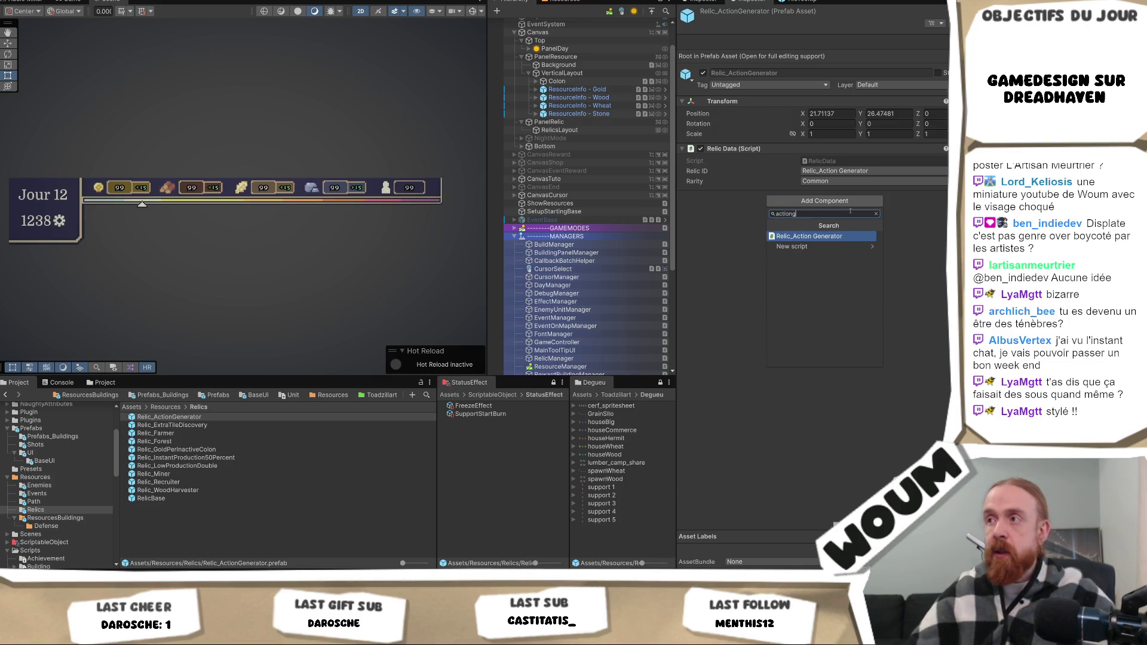
{"action": "key", "text": "Return"}
{"action": "left_click", "coordinate": [836, 218]}
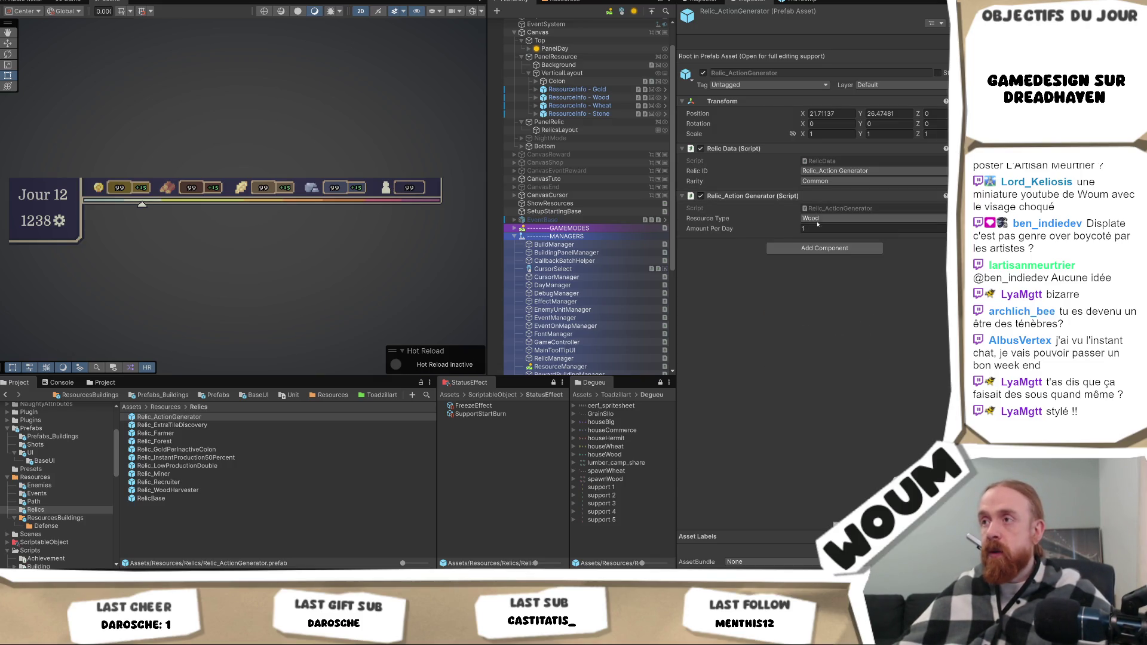
{"action": "left_click", "coordinate": [827, 286]}
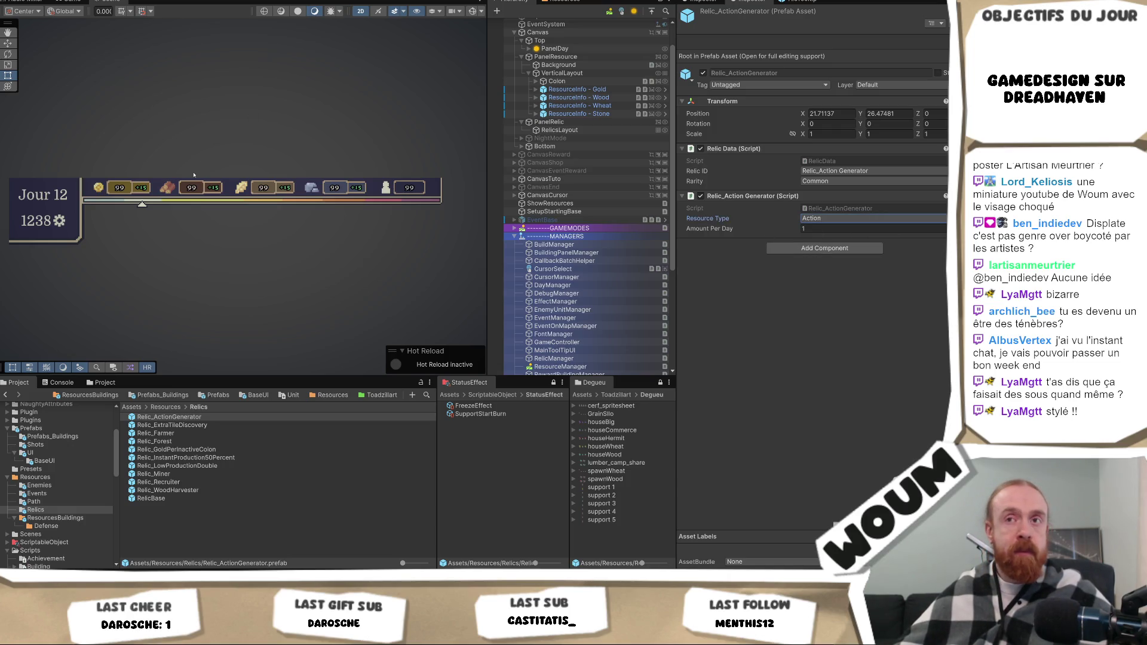
Locate the Relic_ActionGenerator script in the project and recheck Resource Type, keeping Action.
{"action": "left_click", "coordinate": [860, 208]}
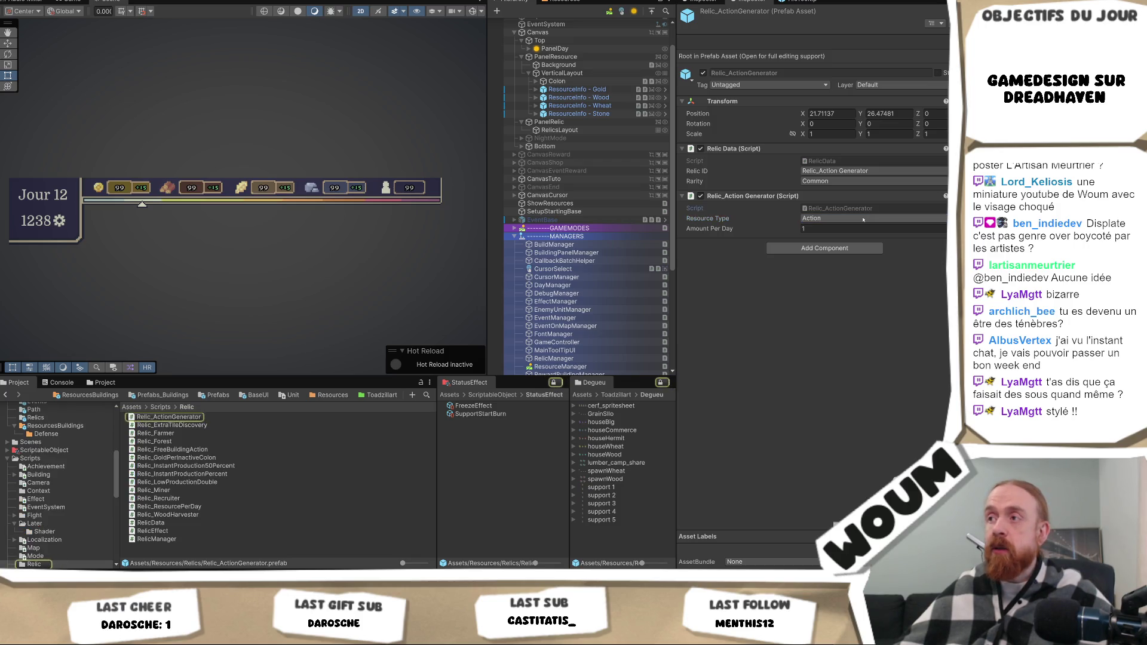
{"action": "left_click", "coordinate": [844, 218]}
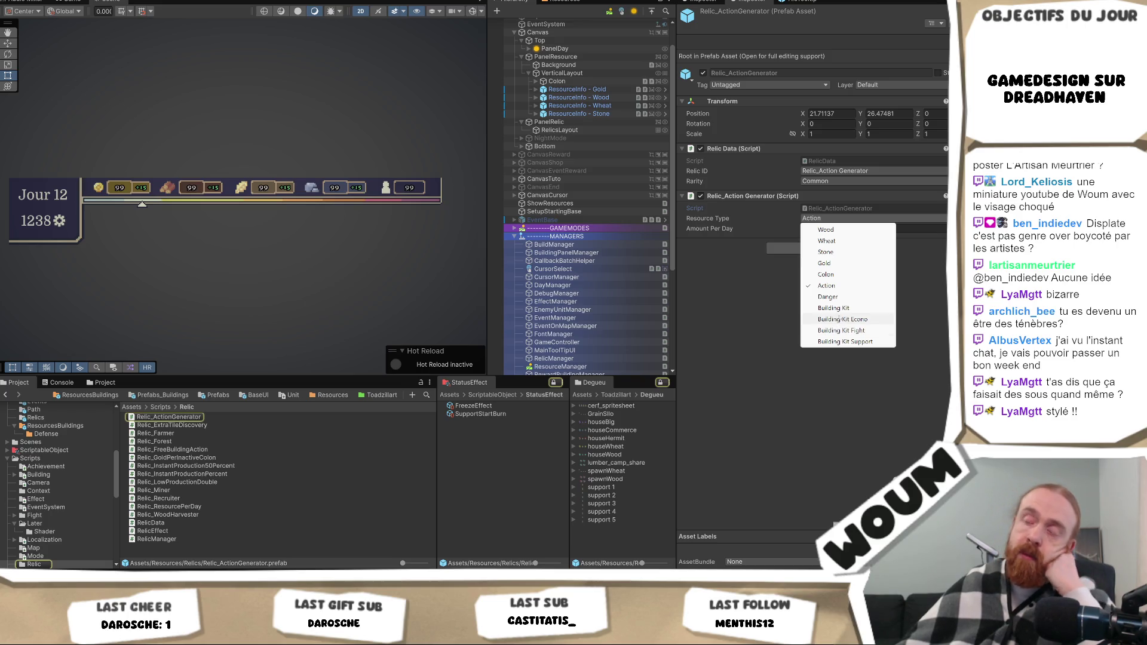
{"action": "left_click", "coordinate": [733, 287]}
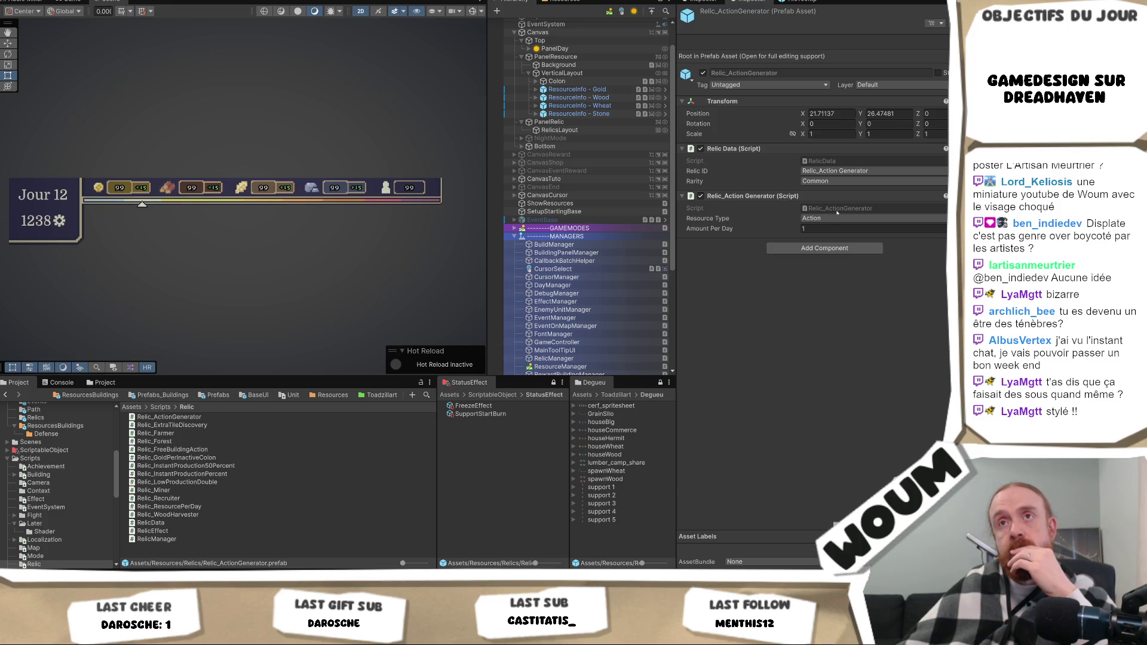
{"action": "left_click", "coordinate": [836, 209]}
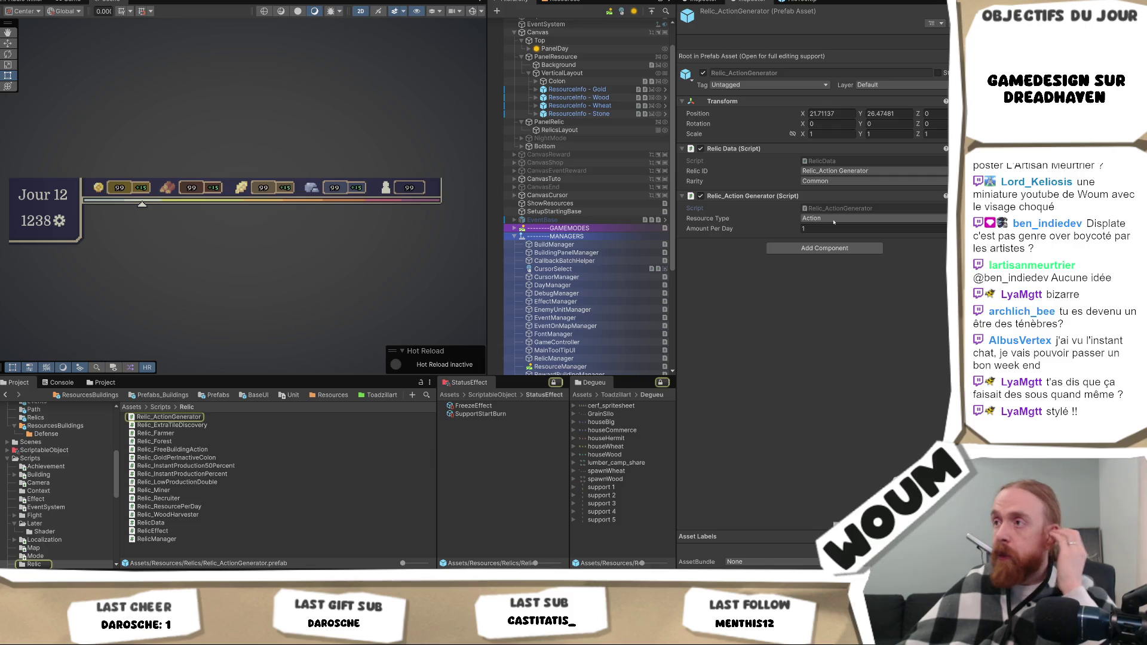
{"action": "left_click", "coordinate": [833, 218]}
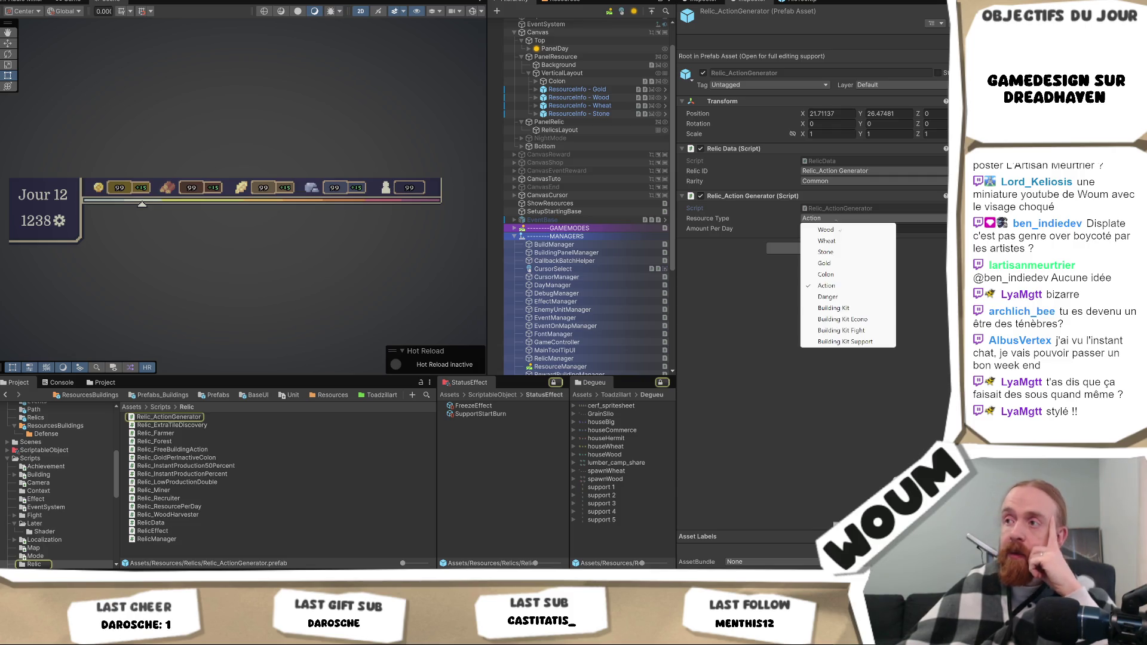
{"action": "left_click", "coordinate": [734, 321]}
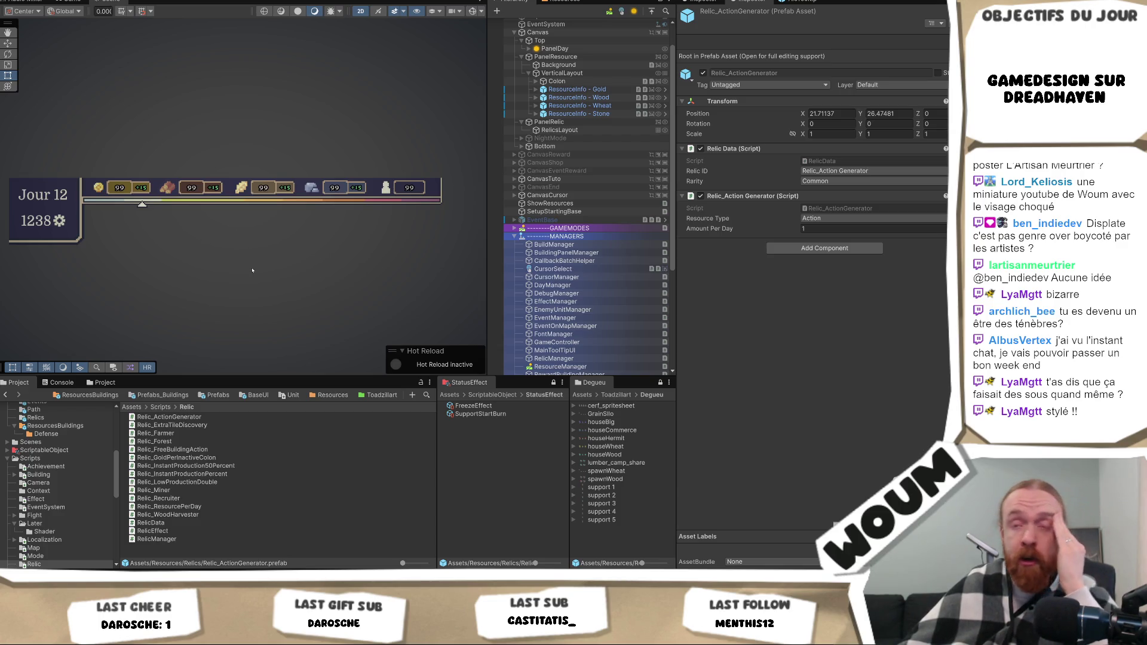
Pan the Scene view to reposition the game UI.
{"action": "mouse_move", "coordinate": [254, 283]}
{"action": "left_mouse_down"}
{"action": "mouse_move", "coordinate": [246, 179]}
{"action": "mouse_move", "coordinate": [257, 209]}
{"action": "mouse_move", "coordinate": [251, 239]}
{"action": "mouse_move", "coordinate": [240, 235]}
{"action": "mouse_move", "coordinate": [250, 96]}
{"action": "mouse_move", "coordinate": [250, 106]}
{"action": "left_mouse_up"}
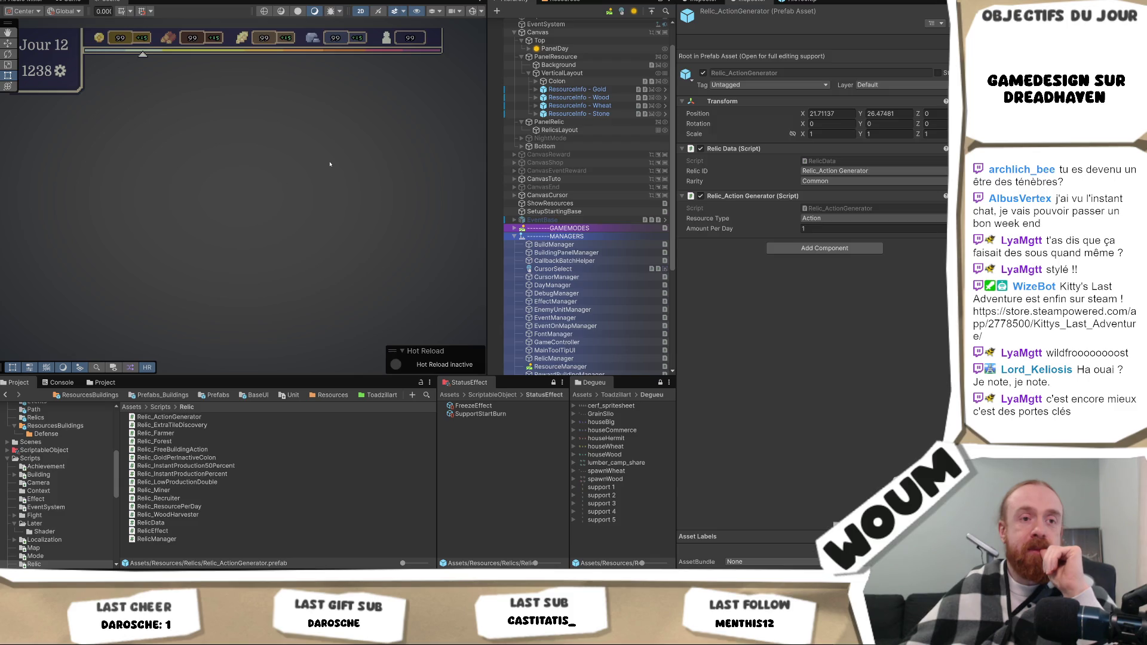
{"action": "mouse_move", "coordinate": [328, 167]}
{"action": "left_mouse_down"}
{"action": "mouse_move", "coordinate": [302, 197]}
{"action": "mouse_move", "coordinate": [295, 240]}
{"action": "left_mouse_up"}
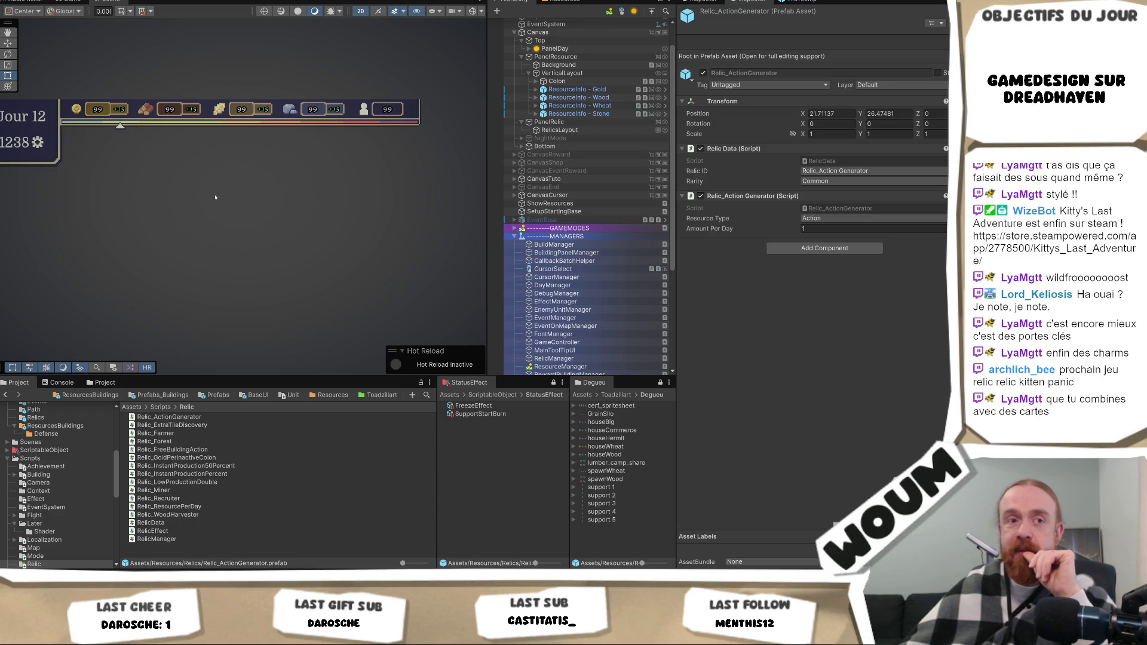
{"action": "left_click_drag", "start_coordinate": [176, 199], "coordinate": [182, 208]}
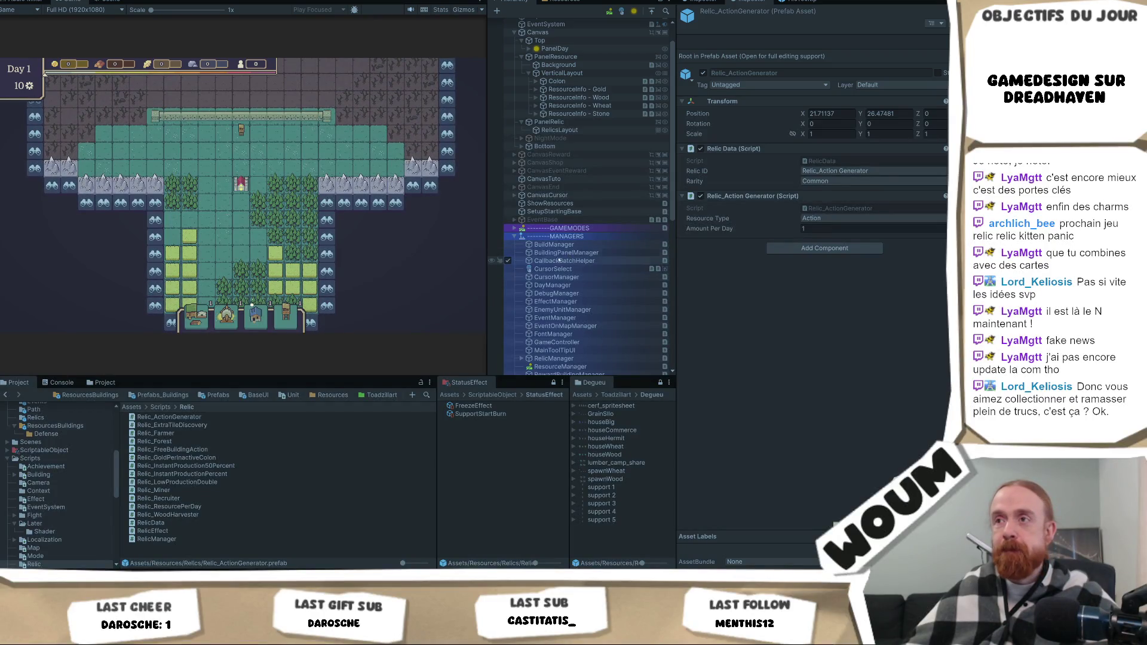
Set GameController's Relic Id to Relic_Action Generator and run the test action granting it.
{"action": "scroll", "coordinate": [571, 270], "scroll_direction": "down", "scroll_amount": 1}
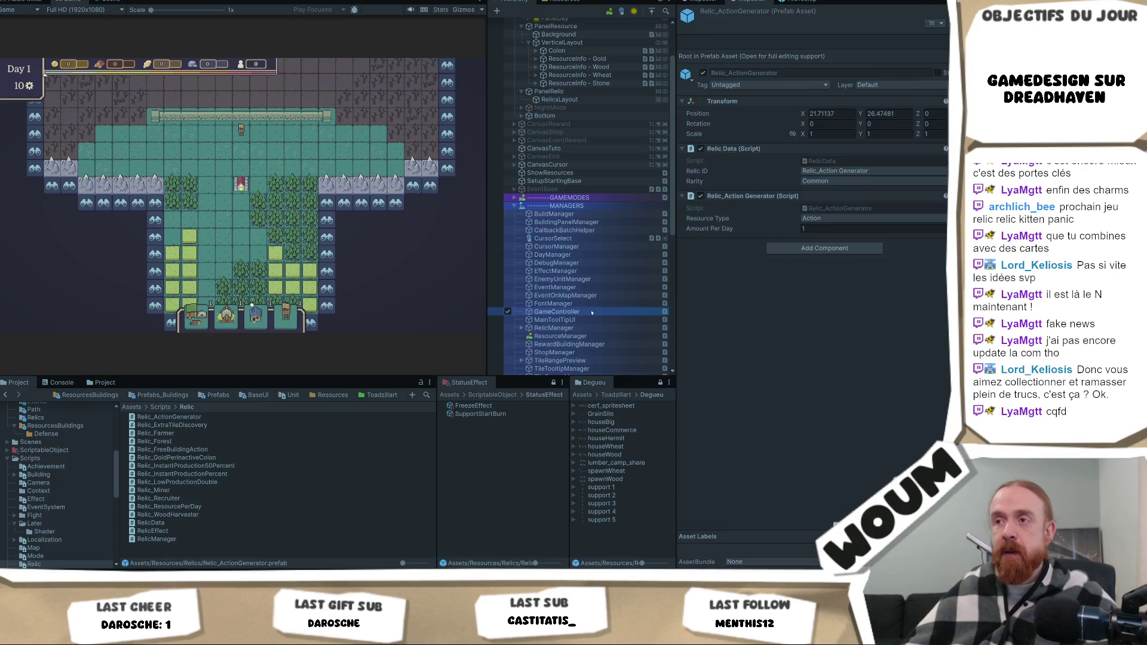
{"action": "left_click", "coordinate": [557, 311]}
{"action": "left_click", "coordinate": [833, 132]}
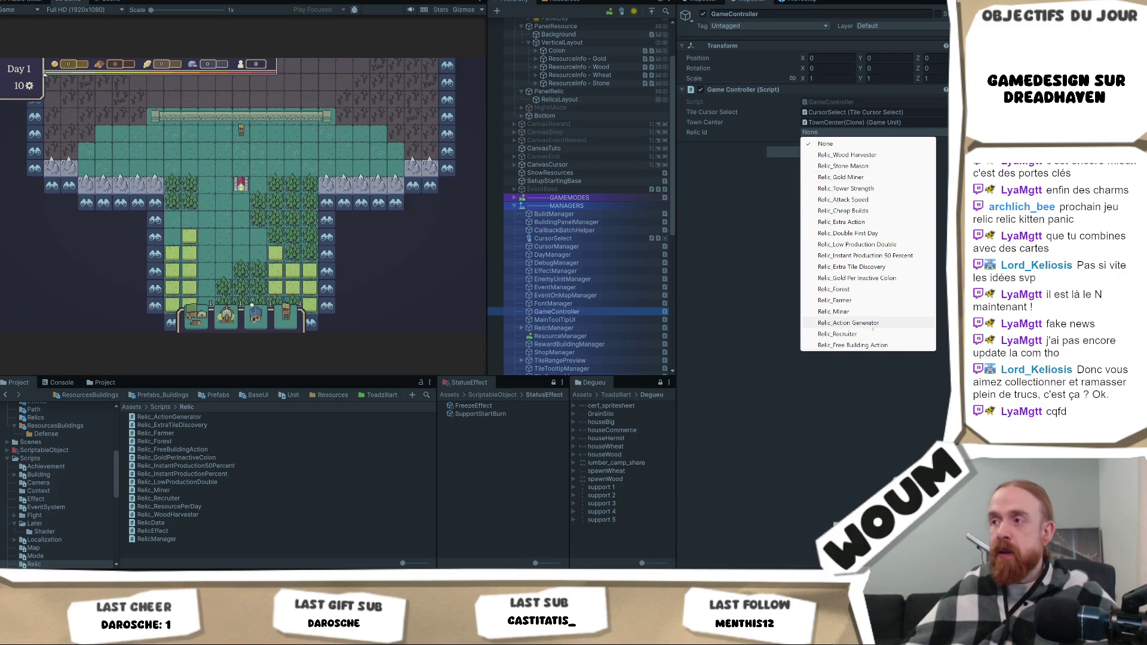
{"action": "left_click", "coordinate": [848, 323]}
{"action": "right_click", "coordinate": [746, 92]}
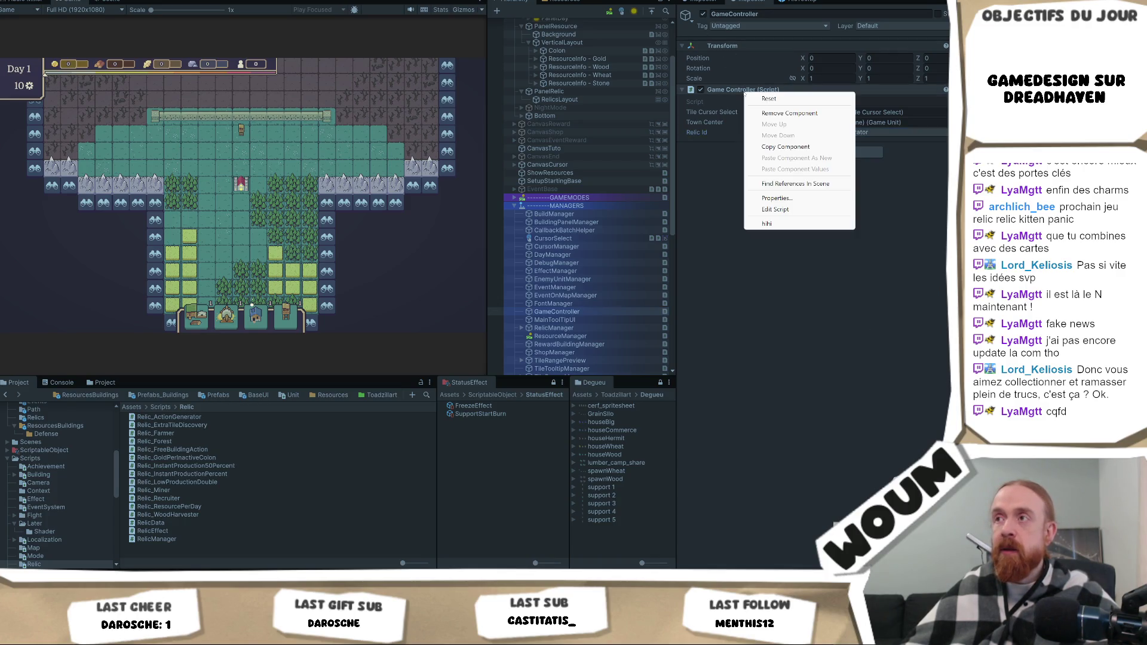
{"action": "left_click", "coordinate": [776, 223]}
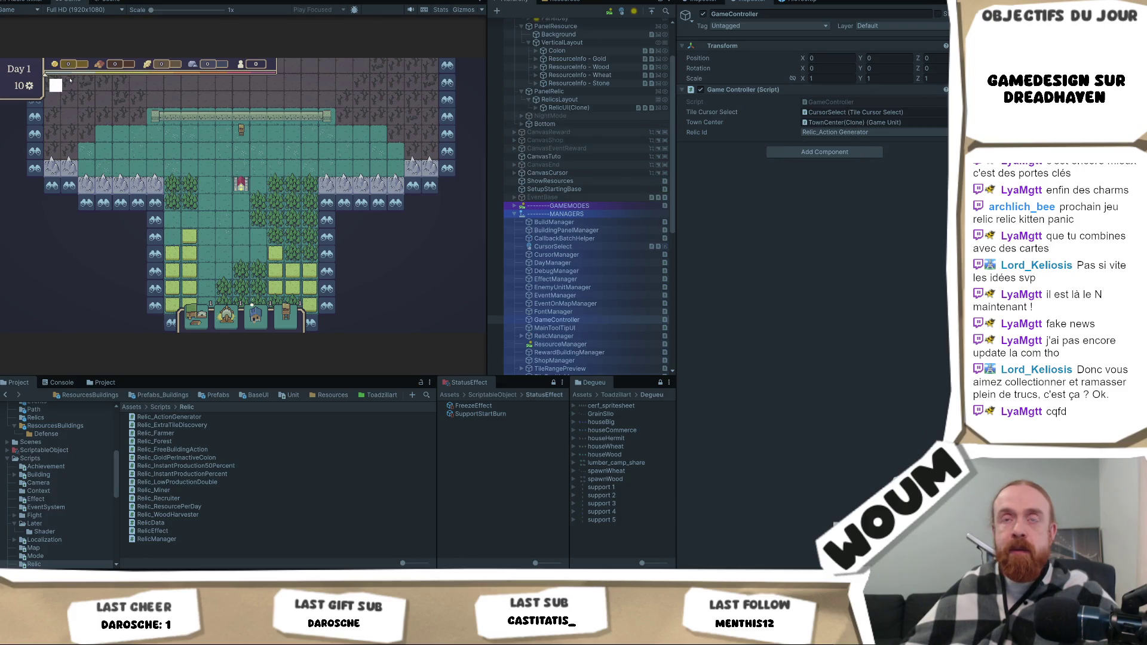
Take the two Construction Kit packs to reach Day 2, then expand the relic UI entry.
{"action": "mouse_move", "coordinate": [60, 86]}
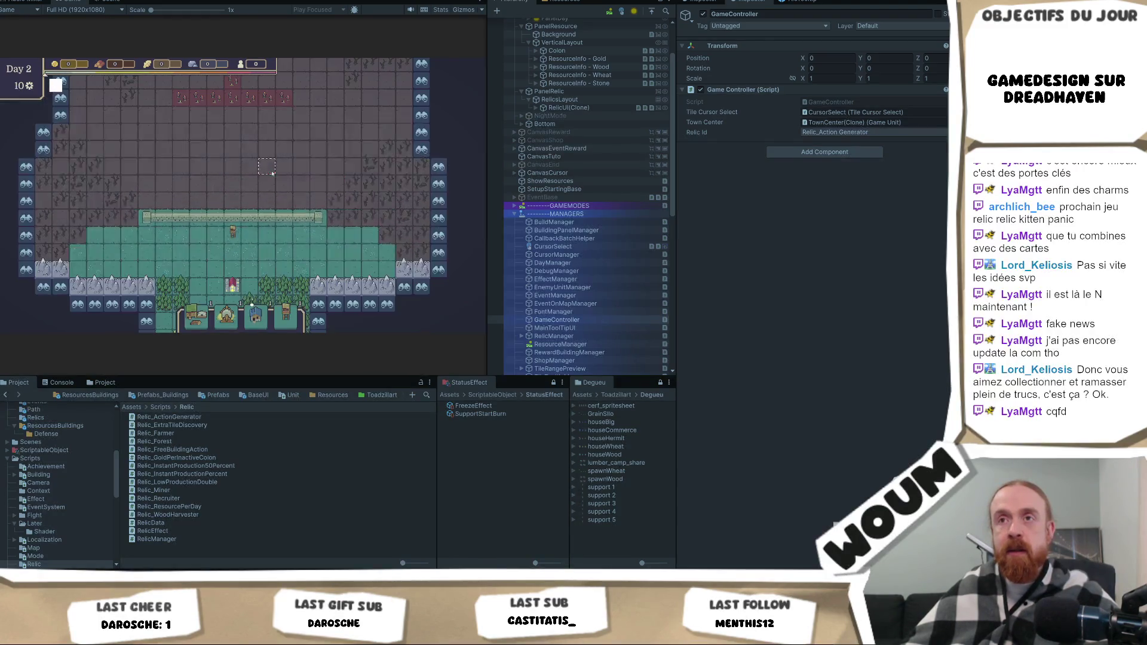
{"action": "left_click", "coordinate": [239, 251]}
{"action": "left_click", "coordinate": [239, 251]}
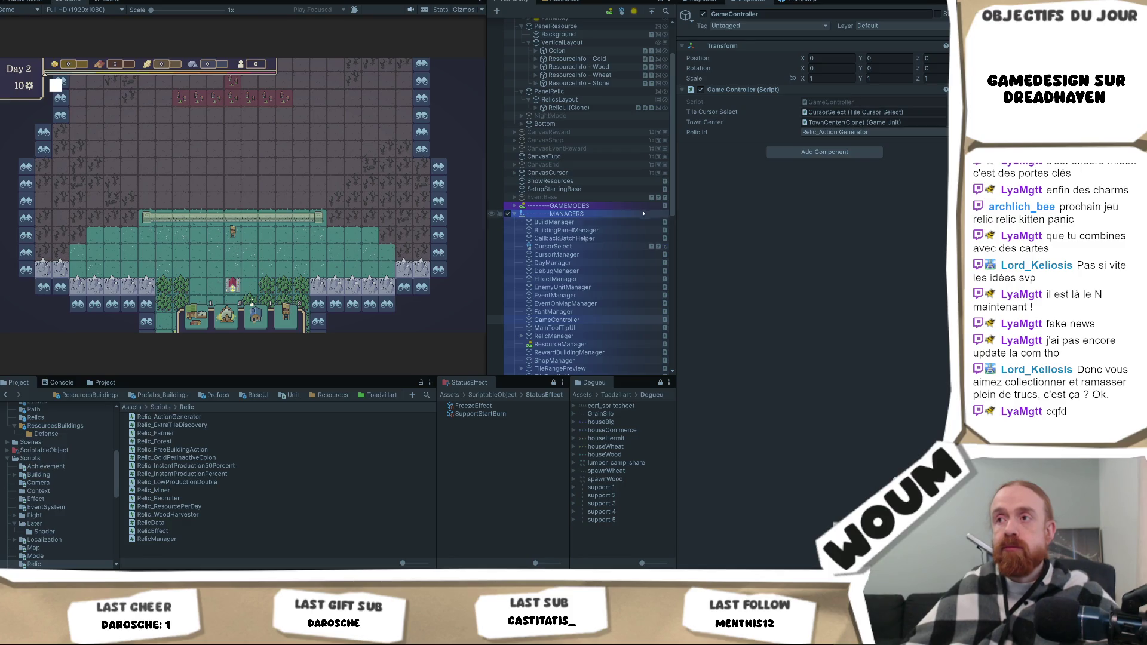
{"action": "left_click", "coordinate": [536, 107]}
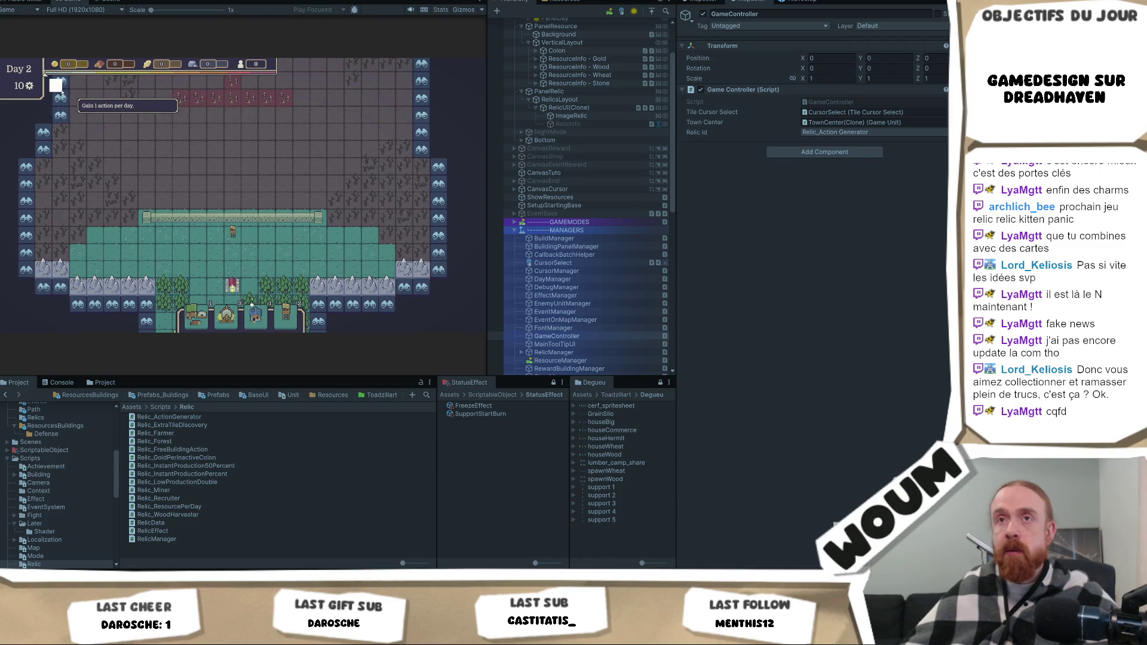
Inspect RelicInfo and expand RelicManager's Relics list to view Relic_Recruiter.
{"action": "left_click", "coordinate": [589, 125]}
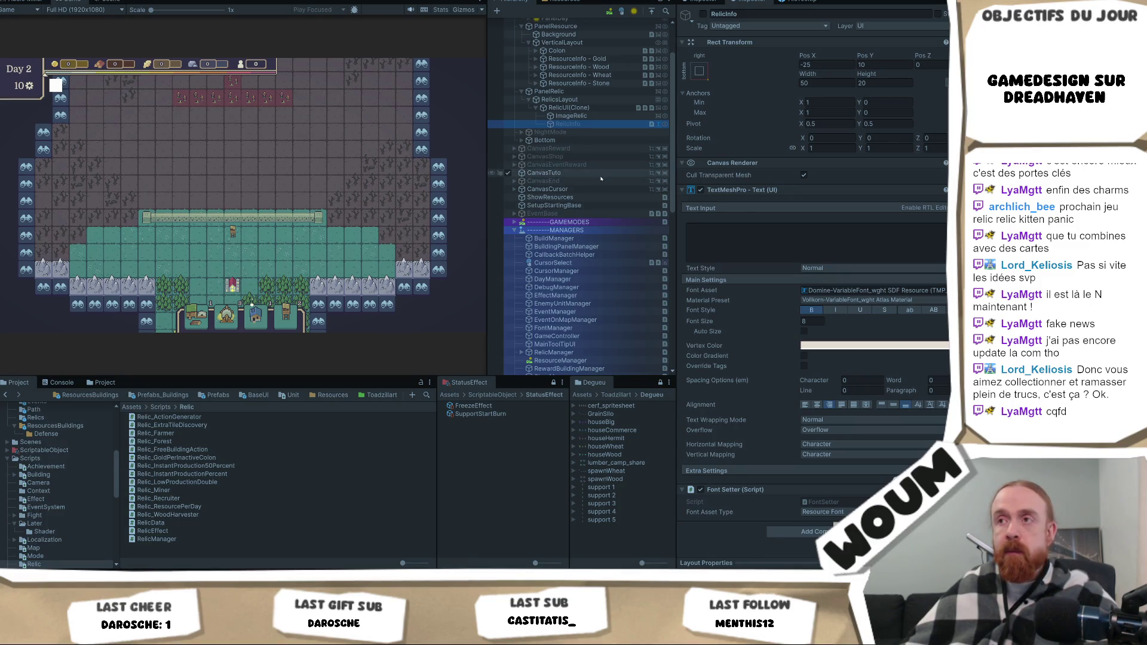
{"action": "scroll", "coordinate": [507, 239], "scroll_direction": "down", "scroll_amount": 3}
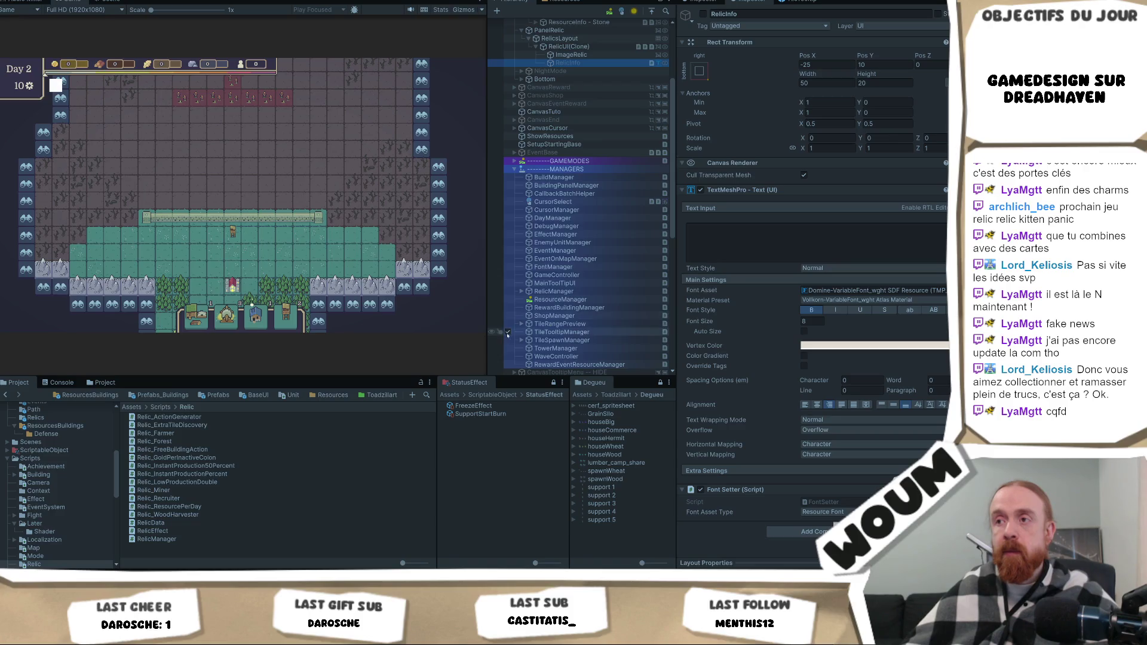
{"action": "left_click", "coordinate": [527, 291]}
{"action": "left_click", "coordinate": [522, 290]}
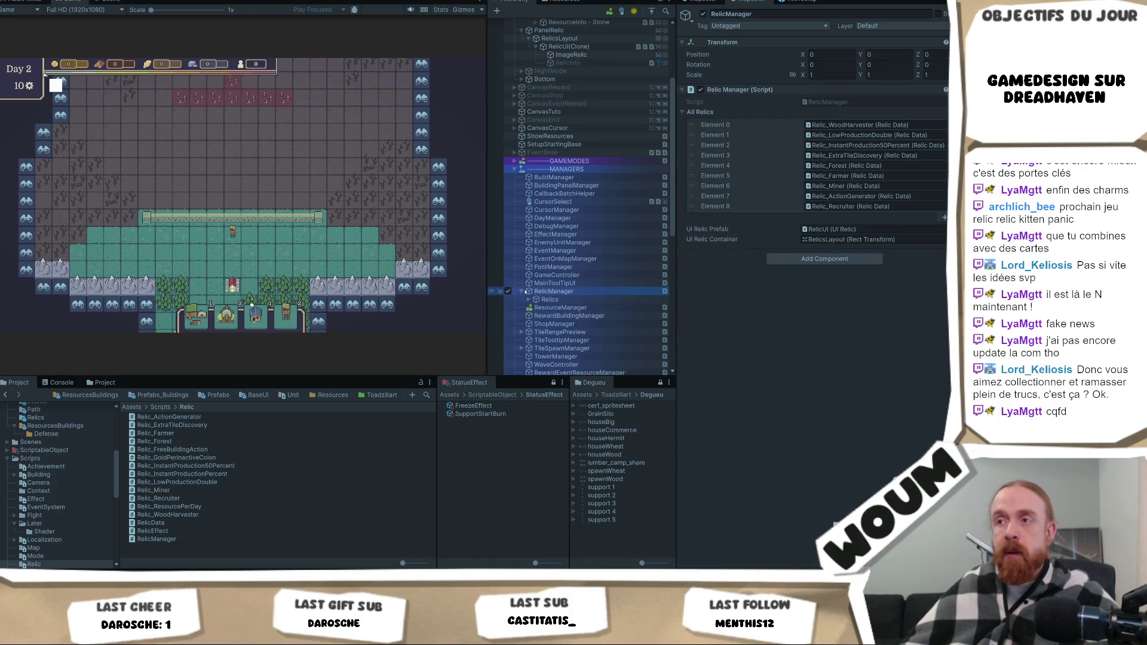
{"action": "left_click", "coordinate": [529, 299]}
{"action": "scroll", "coordinate": [587, 316], "scroll_direction": "down", "scroll_amount": 3}
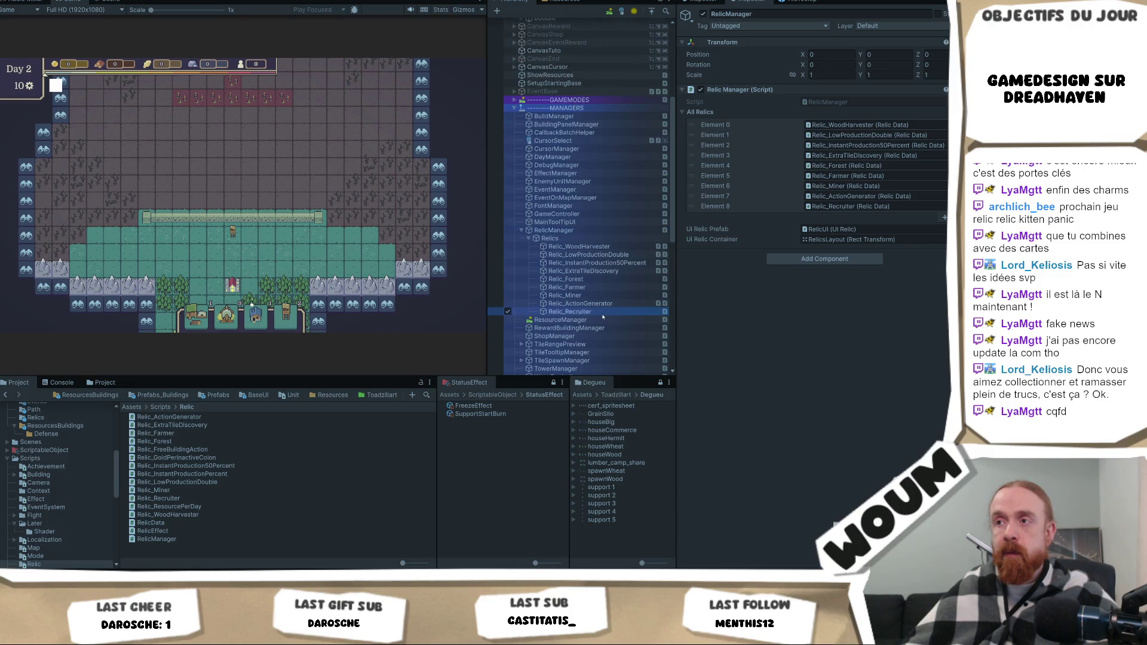
{"action": "left_click", "coordinate": [604, 312]}
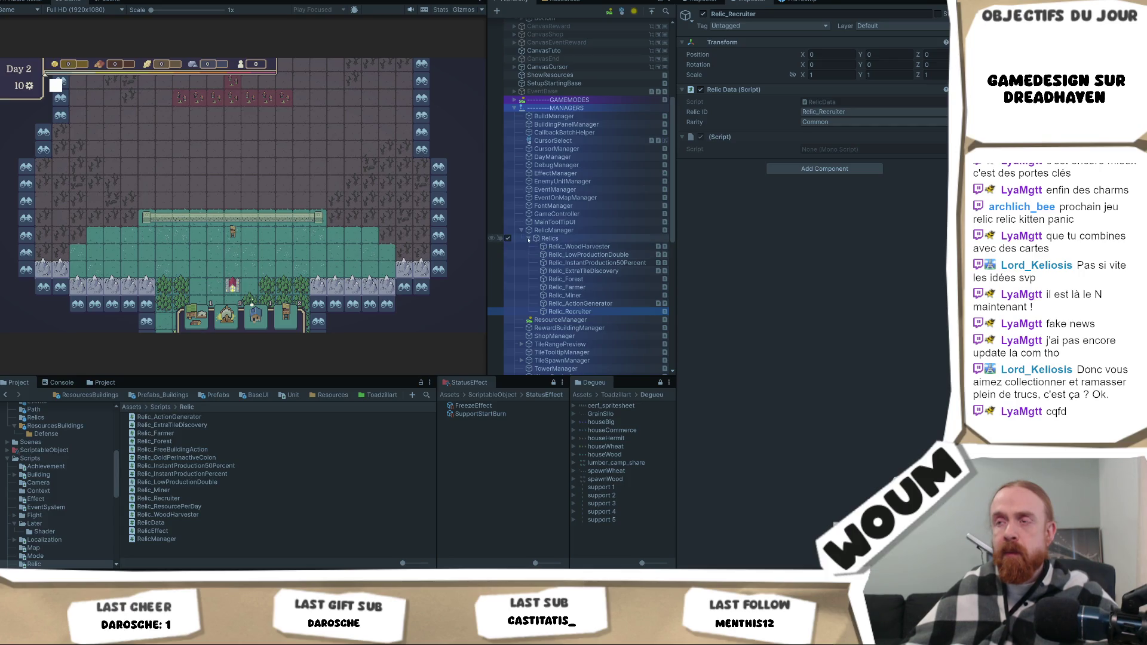
{"action": "left_click", "coordinate": [528, 239]}
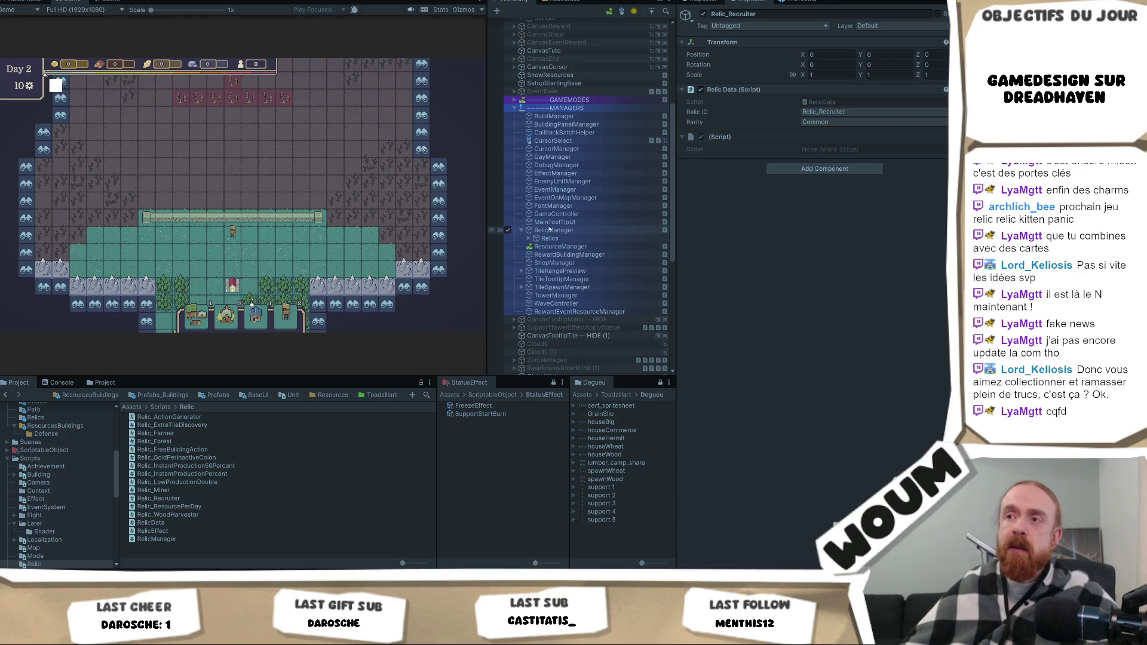
{"action": "left_click", "coordinate": [556, 232]}
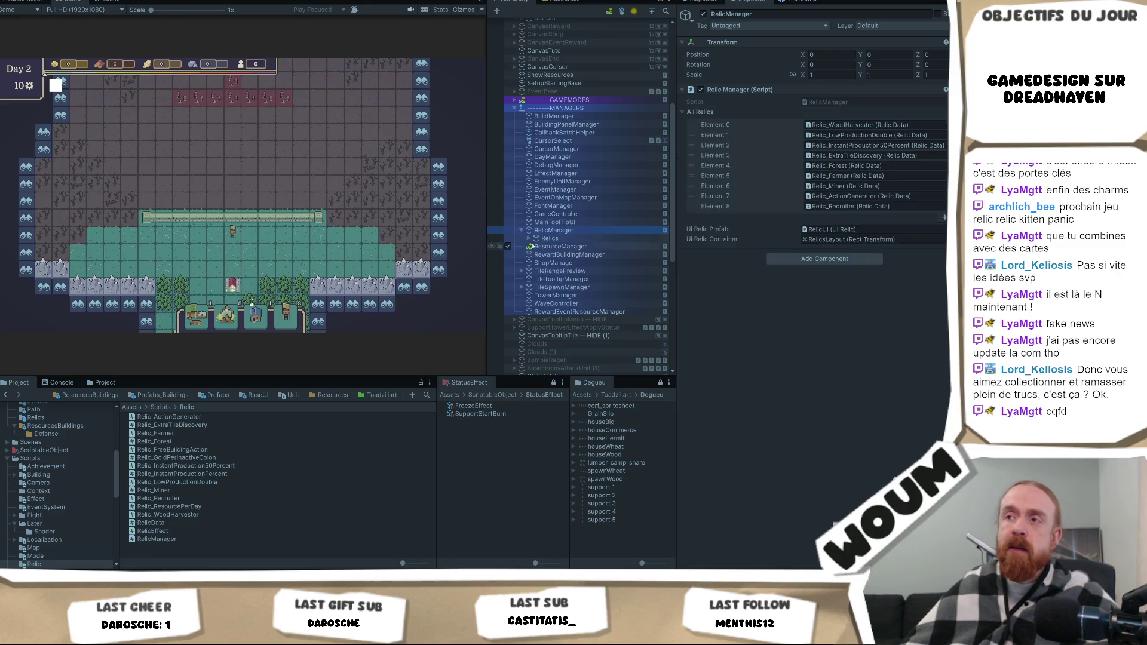
{"action": "left_click", "coordinate": [528, 239]}
{"action": "key", "text": "Down"}
{"action": "key", "text": "Down"}
{"action": "key", "text": "Down"}
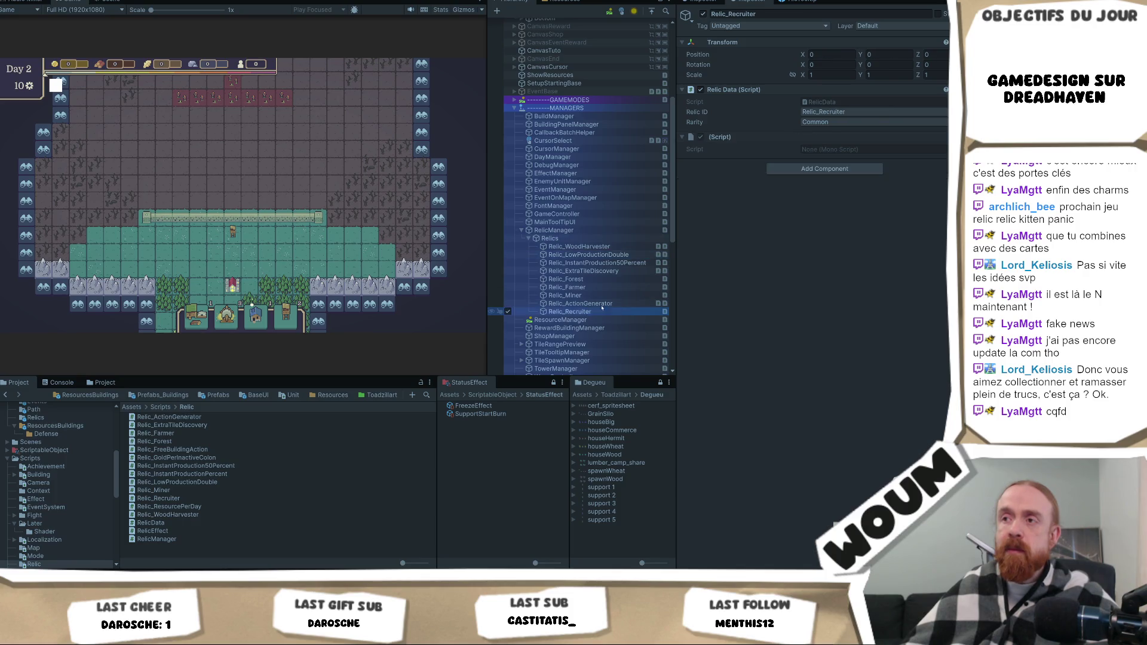
Inspect the ActionGenerator, WoodHarvester, LowProductionDouble and Miner relics.
{"action": "left_click", "coordinate": [633, 304]}
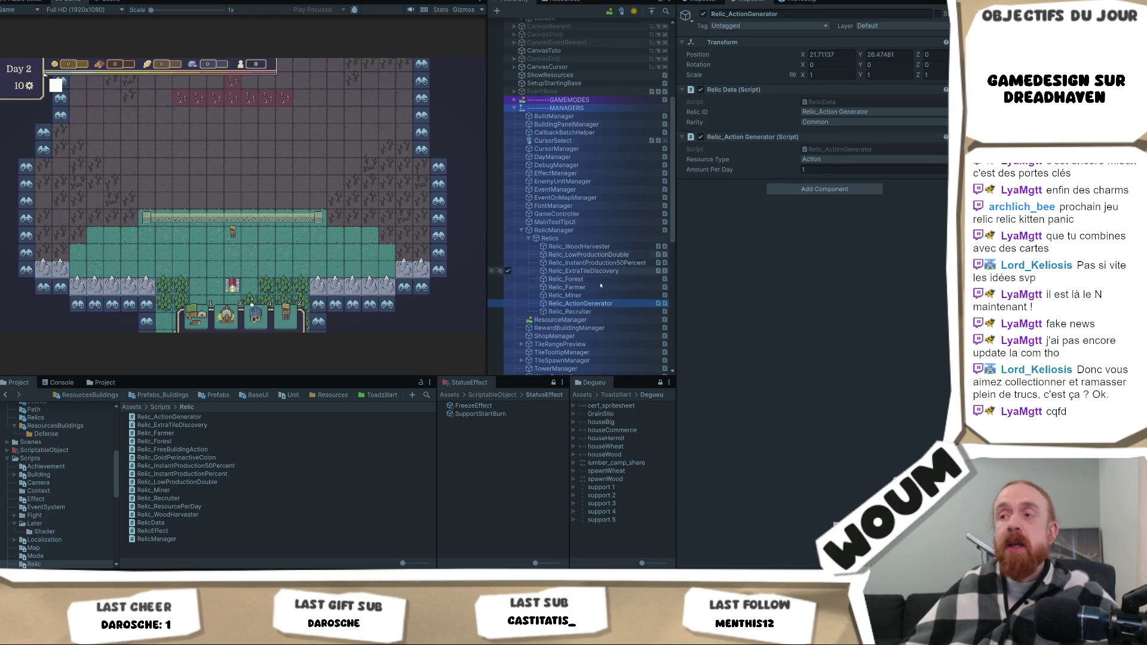
{"action": "left_click", "coordinate": [605, 246]}
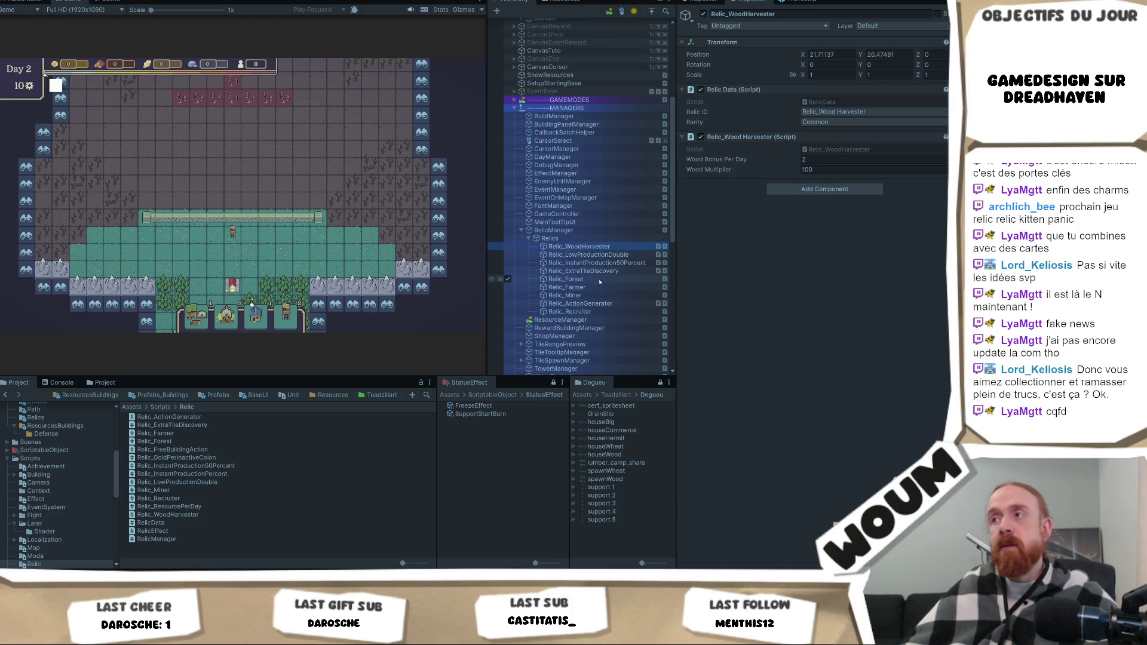
{"action": "left_click", "coordinate": [606, 256]}
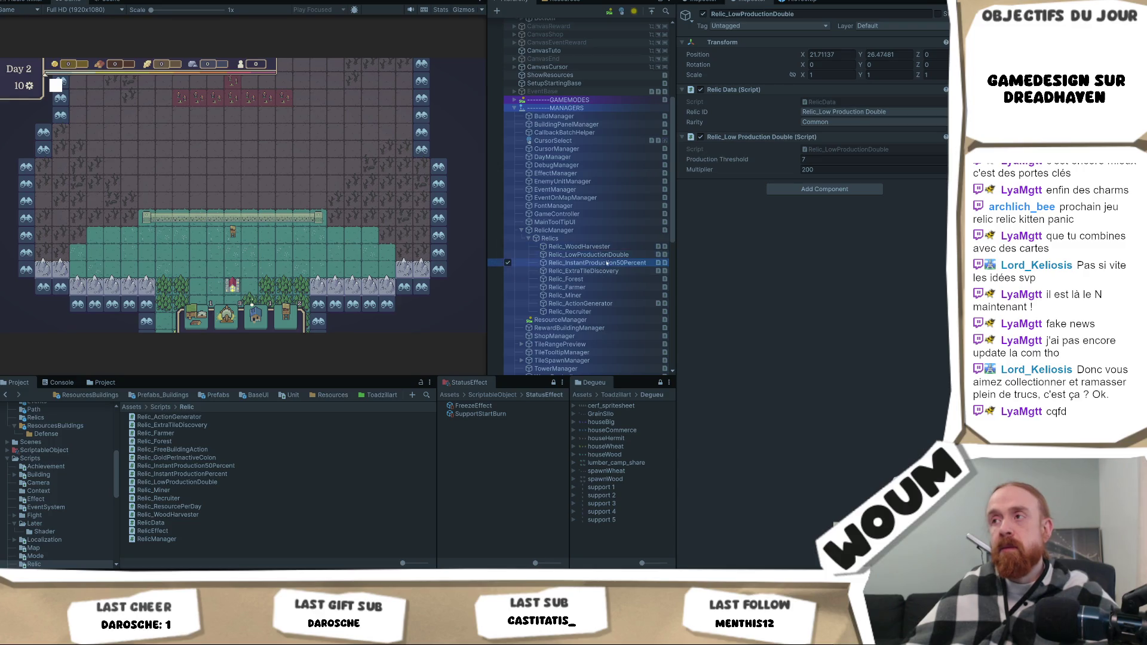
{"action": "left_click", "coordinate": [594, 295]}
{"action": "left_click", "coordinate": [594, 303]}
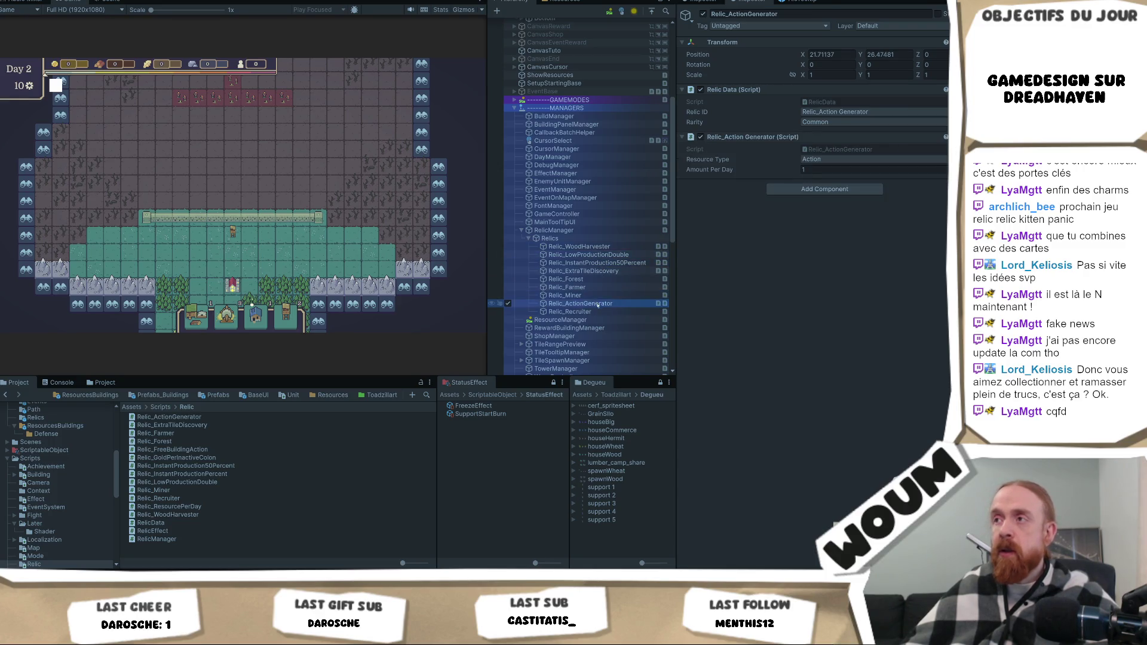
Open the Relic_ActionGenerator script and jump to the Relic_ResourcePerDay definition in Visual Studio.
{"action": "left_click", "coordinate": [812, 151]}
{"action": "double_click", "coordinate": [813, 151]}
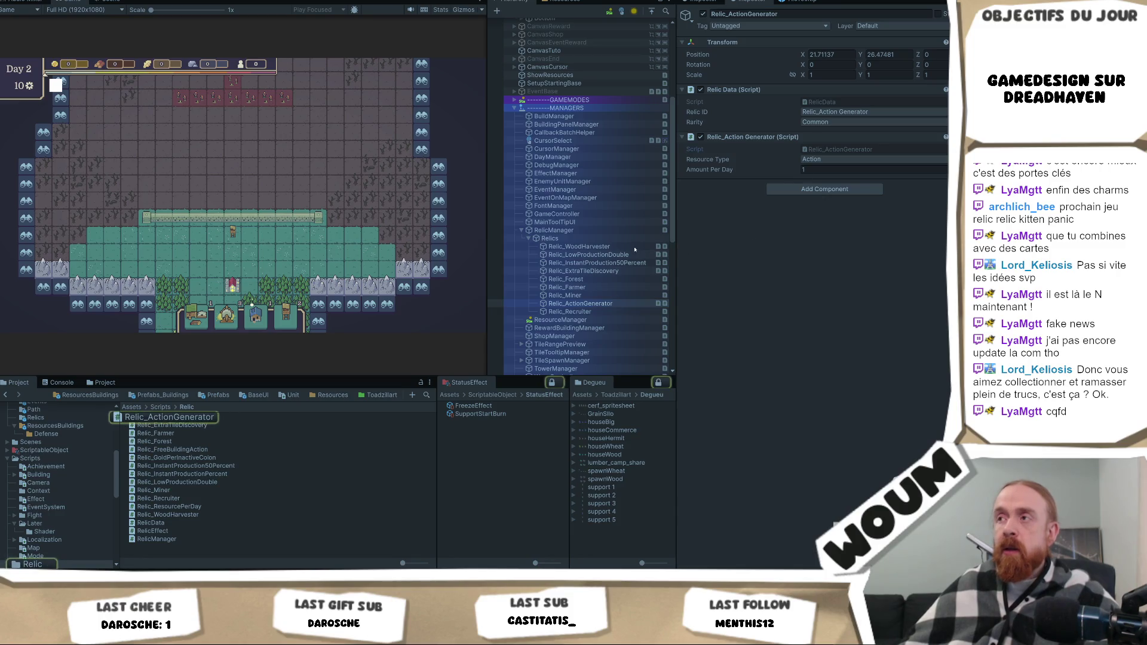
{"action": "left_click", "coordinate": [269, 65], "text": "ctrl"}
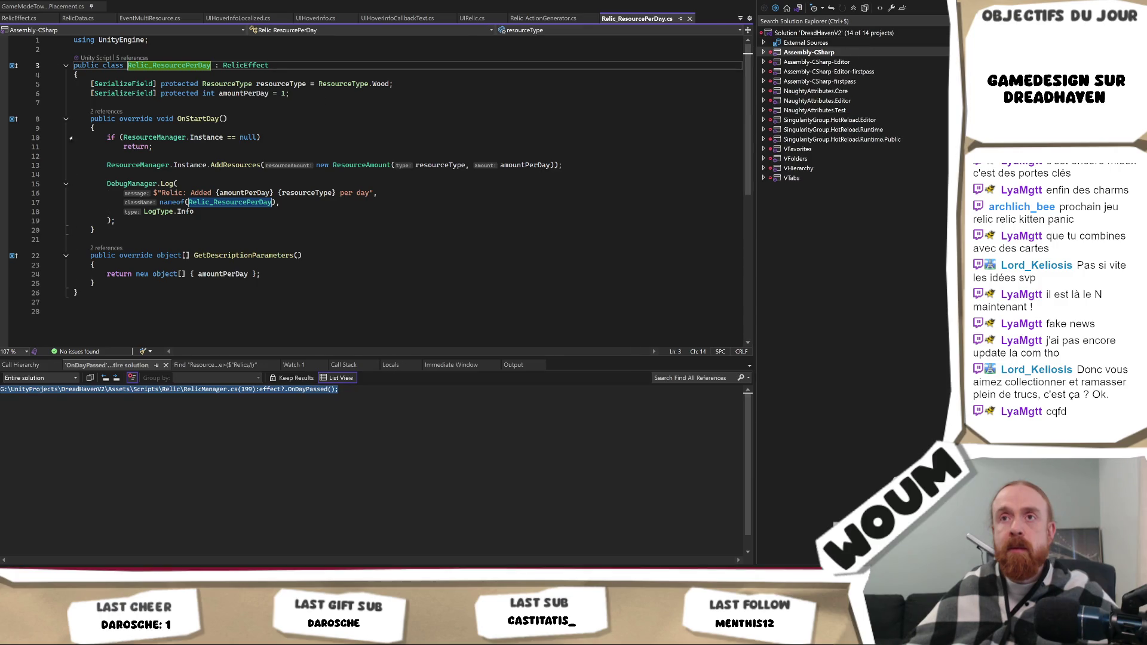
Set a breakpoint on the ResourceManager null check and step through OnStartDay.
{"action": "left_click", "coordinate": [5, 137]}
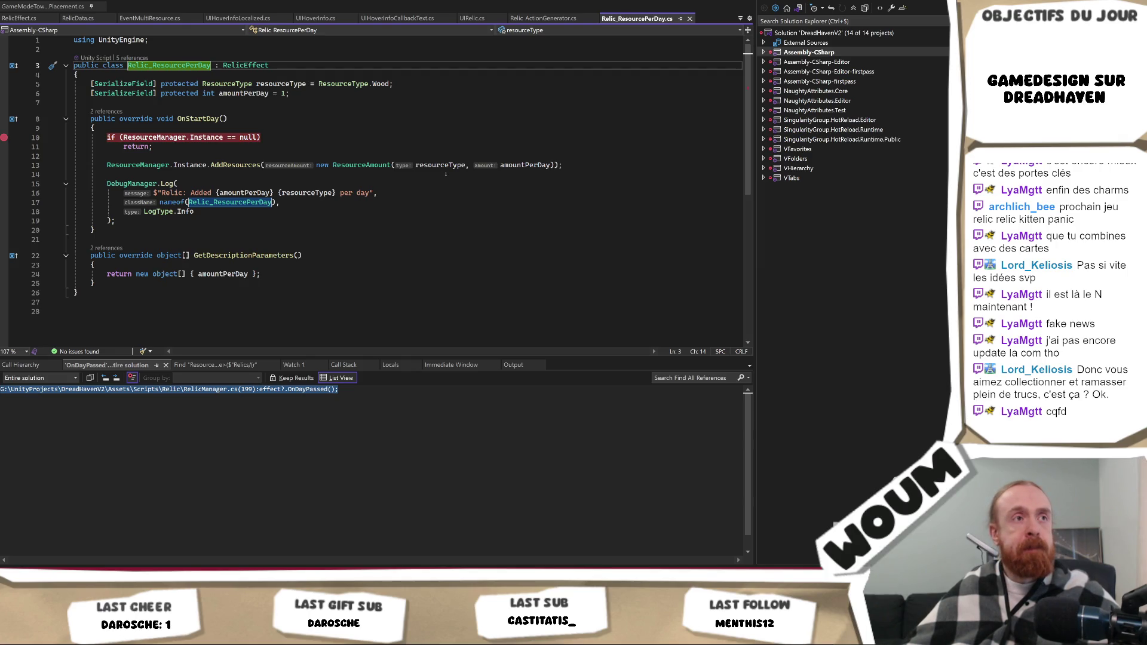
{"action": "key", "text": "alt+Tab"}
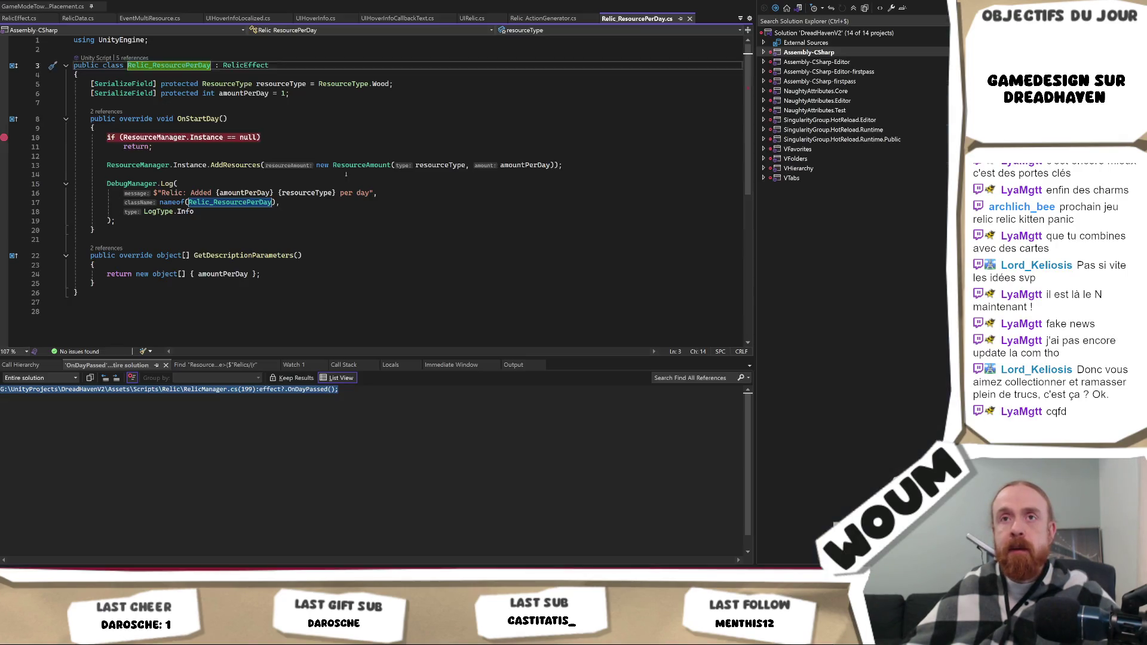
{"action": "key", "text": "F10"}
{"action": "key", "text": "F10"}
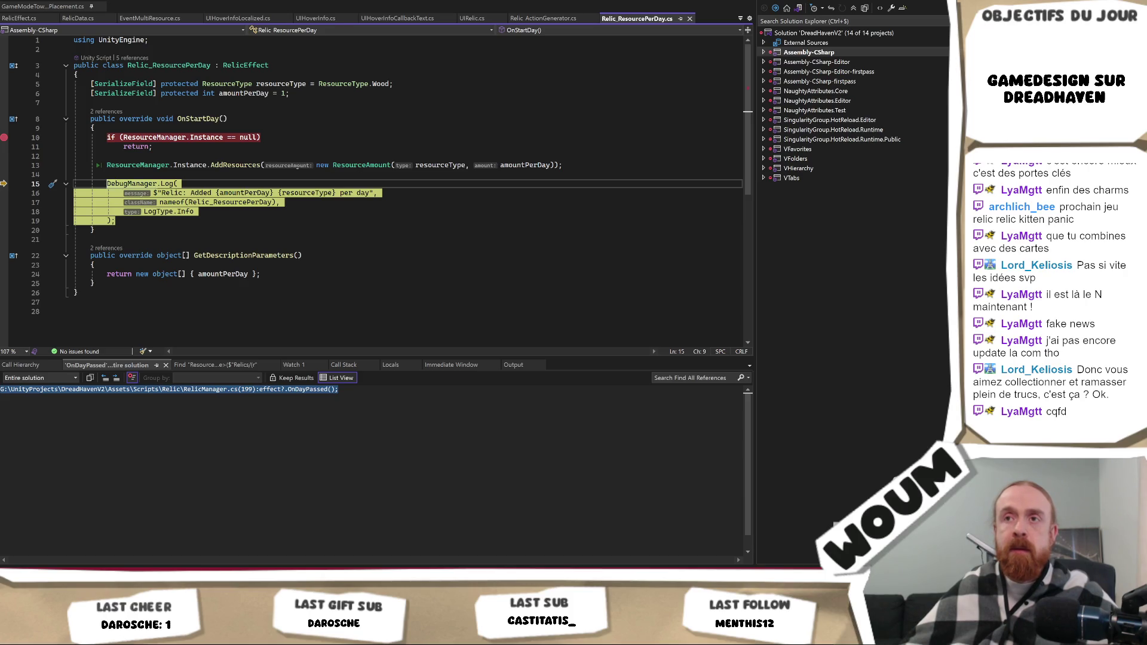
Go to the AddResources definition in ResourceManager.cs.
{"action": "double_click", "coordinate": [235, 166]}
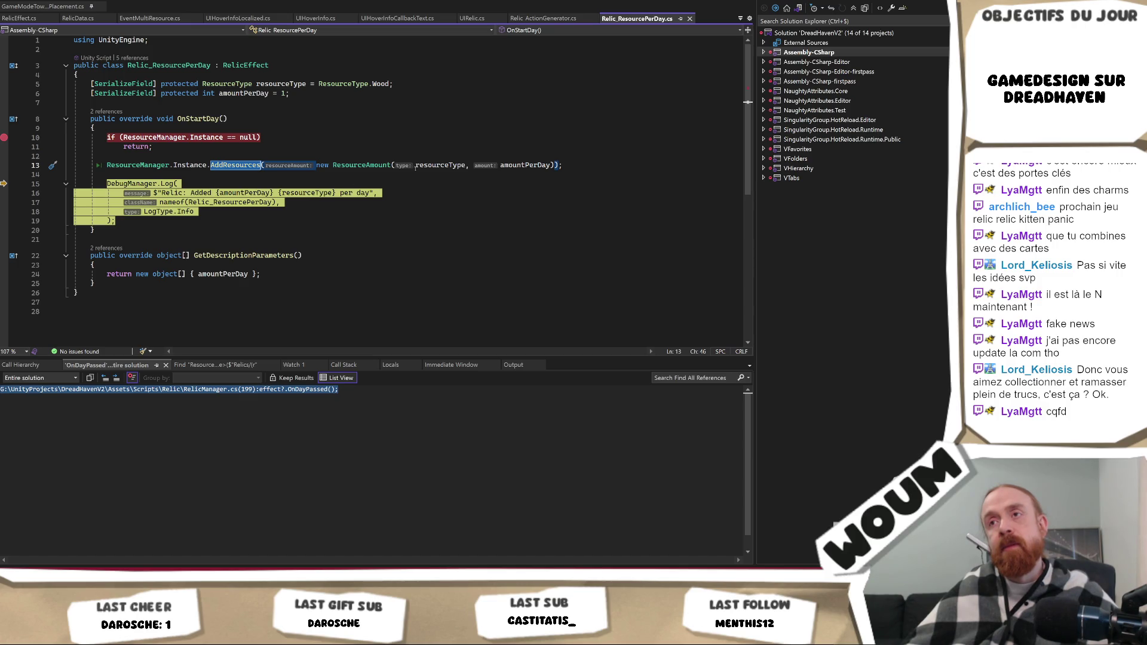
{"action": "left_click", "coordinate": [243, 156]}
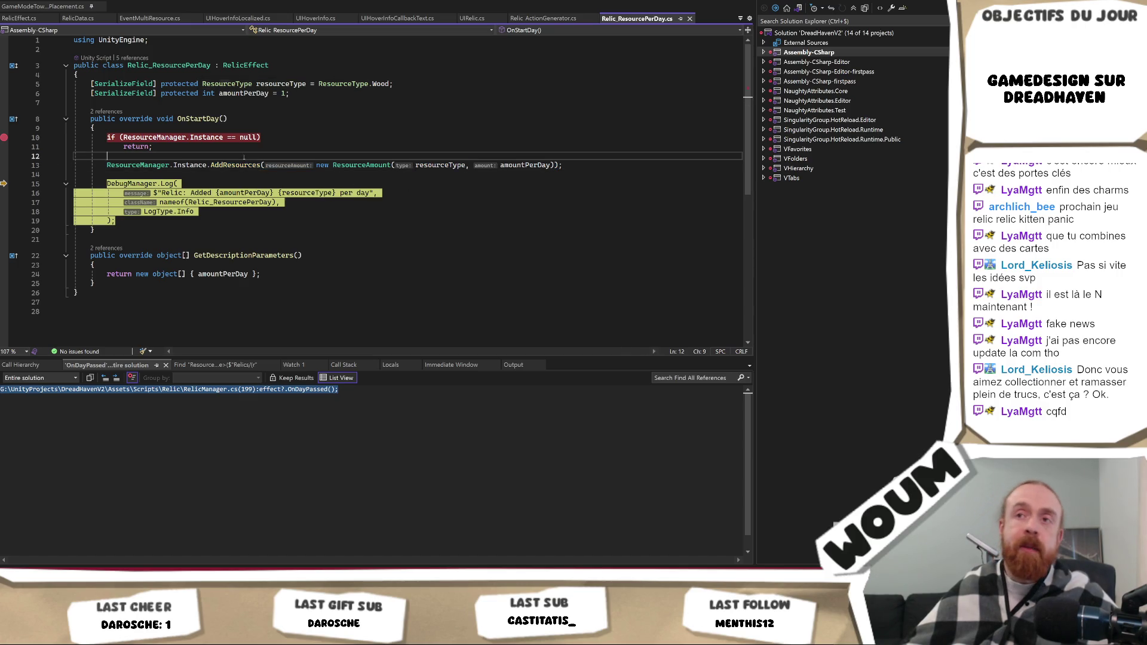
{"action": "double_click", "coordinate": [236, 165]}
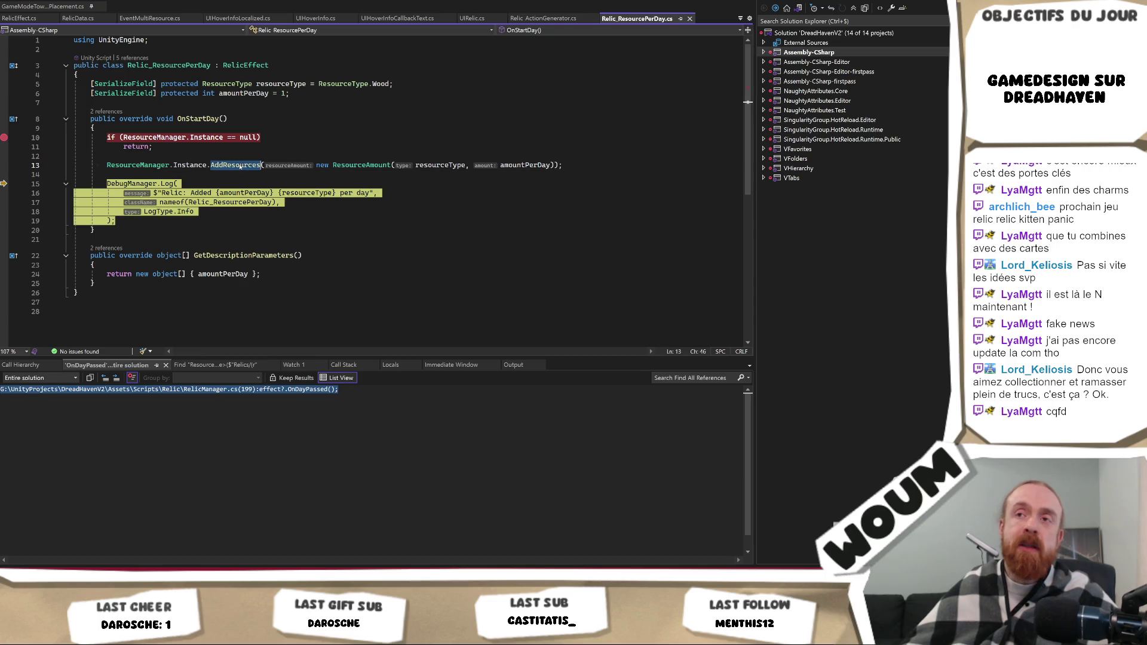
{"action": "key", "text": "F12"}
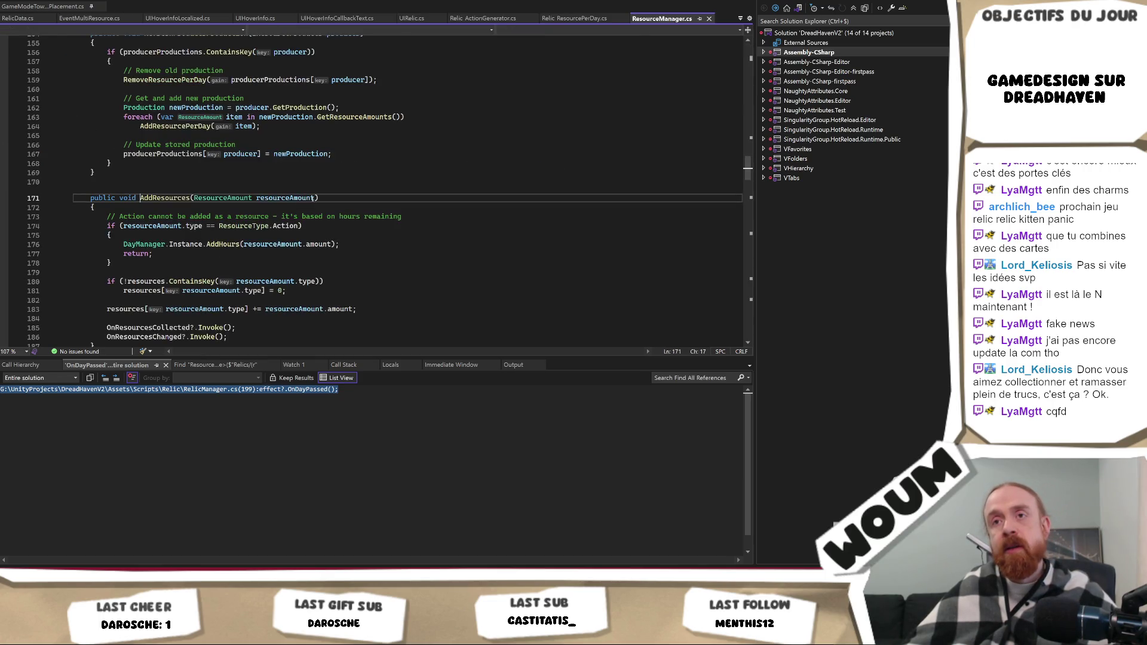
Set a breakpoint on the Action-type check in AddResources and run to the null-check breakpoint.
{"action": "key", "text": "Down"}
{"action": "key", "text": "Down"}
{"action": "key", "text": "Down"}
{"action": "left_click", "coordinate": [3, 226]}
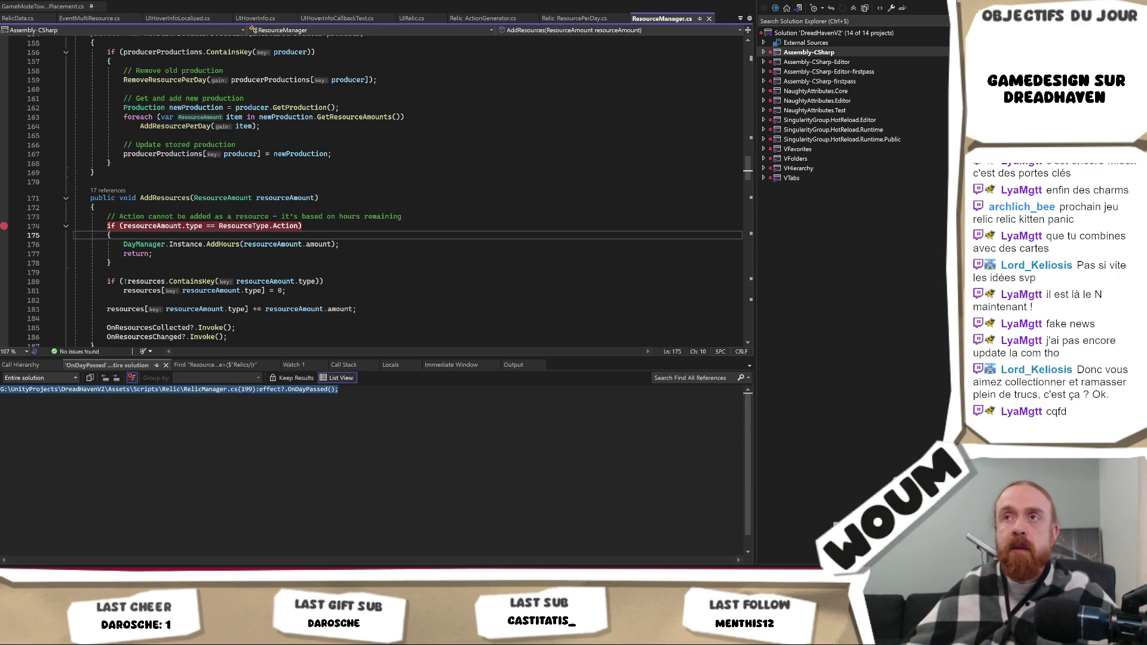
{"action": "key", "text": "F10"}
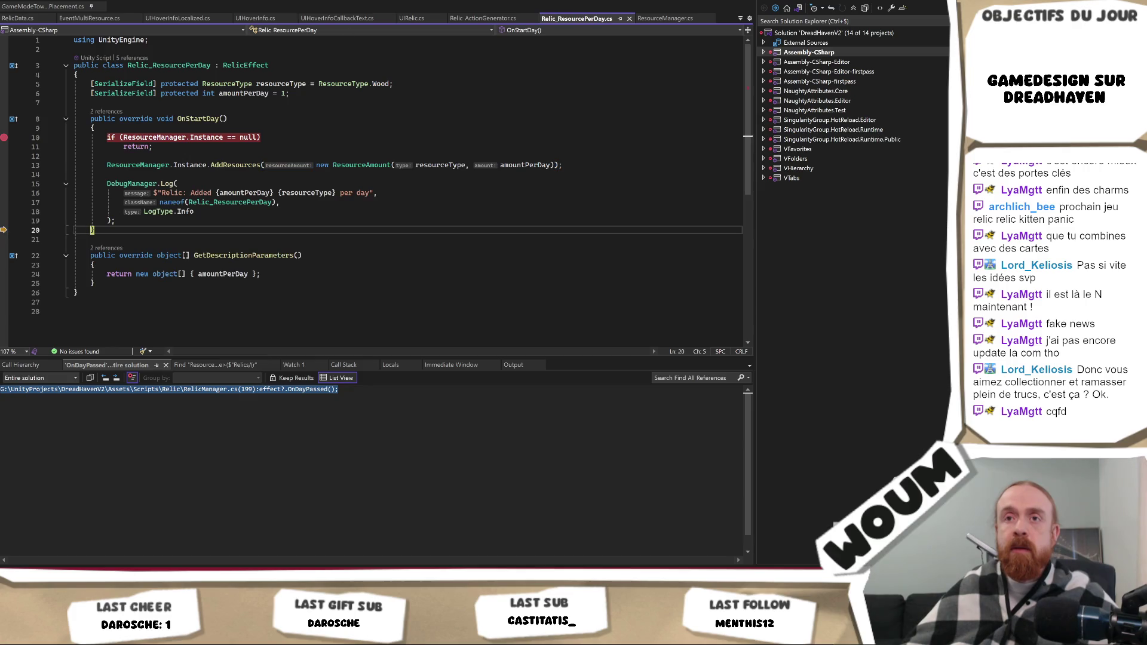
{"action": "key", "text": "F10"}
{"action": "key", "text": "F10"}
{"action": "key", "text": "F10"}
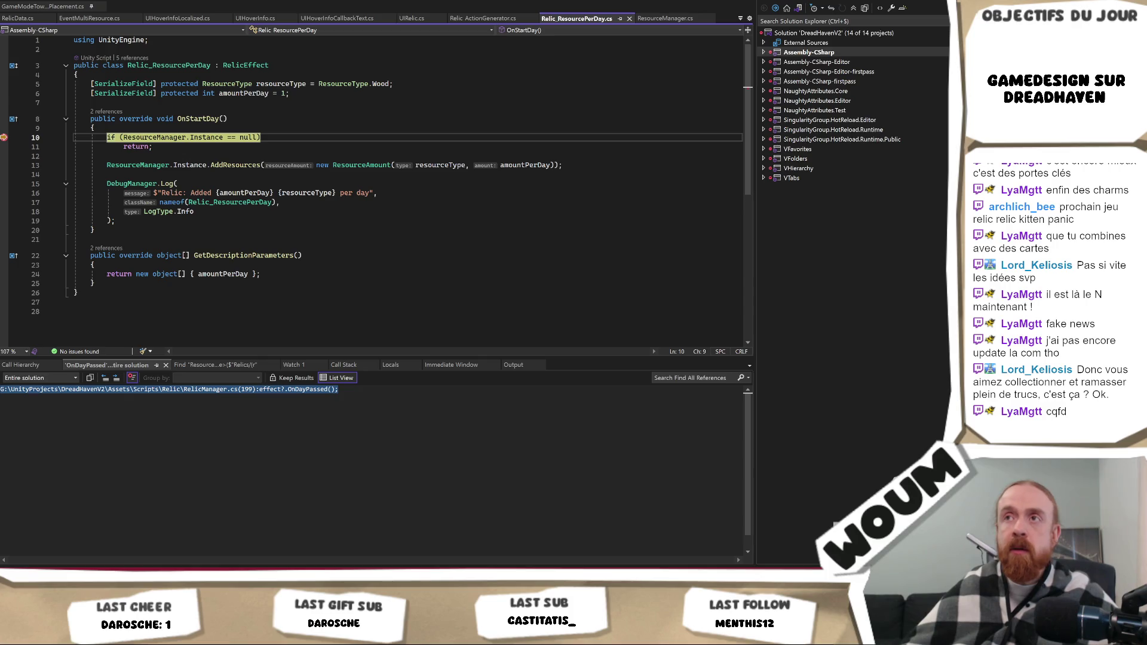
{"action": "key", "text": "F10"}
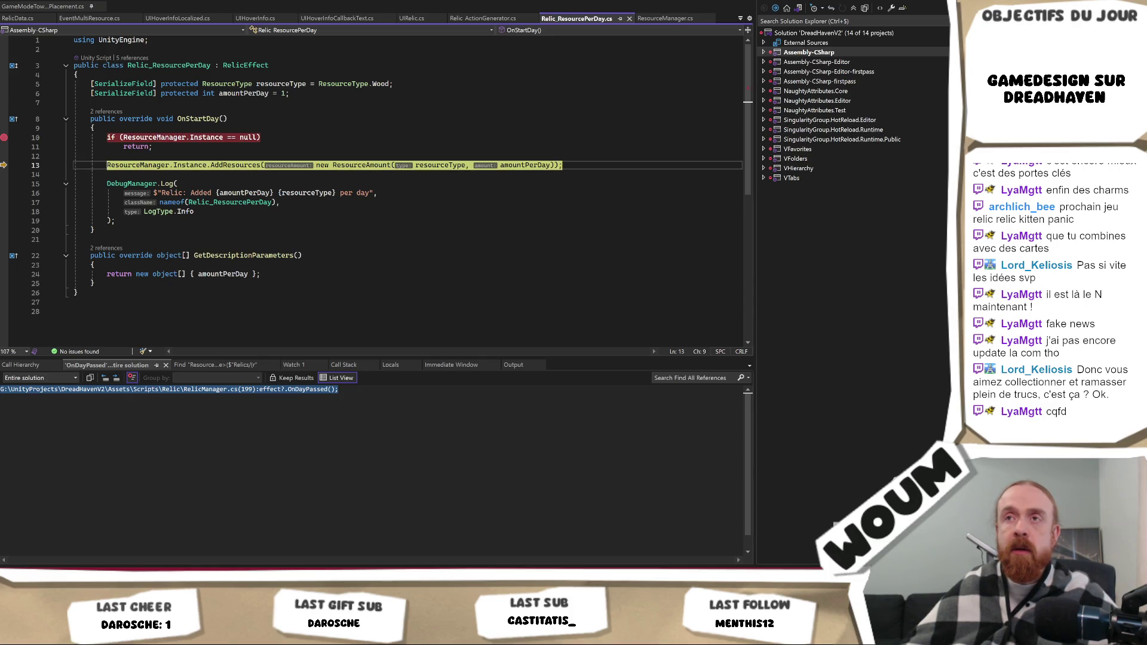
Step through the ResourceAmount constructor and AddResources into DayManager's AddHours.
{"action": "key", "text": "F11"}
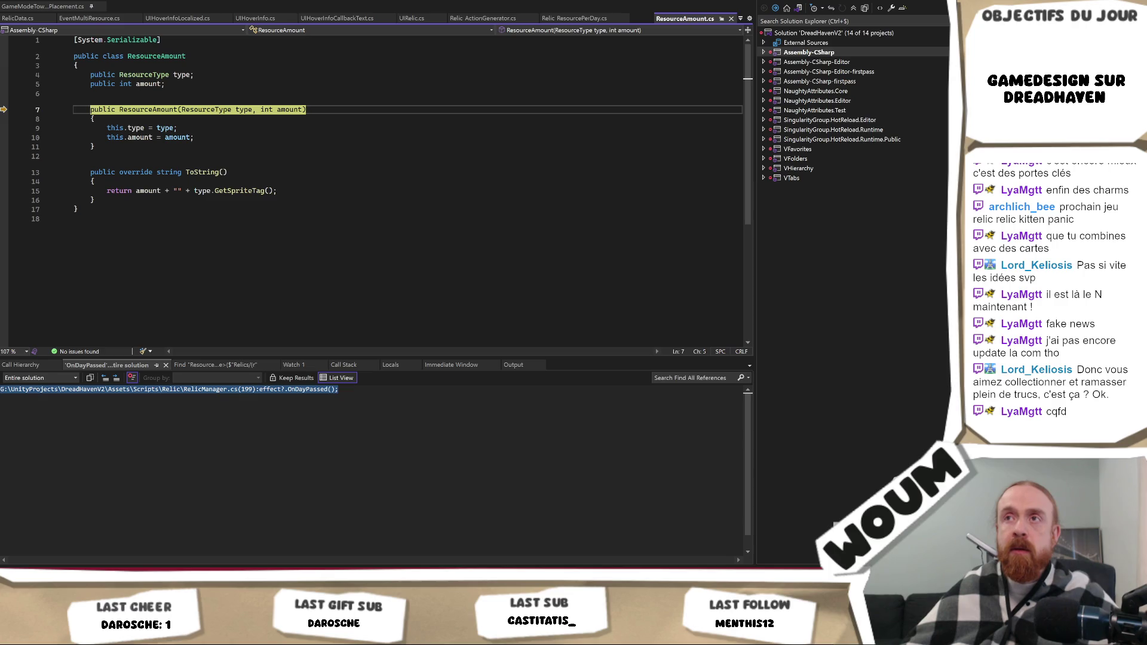
{"action": "key", "text": "F10"}
{"action": "key", "text": "F10"}
{"action": "key", "text": "F10"}
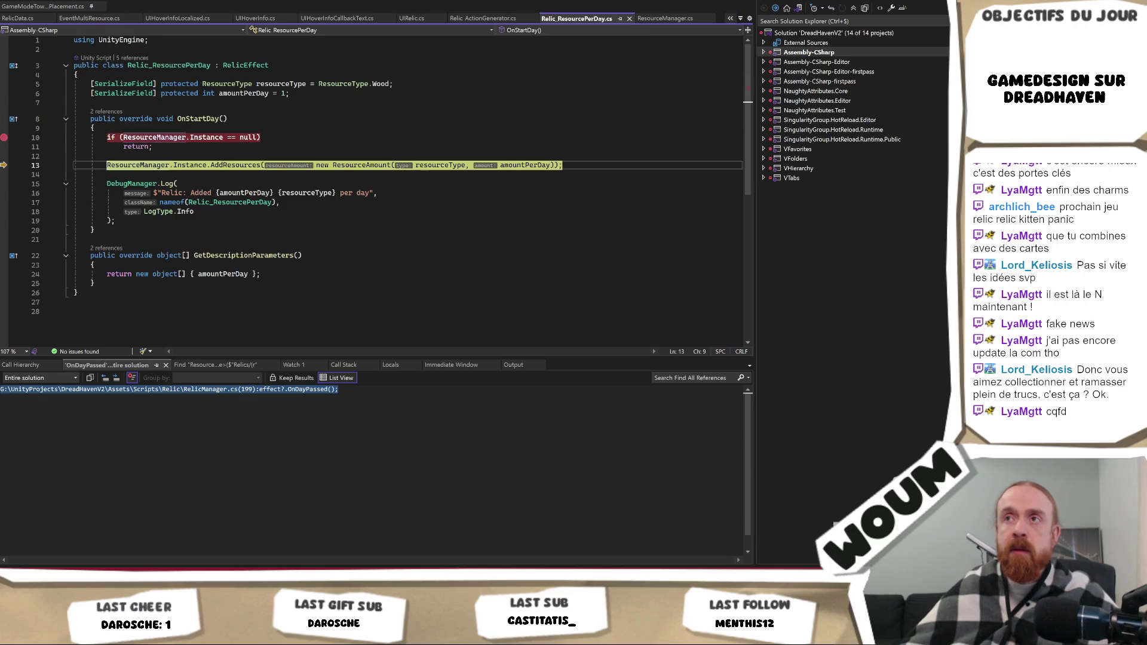
{"action": "key", "text": "F11"}
{"action": "key", "text": "F10"}
{"action": "key", "text": "F10"}
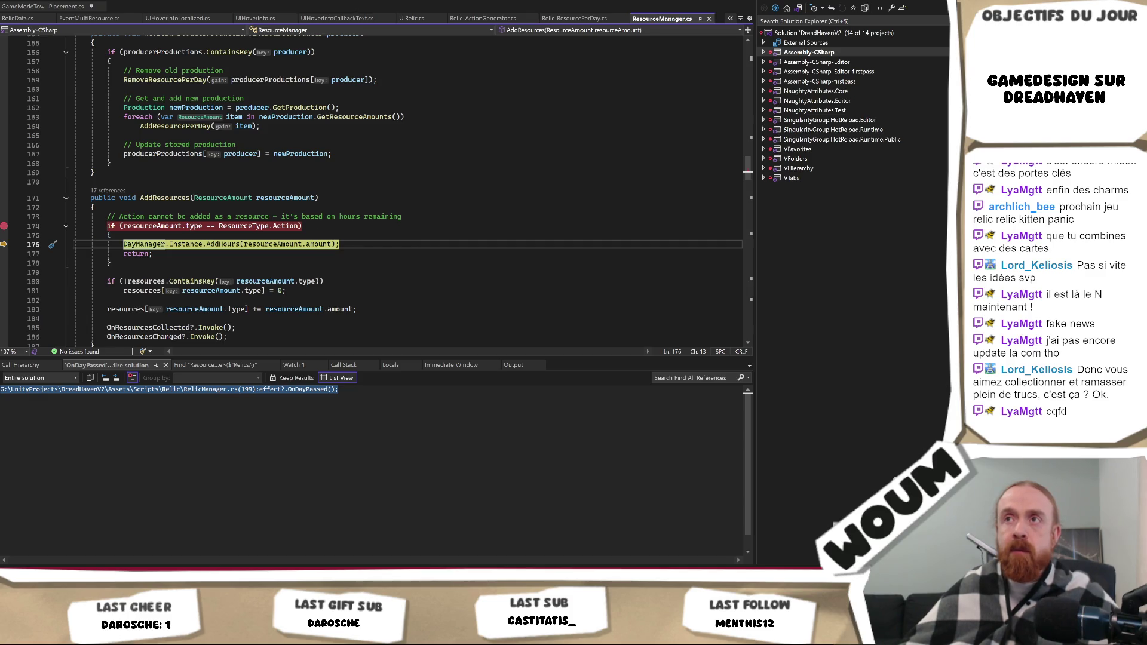
{"action": "key", "text": "F11"}
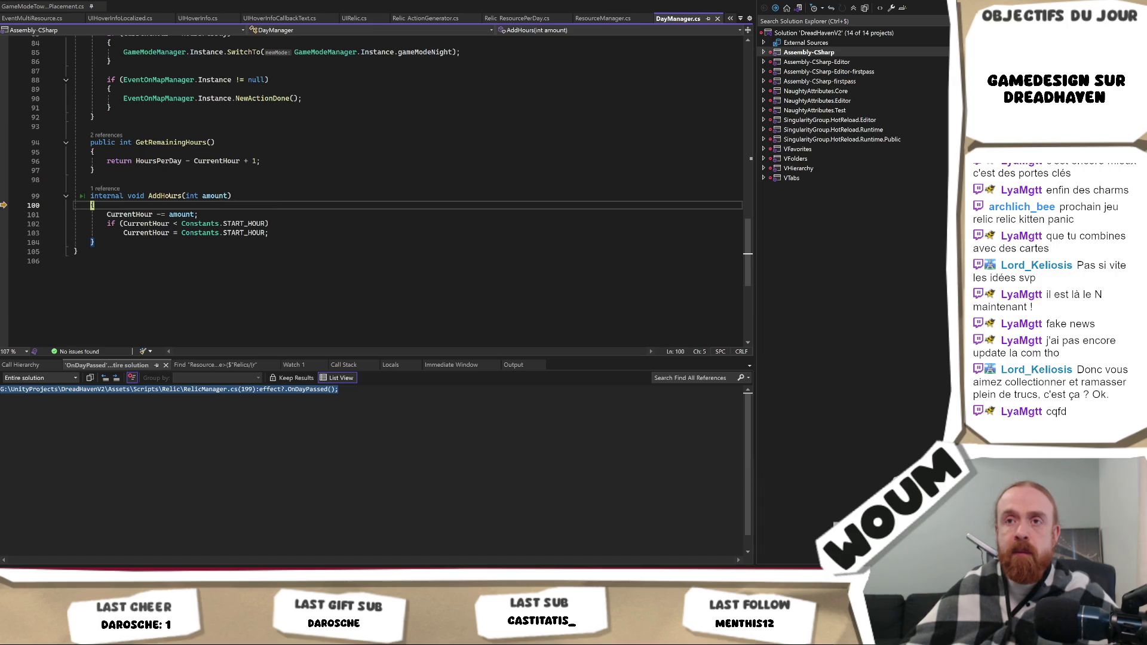
On line 101 of DayManager's AddHours, change '-=' to '+=' so hours are added.
{"action": "mouse_move", "coordinate": [217, 197]}
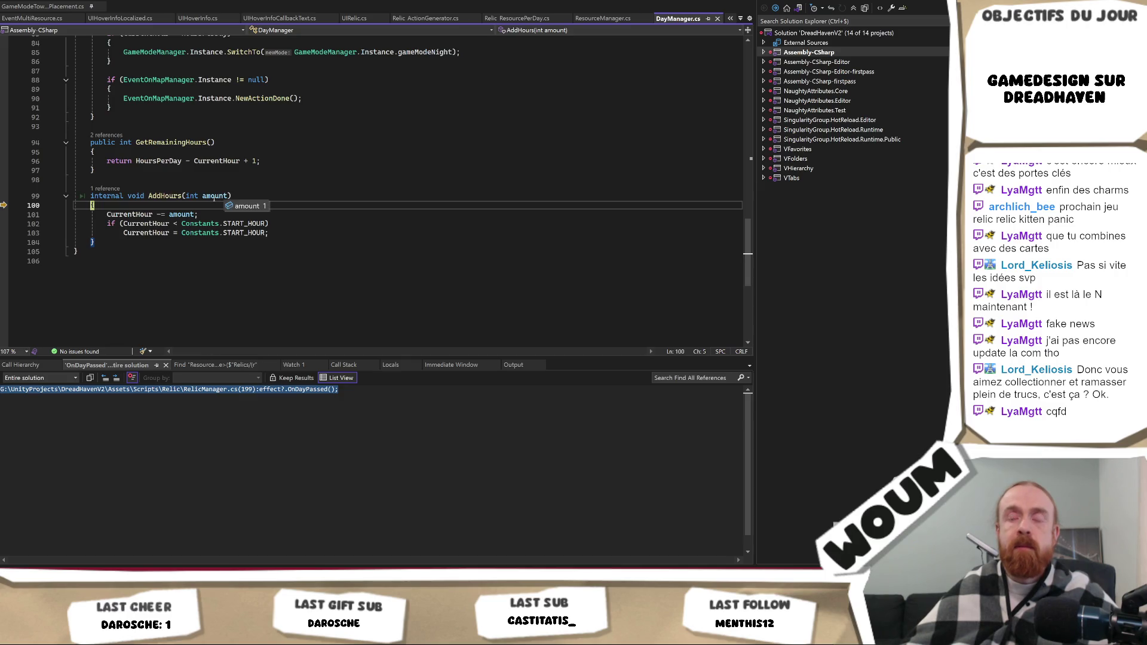
{"action": "mouse_move", "coordinate": [133, 215]}
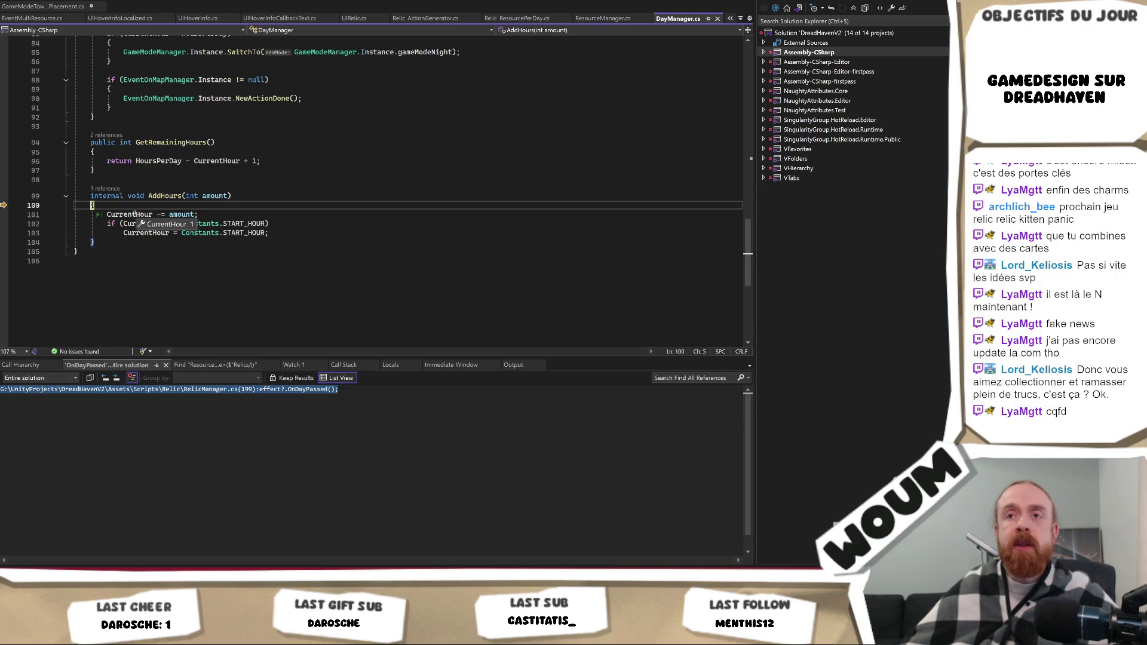
{"action": "left_click", "coordinate": [105, 189]}
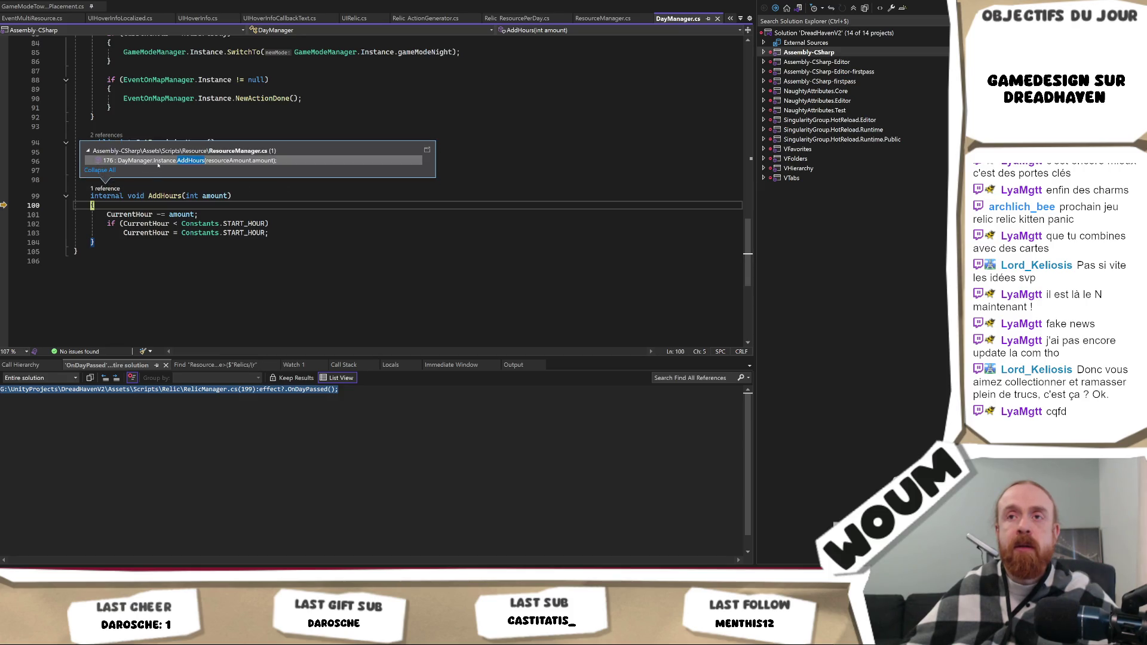
{"action": "double_click", "coordinate": [173, 161]}
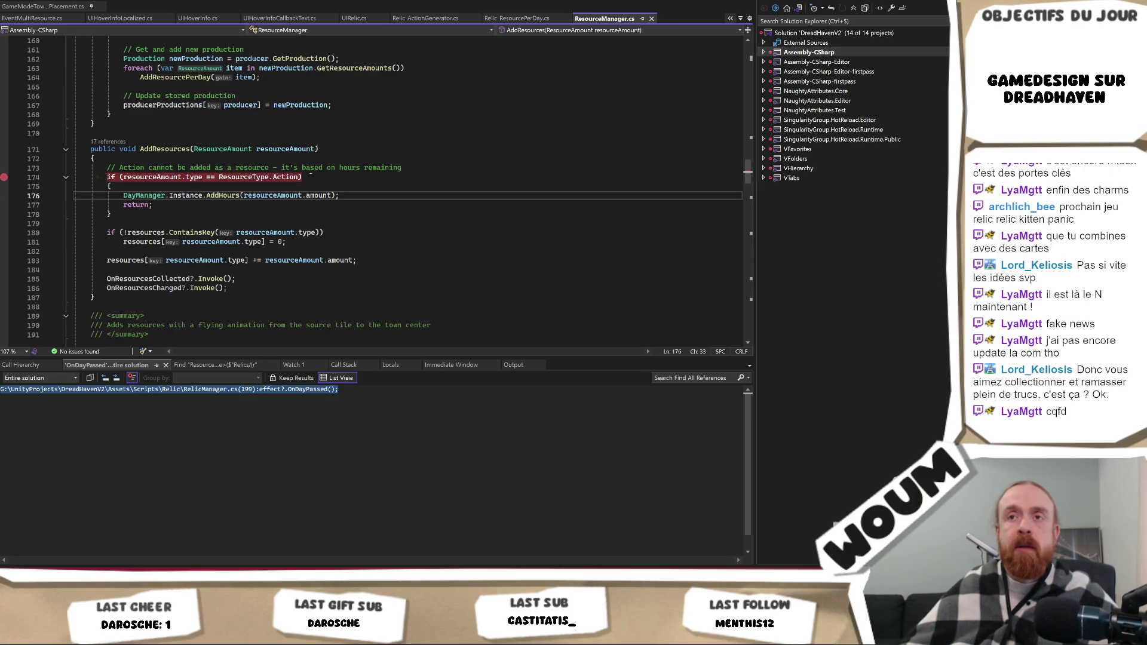
{"action": "key", "text": "F12"}
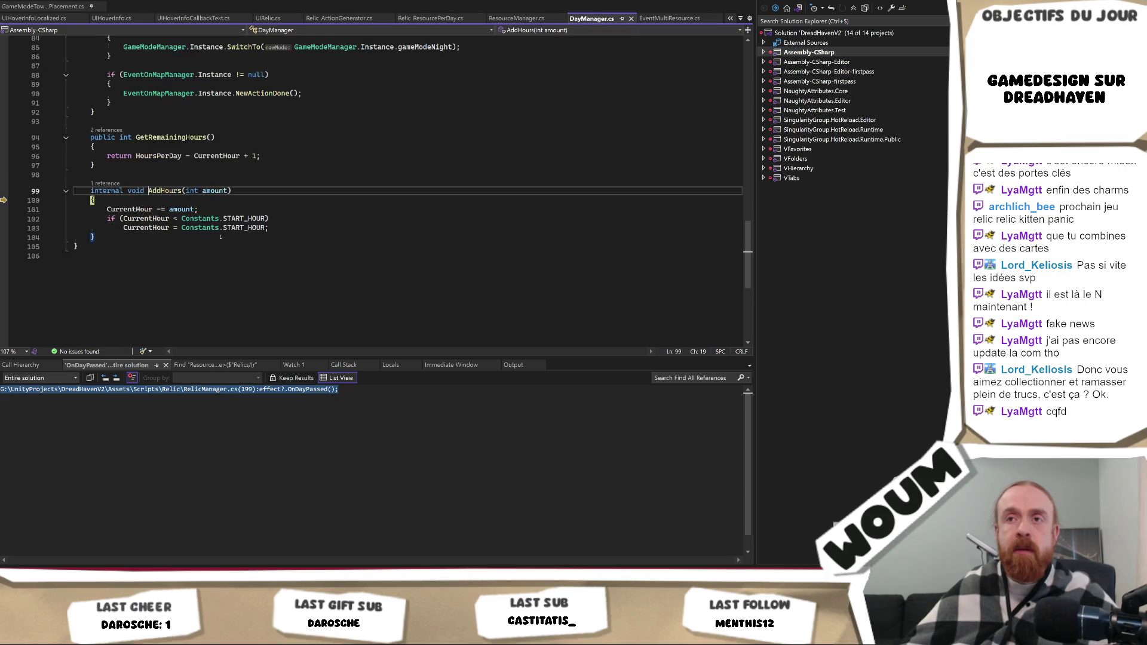
{"action": "left_click", "coordinate": [160, 209]}
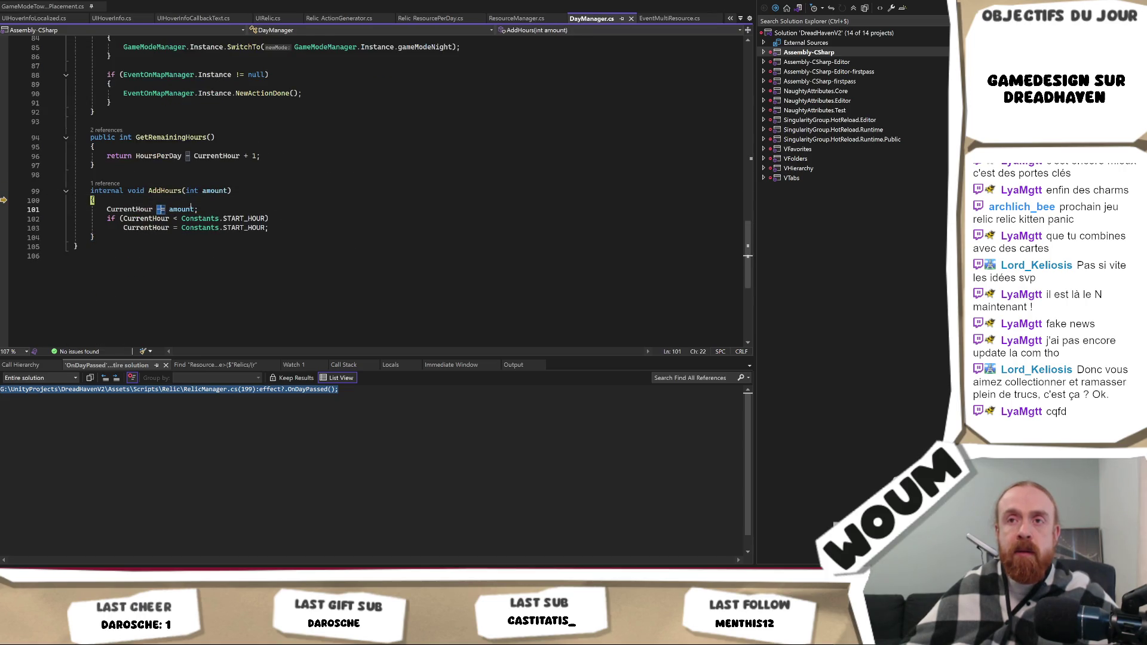
{"action": "key", "text": "BackSpace"}
{"action": "type", "text": "+"}
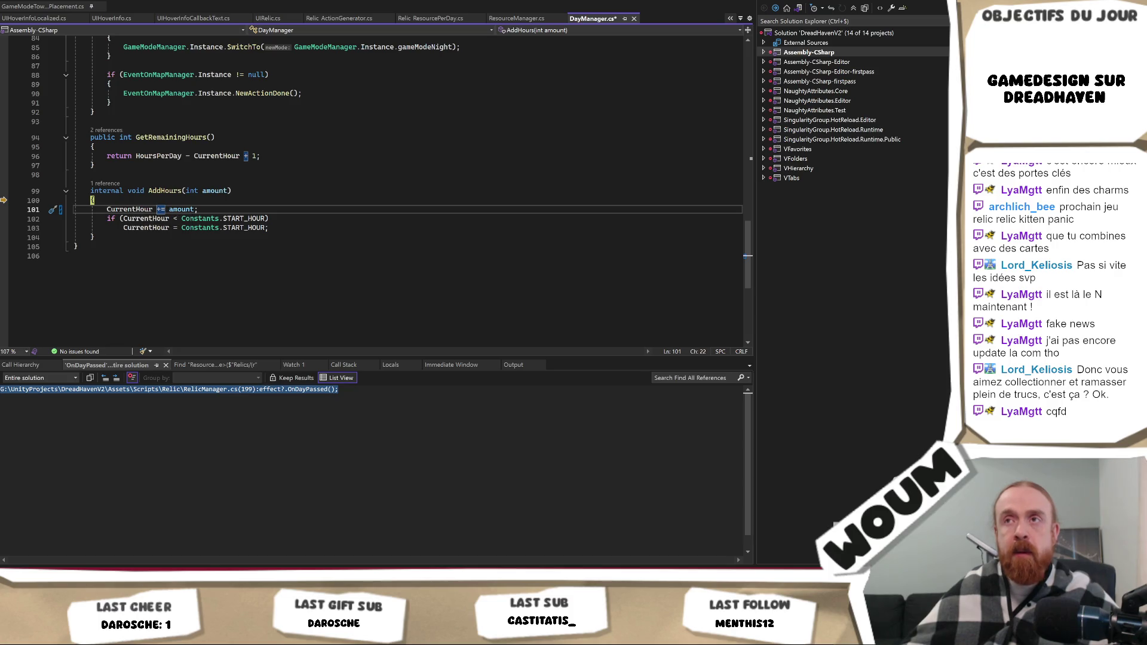
Step through AddHours with F10 and return to the AddHours call in AddResources.
{"action": "key", "text": "F10"}
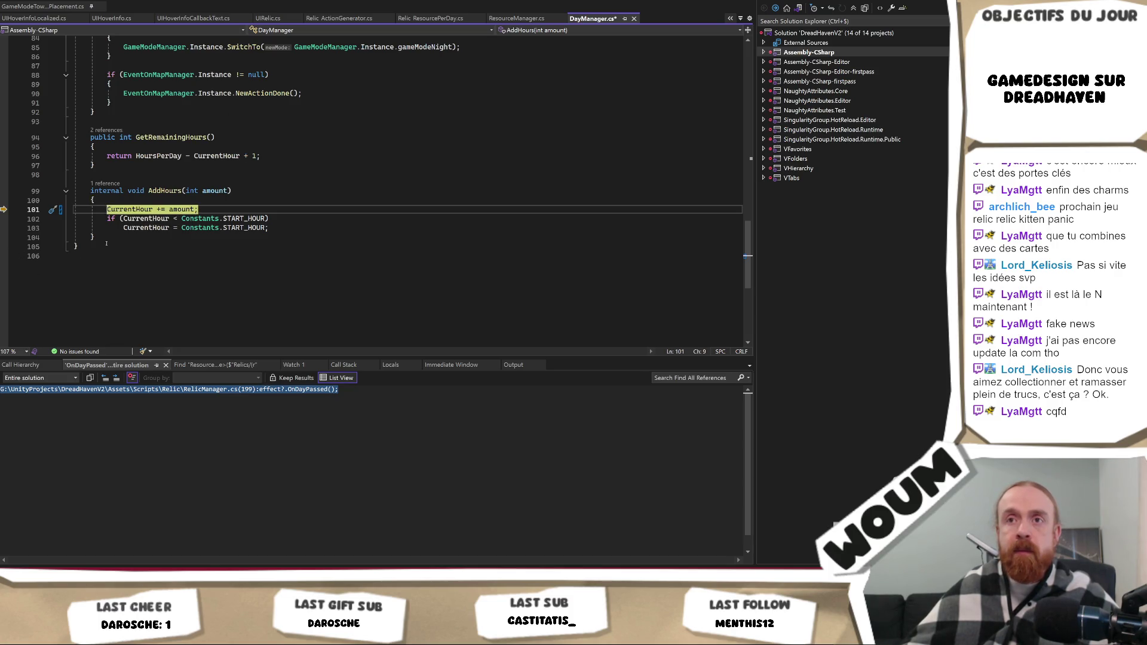
{"action": "key", "text": "F10"}
{"action": "key", "text": "F10"}
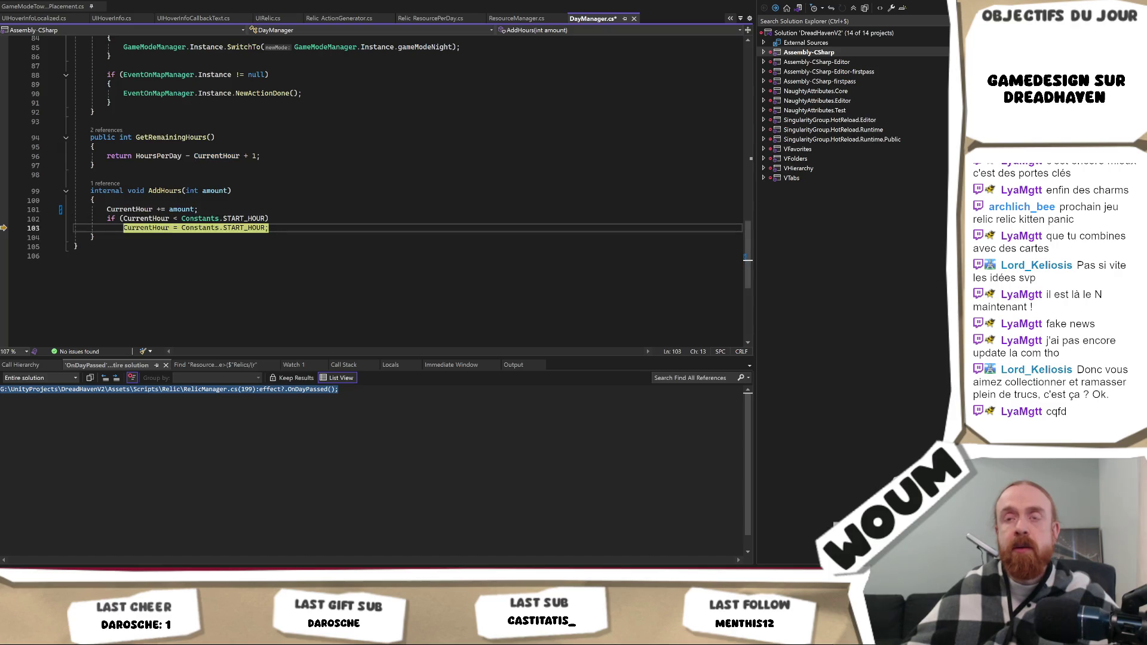
{"action": "key", "text": "F10"}
{"action": "right_click", "coordinate": [399, 3]}
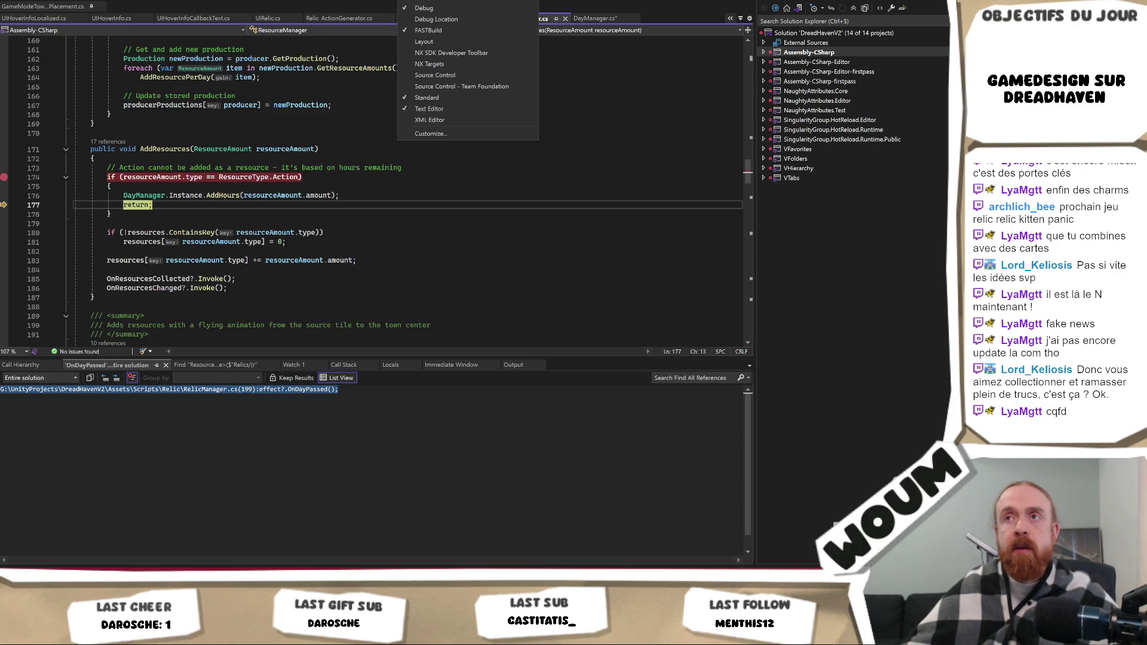
{"action": "key", "text": "Escape"}
{"action": "key", "text": "F10"}
{"action": "key", "text": "F10"}
{"action": "key", "text": "F10"}
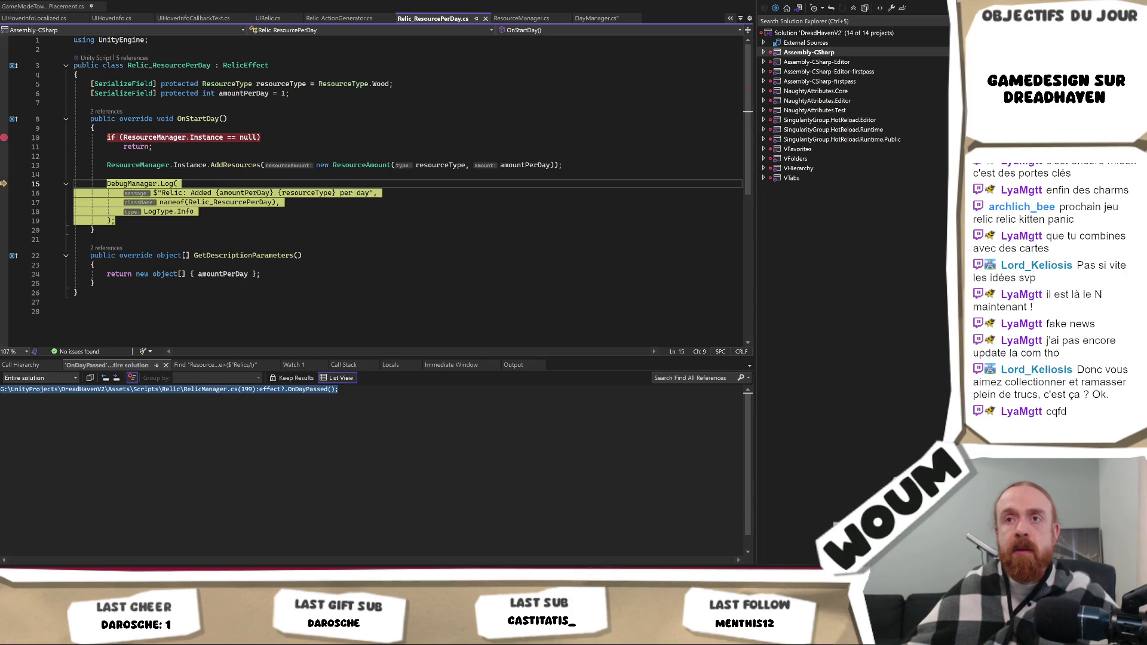
{"action": "key", "text": "F10"}
{"action": "key", "text": "F10"}
{"action": "key", "text": "F10"}
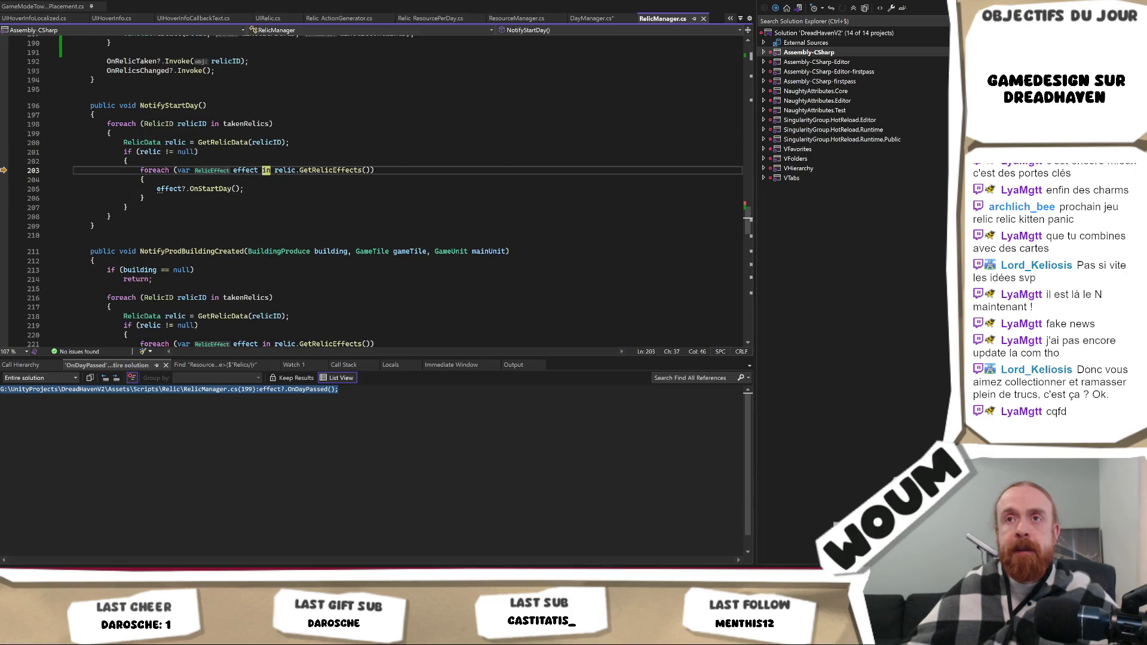
{"action": "key", "text": "F10"}
{"action": "key", "text": "shift+F11"}
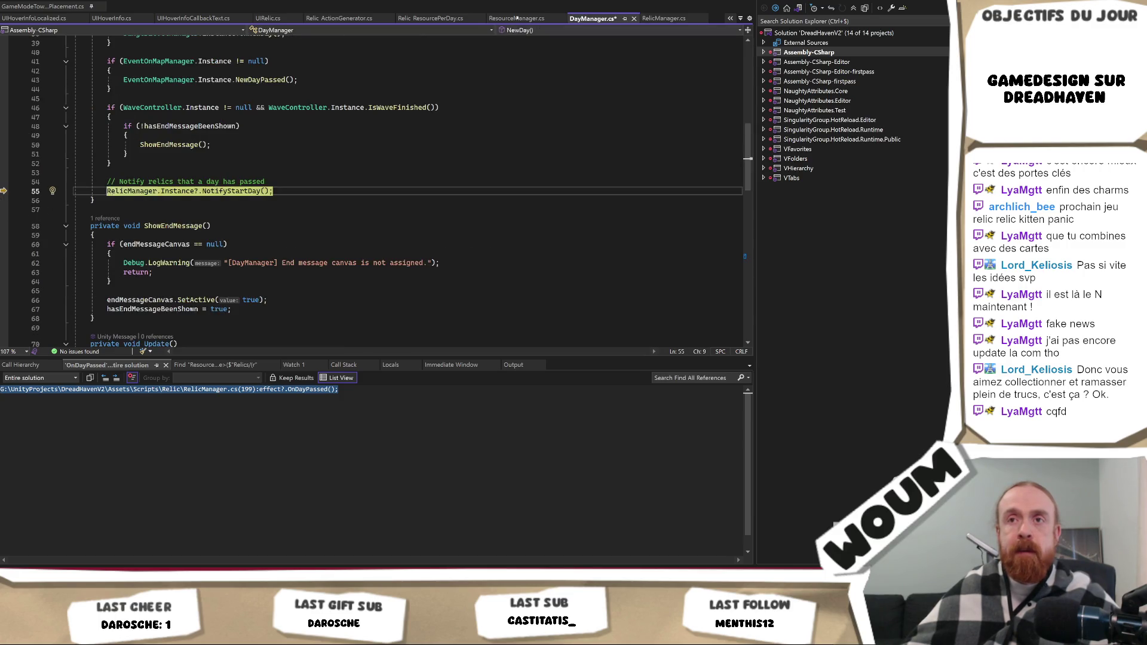
{"action": "scroll", "coordinate": [326, 71], "scroll_direction": "up", "scroll_amount": 4}
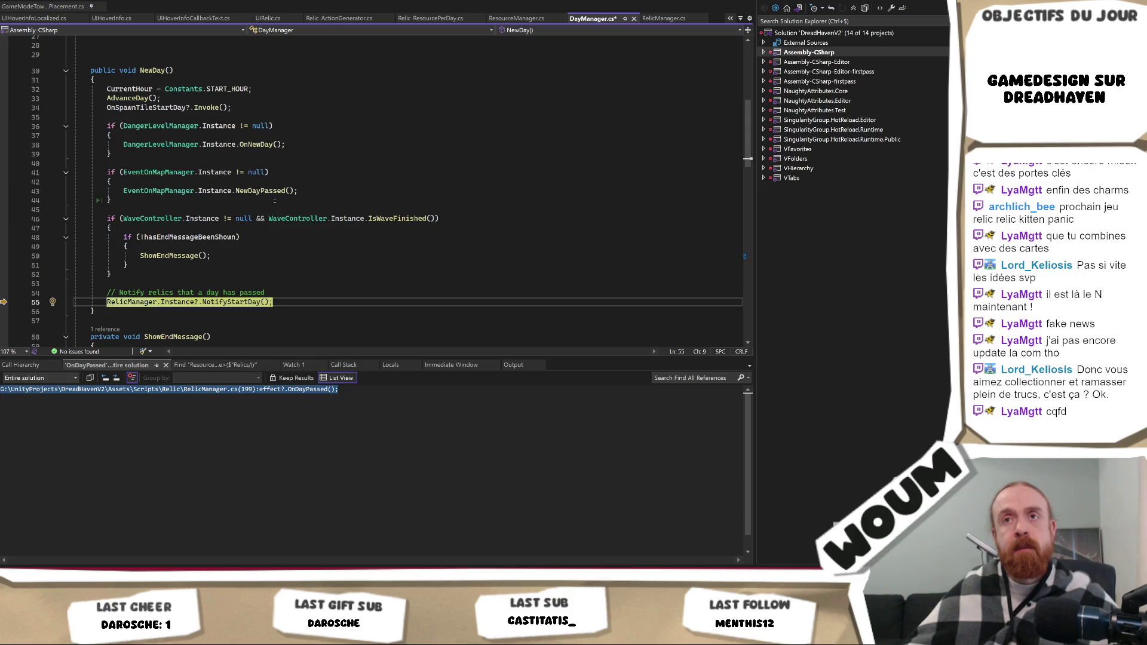
{"action": "mouse_move", "coordinate": [135, 88]}
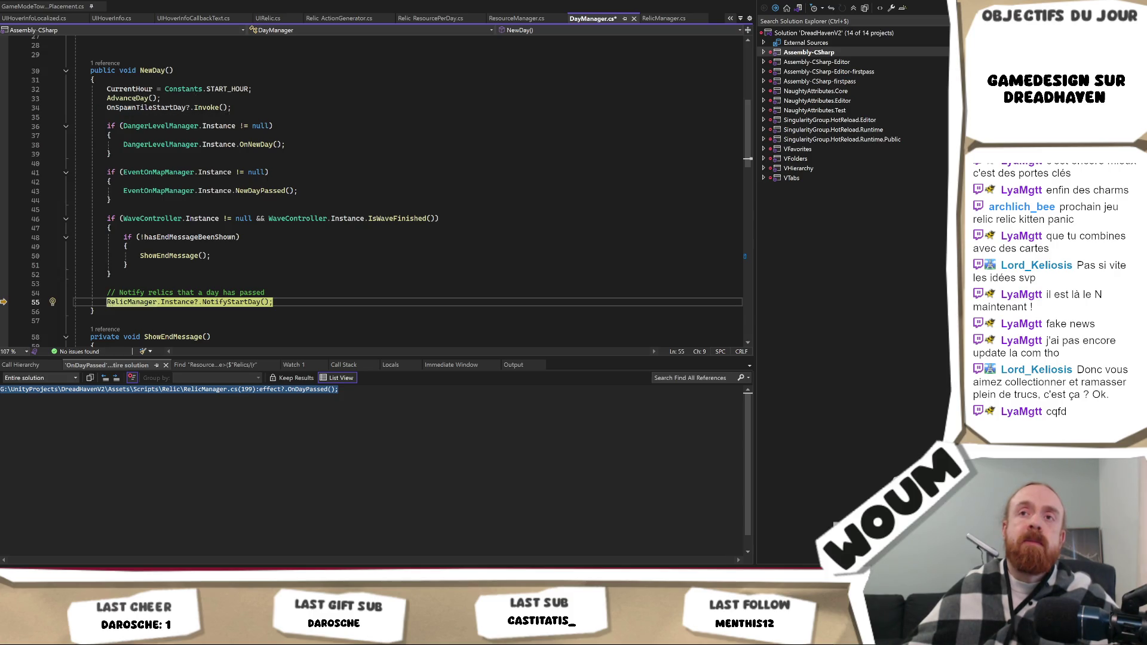
{"action": "mouse_move", "coordinate": [213, 89]}
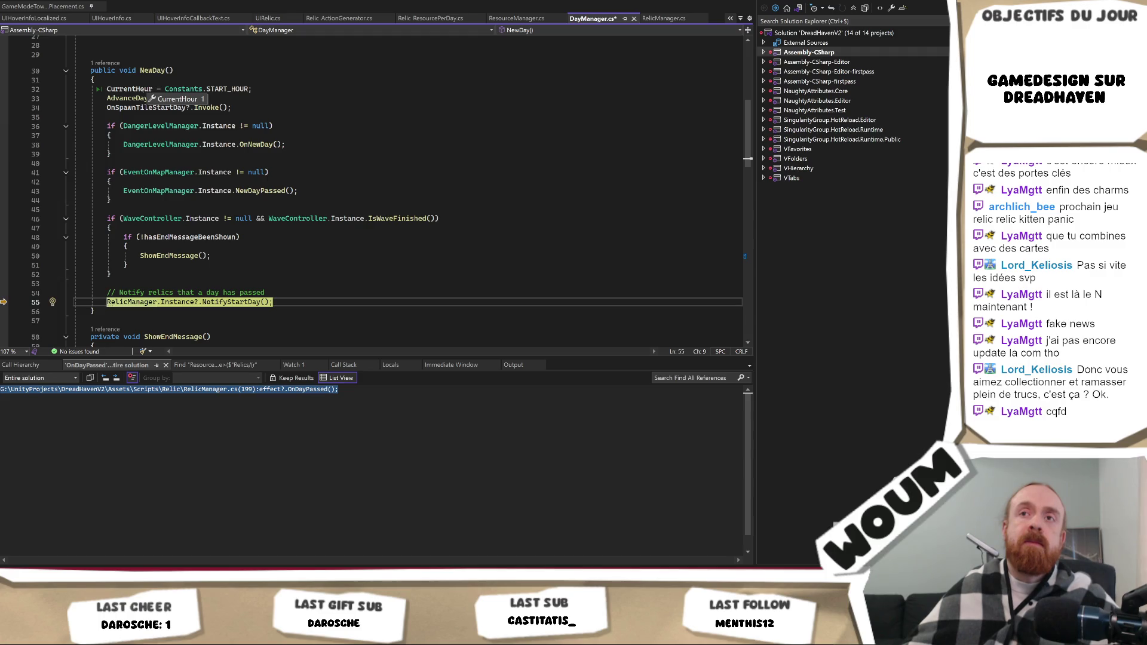
{"action": "key", "text": "F5"}
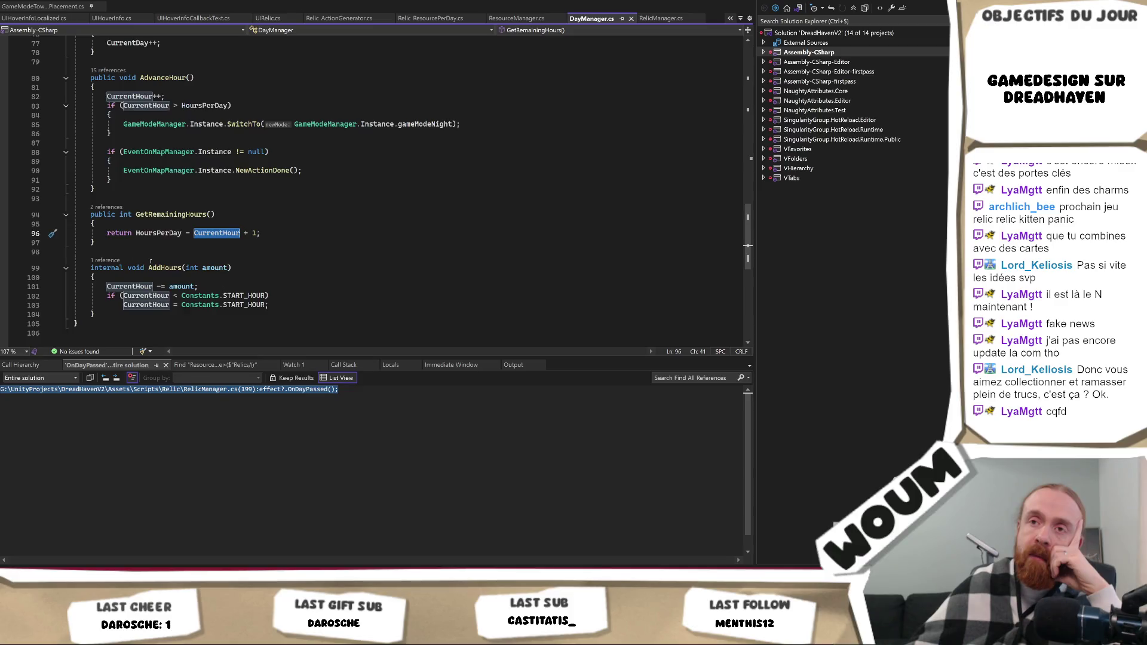
{"action": "scroll", "coordinate": [244, 275], "scroll_direction": "up", "scroll_amount": 3}
{"action": "scroll", "coordinate": [244, 275], "scroll_direction": "up", "scroll_amount": 5}
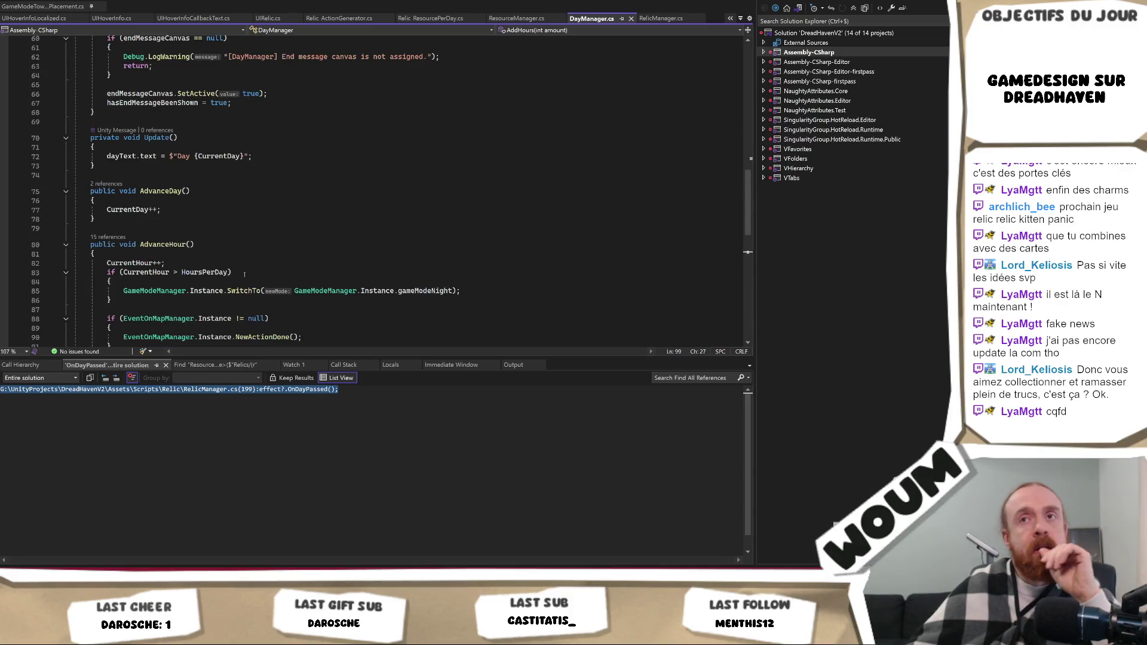
{"action": "scroll", "coordinate": [244, 275], "scroll_direction": "down", "scroll_amount": 4}
{"action": "scroll", "coordinate": [245, 274], "scroll_direction": "down", "scroll_amount": 6}
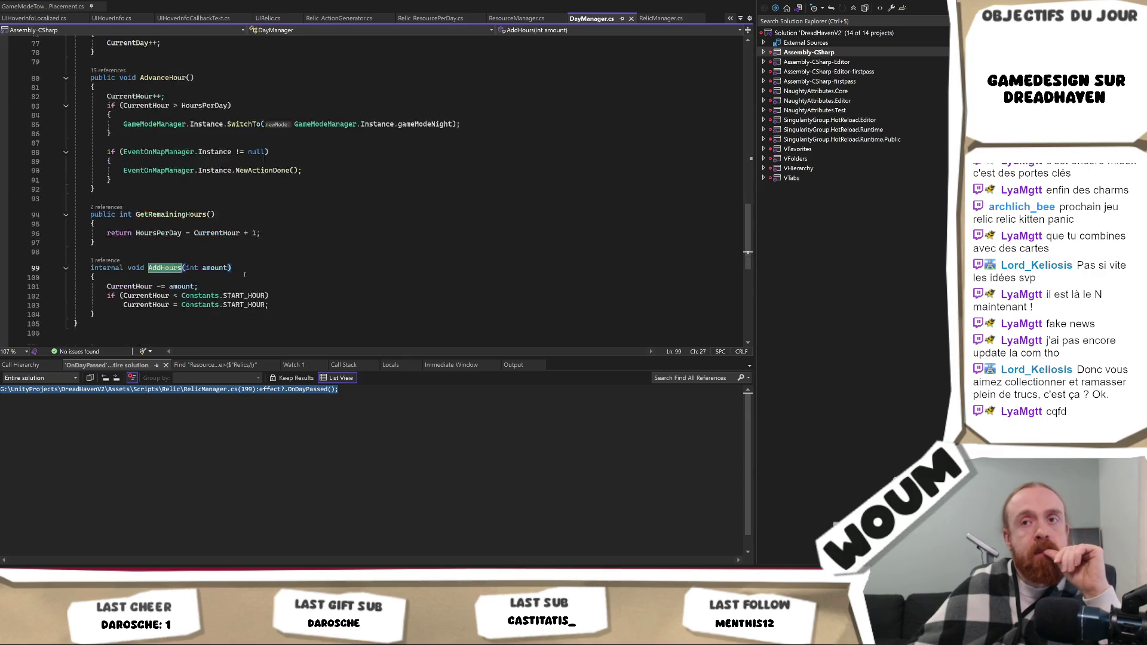
{"action": "mouse_move", "coordinate": [244, 274]}
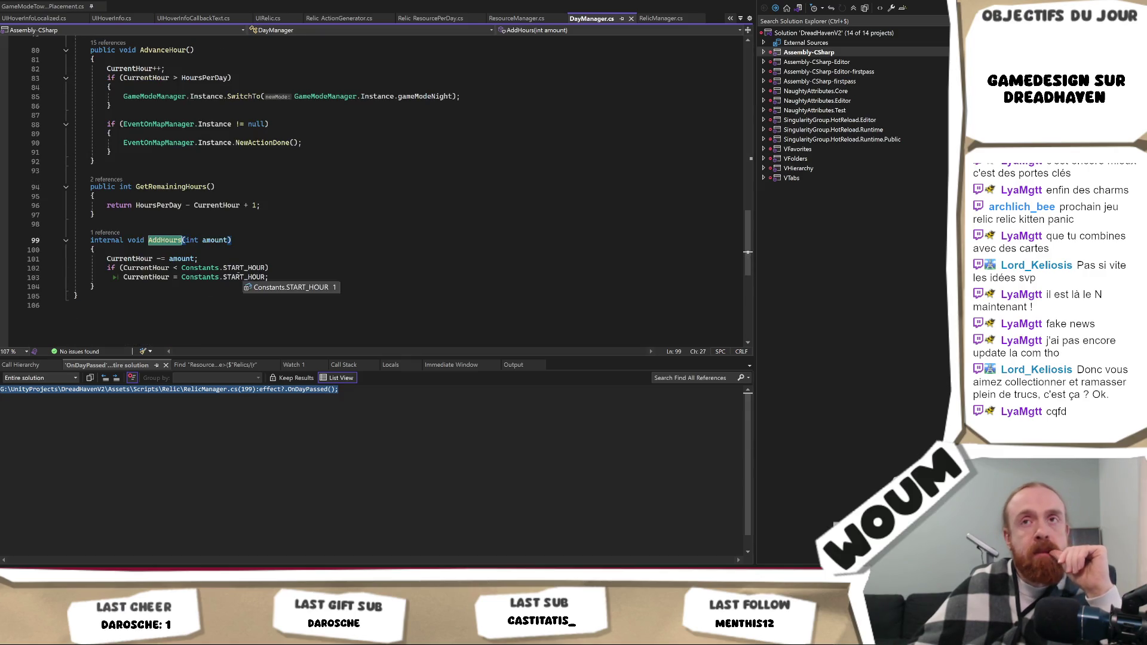
{"action": "scroll", "coordinate": [234, 274], "scroll_direction": "up", "scroll_amount": 13}
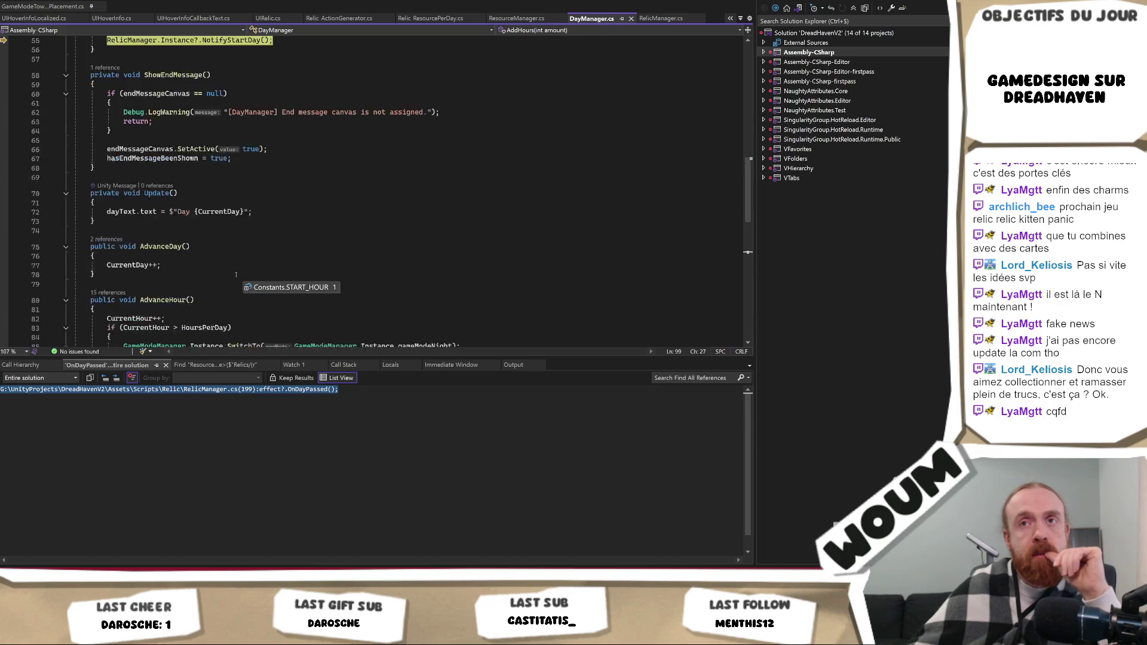
{"action": "scroll", "coordinate": [234, 274], "scroll_direction": "down", "scroll_amount": 6}
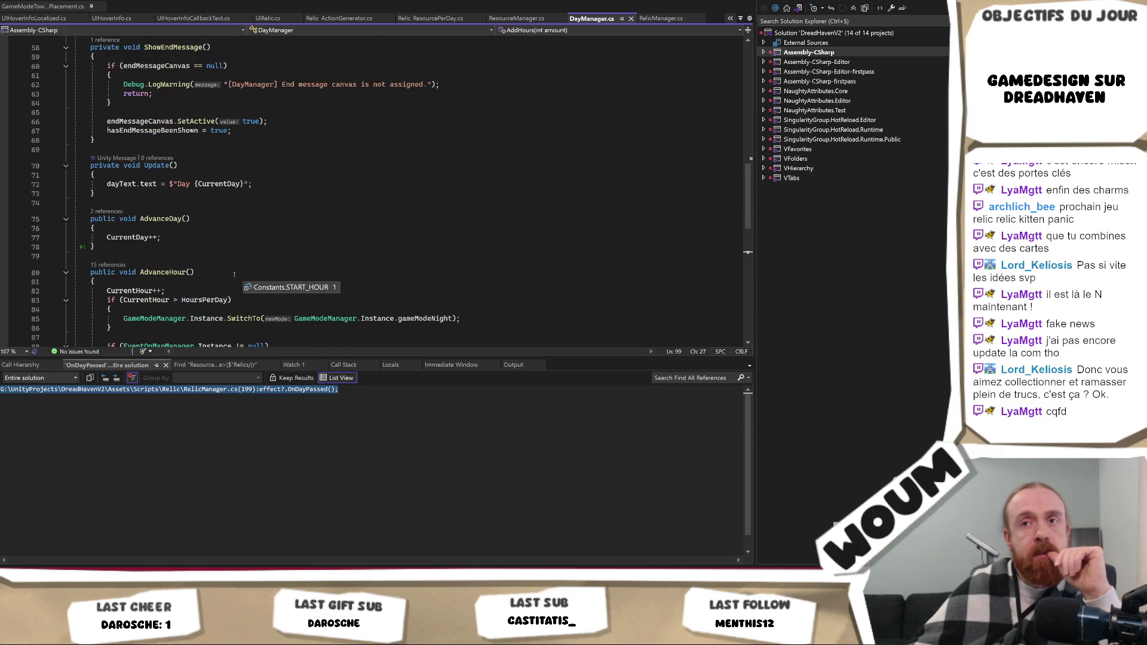
{"action": "scroll", "coordinate": [234, 274], "scroll_direction": "down", "scroll_amount": 2}
{"action": "left_click", "coordinate": [210, 244]}
{"action": "scroll", "coordinate": [302, 273], "scroll_direction": "up", "scroll_amount": 4}
{"action": "scroll", "coordinate": [302, 274], "scroll_direction": "up", "scroll_amount": 16}
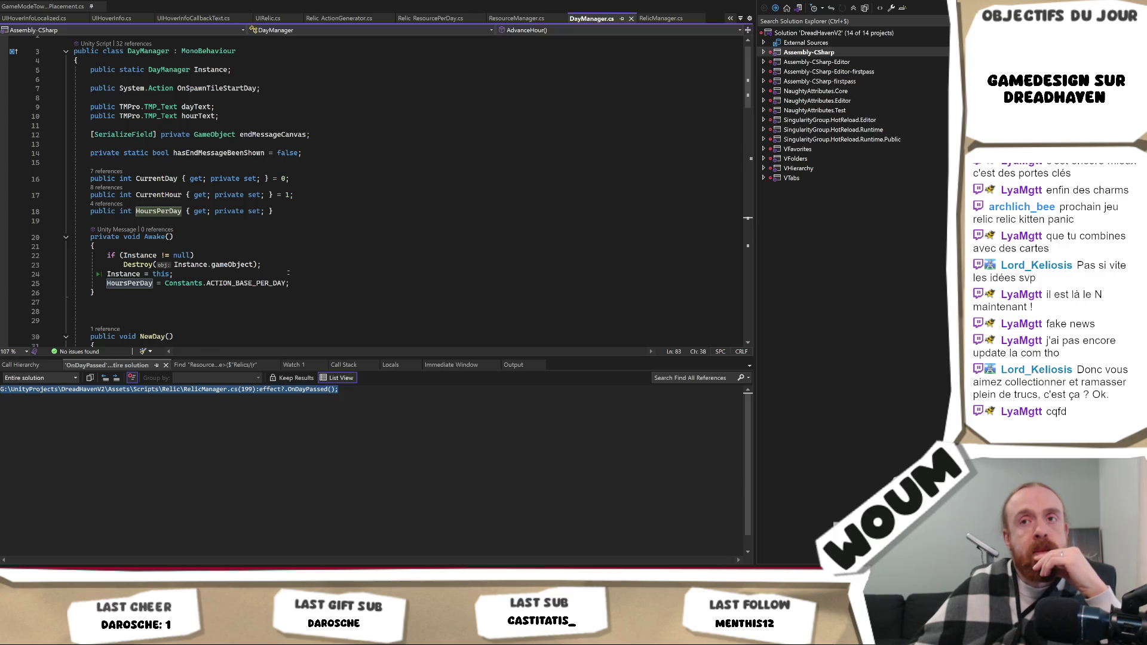
{"action": "scroll", "coordinate": [288, 273], "scroll_direction": "down", "scroll_amount": 5}
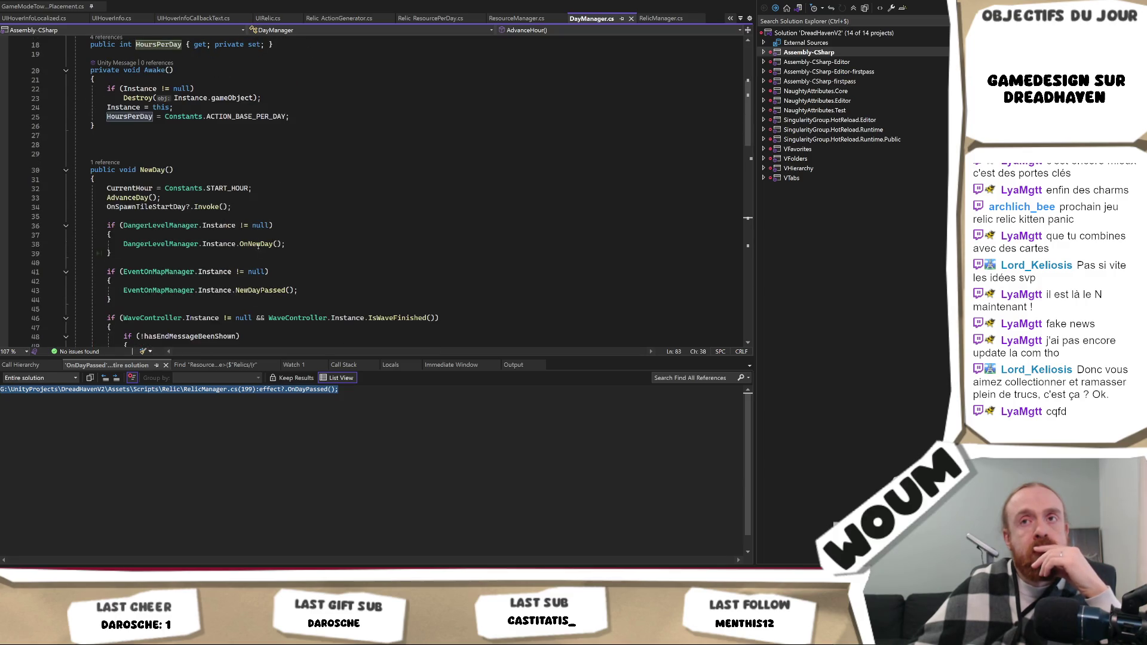
{"action": "scroll", "coordinate": [259, 247], "scroll_direction": "up", "scroll_amount": 4}
{"action": "left_click", "coordinate": [162, 183]}
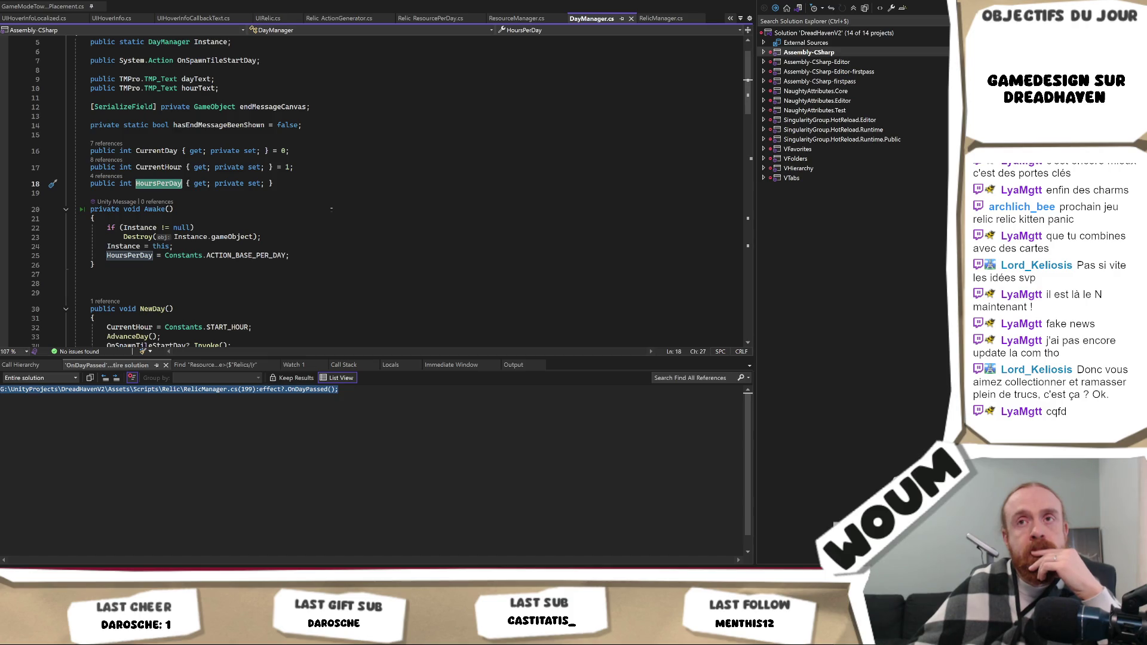
{"action": "scroll", "coordinate": [331, 209], "scroll_direction": "up", "scroll_amount": 2}
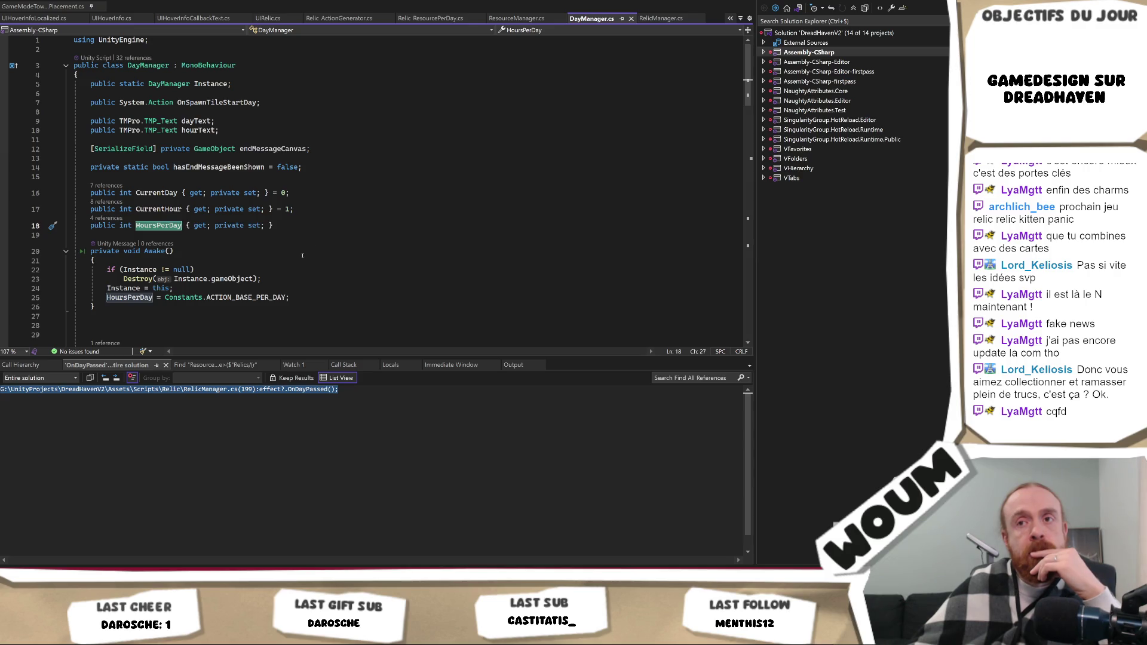
{"action": "left_click", "coordinate": [280, 230]}
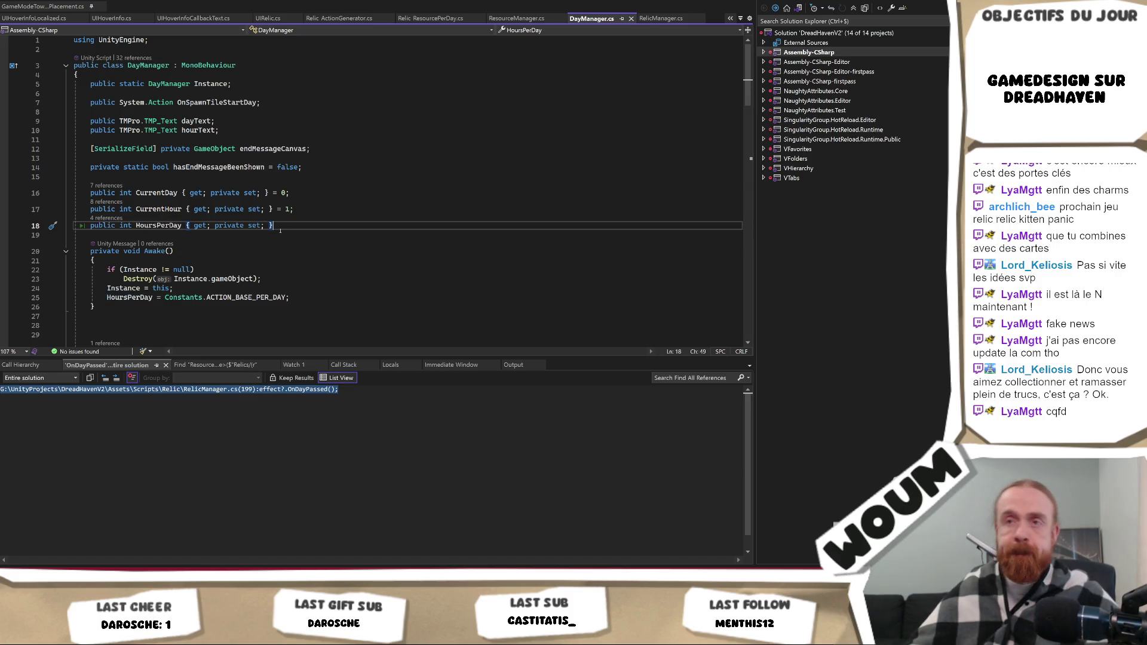
Declare 'int baseHoursPeyDay;' and 'int bonusTodayHours;' below HoursPerDay, without the public modifier.
{"action": "key", "text": "Return"}
{"action": "key", "text": "Return"}
{"action": "type", "text": "public int baseHoursPeyDay"}
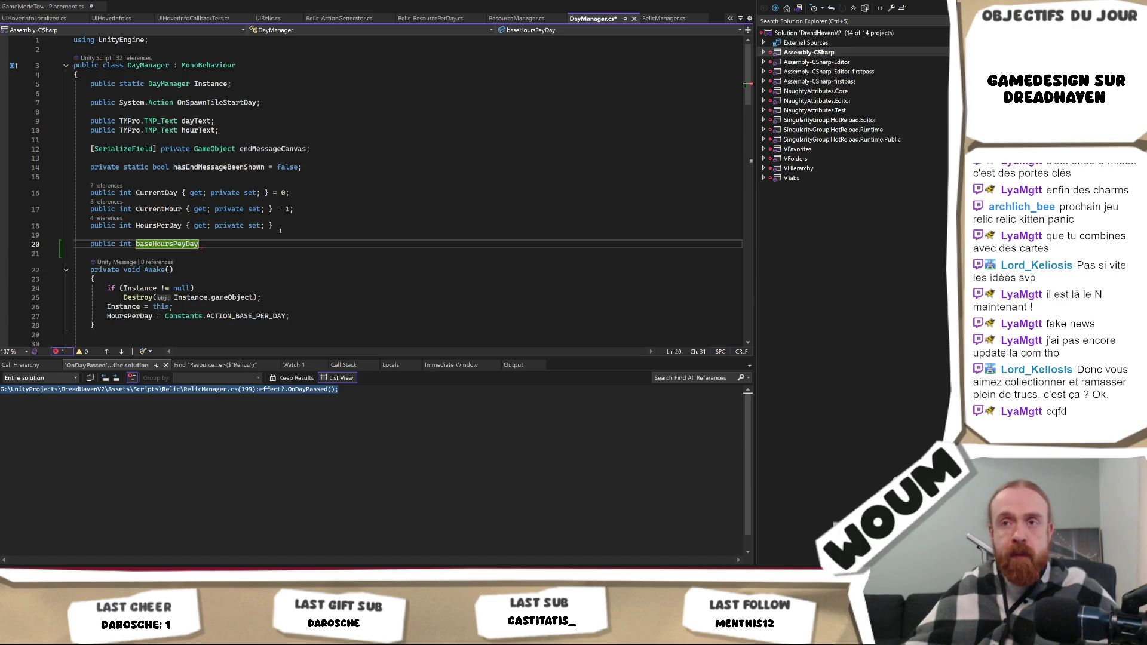
{"action": "type", "text": ";"}
{"action": "key", "text": "Return"}
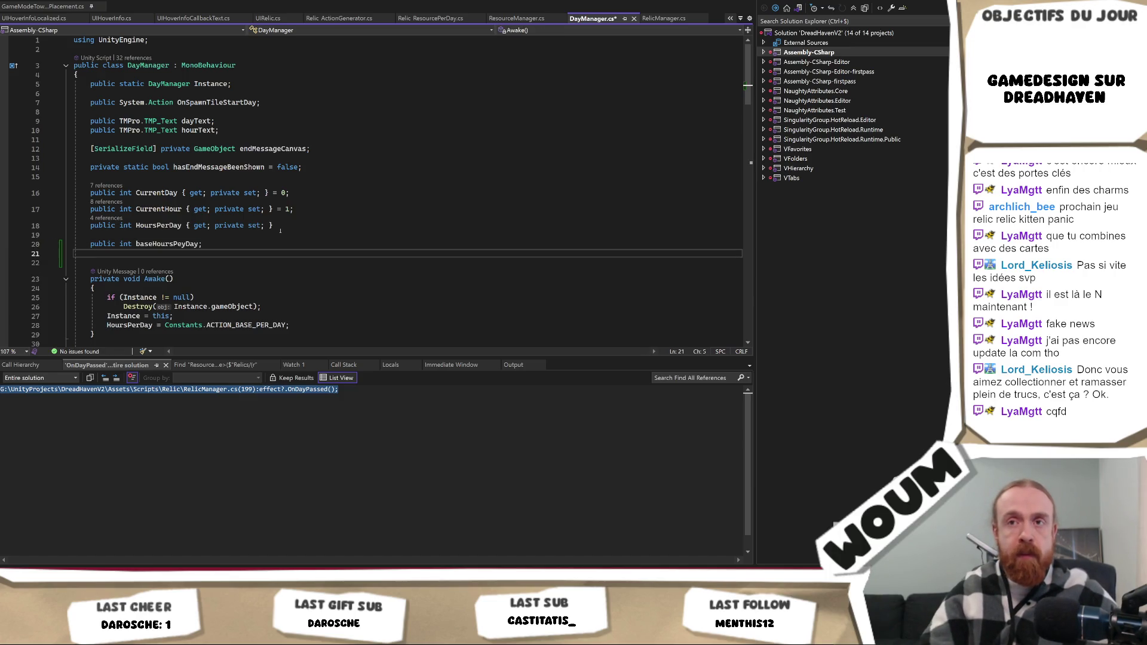
{"action": "key", "text": "Up"}
{"action": "key", "text": "shift+Right"}
{"action": "key", "text": "shift+Right"}
{"action": "key", "text": "shift+Right"}
{"action": "key", "text": "Delete"}
{"action": "key", "text": "Down"}
{"action": "type", "text": "in"}
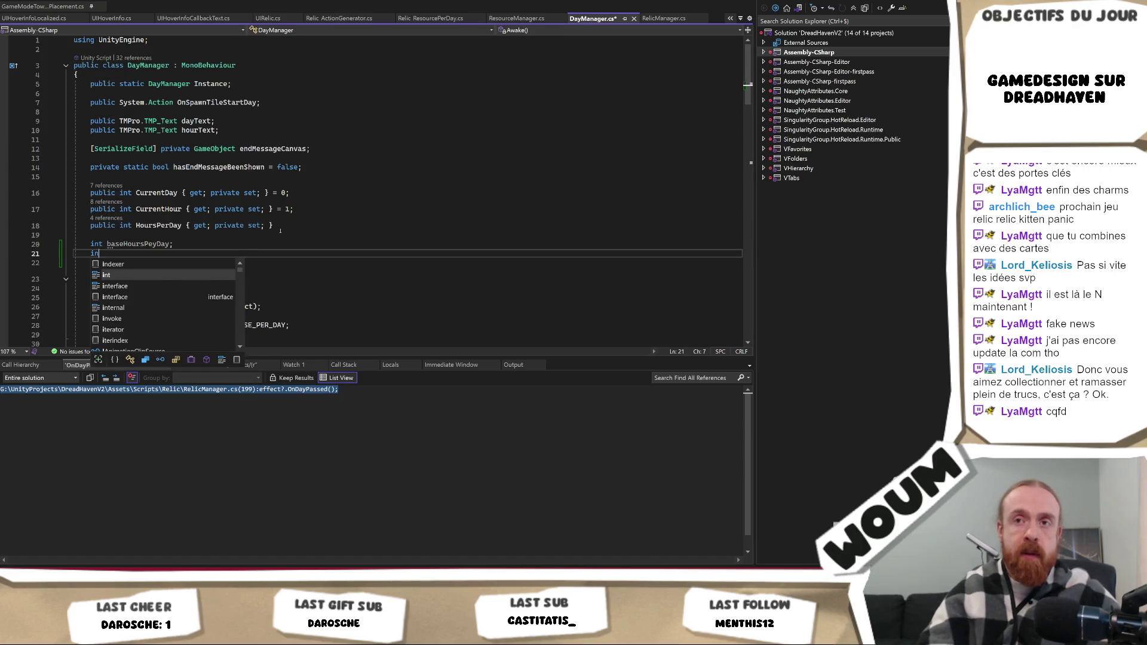
{"action": "type", "text": "t bonusTodayHour"}
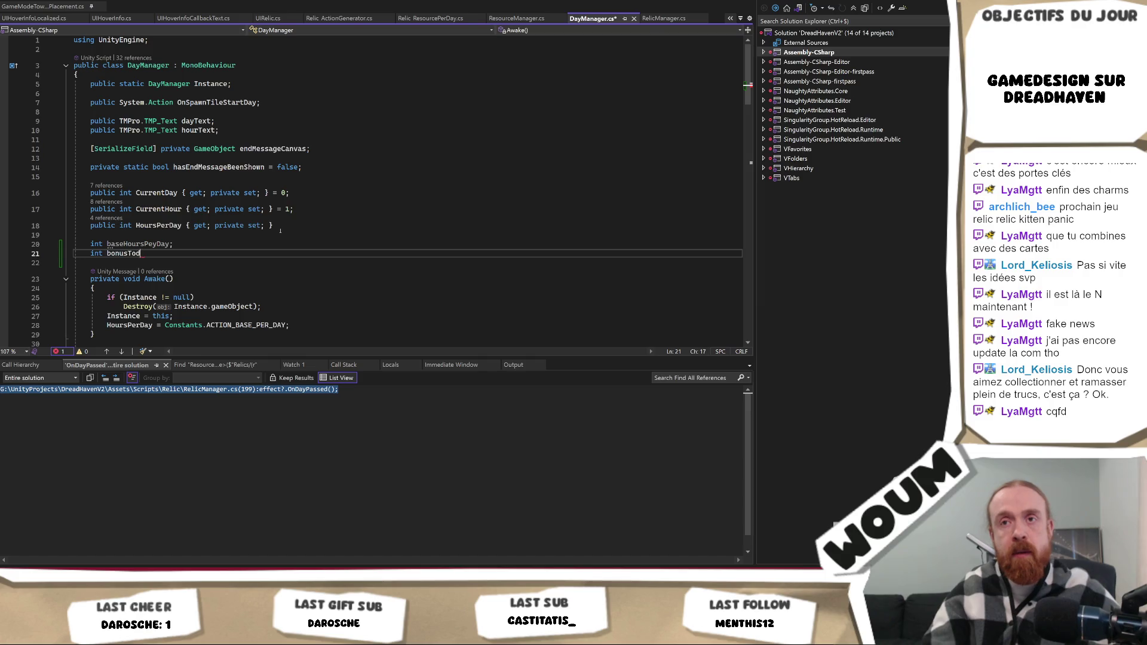
{"action": "type", "text": "s;"}
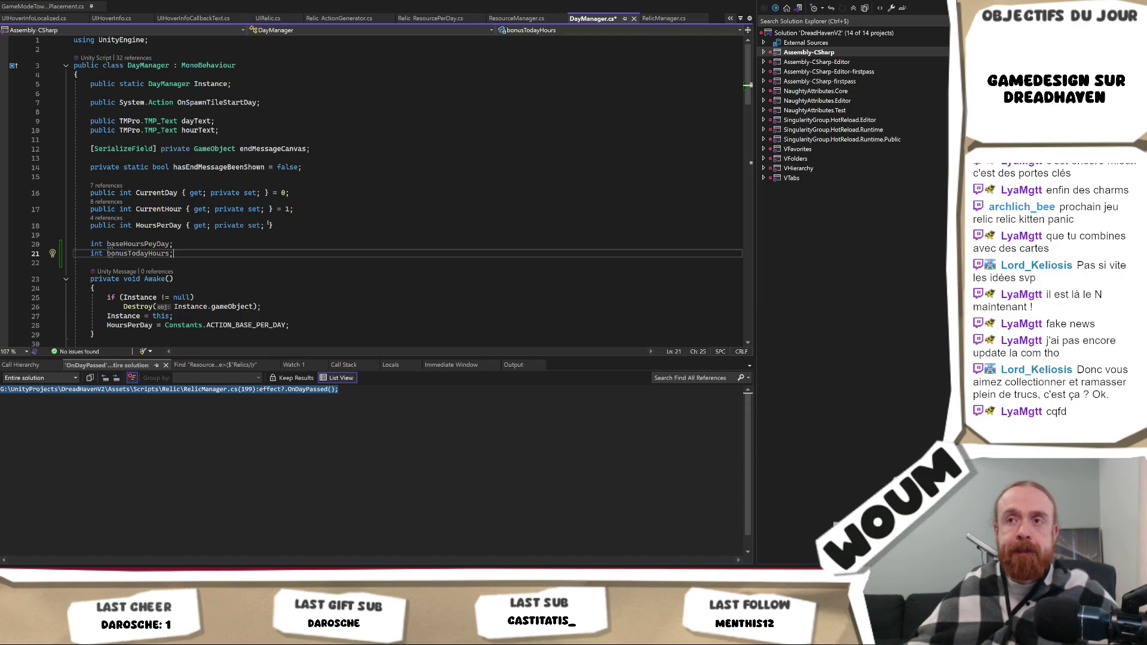
{"action": "left_click", "coordinate": [289, 227]}
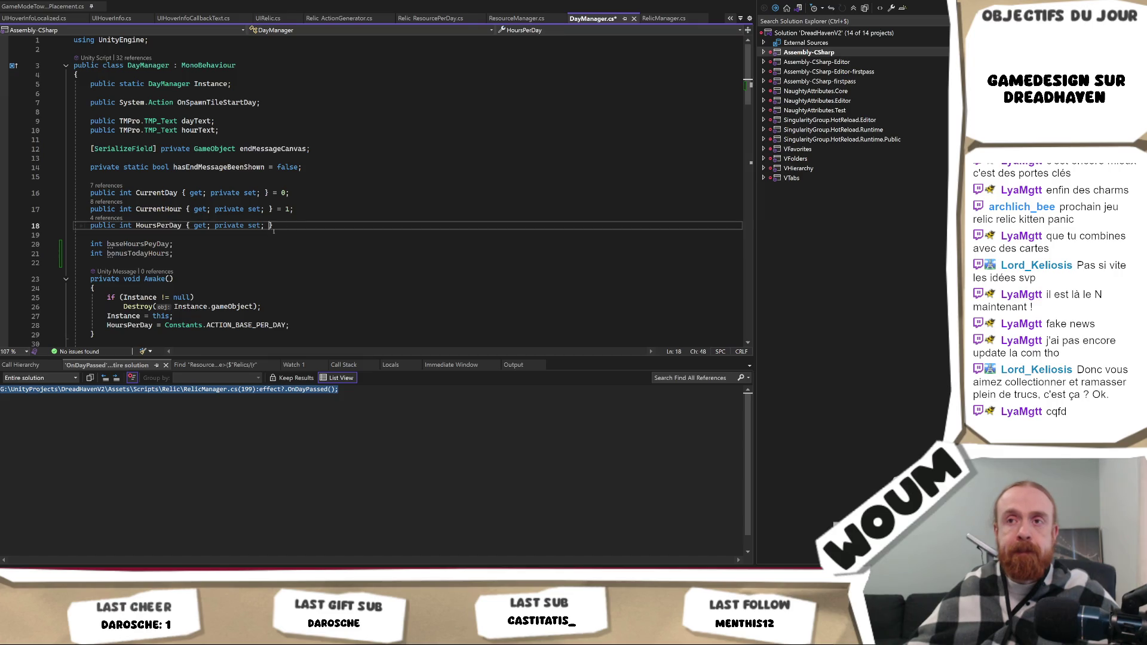
{"action": "left_click", "coordinate": [130, 245]}
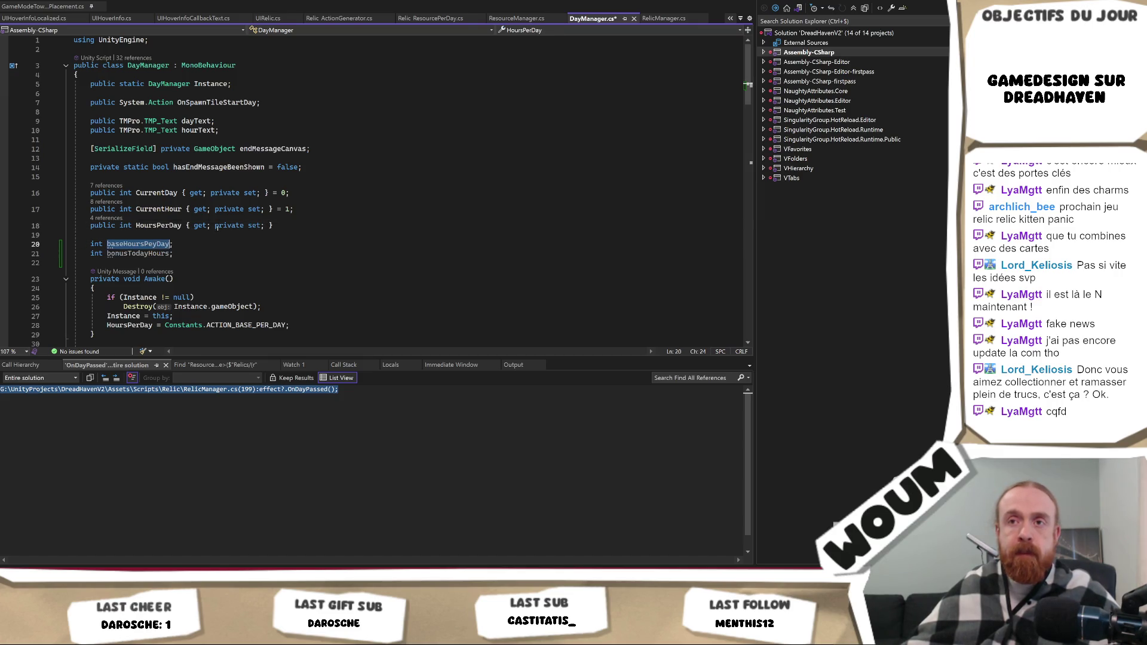
Write HoursPerDay's getter expression as baseHoursPeyDay + baseHoursPeyDay.
{"action": "left_click", "coordinate": [206, 225]}
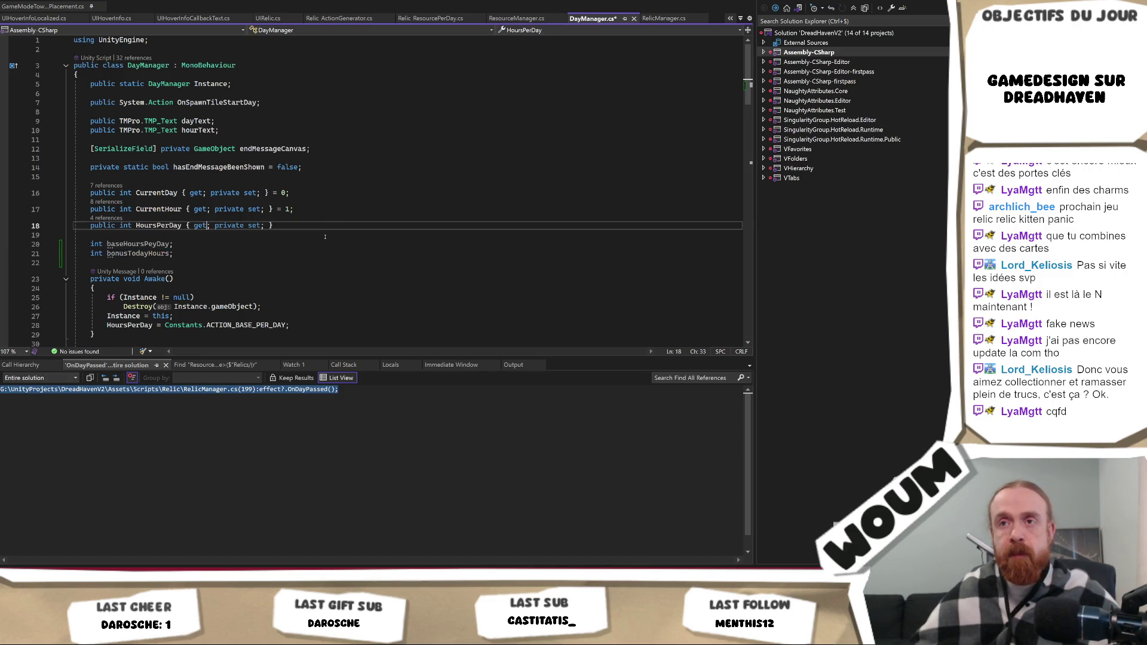
{"action": "type", "text": "baseHoursPeyDay +"}
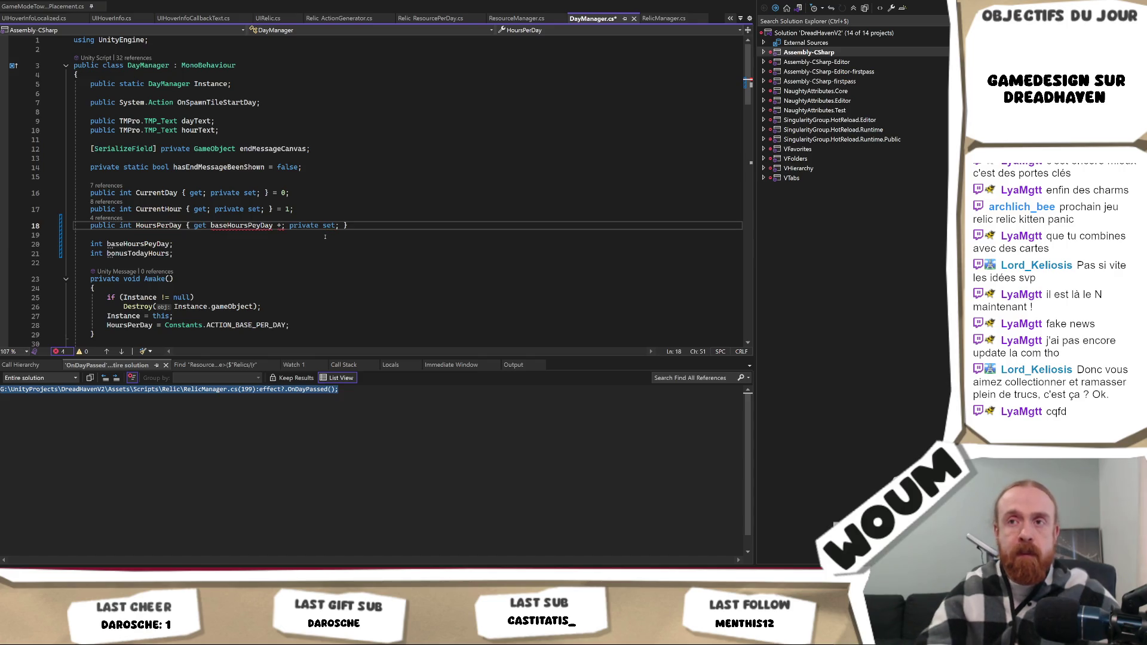
{"action": "key", "text": "Left"}
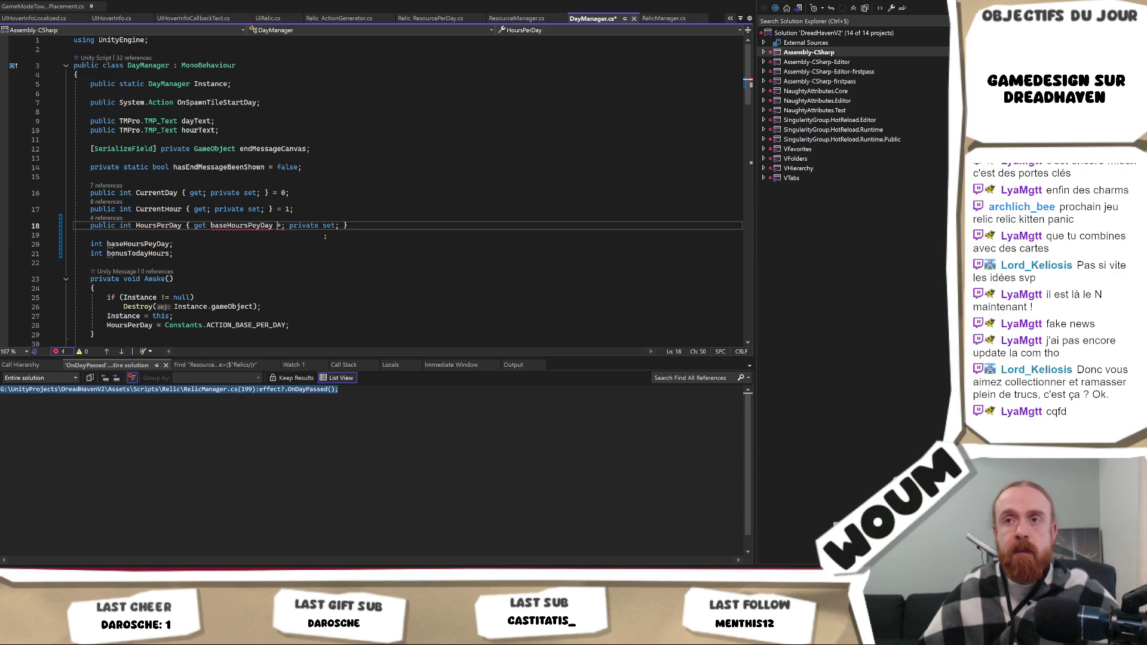
{"action": "key", "text": "Left"}
{"action": "key", "text": "Left"}
{"action": "key", "text": "Left"}
{"action": "type", "text": "return"}
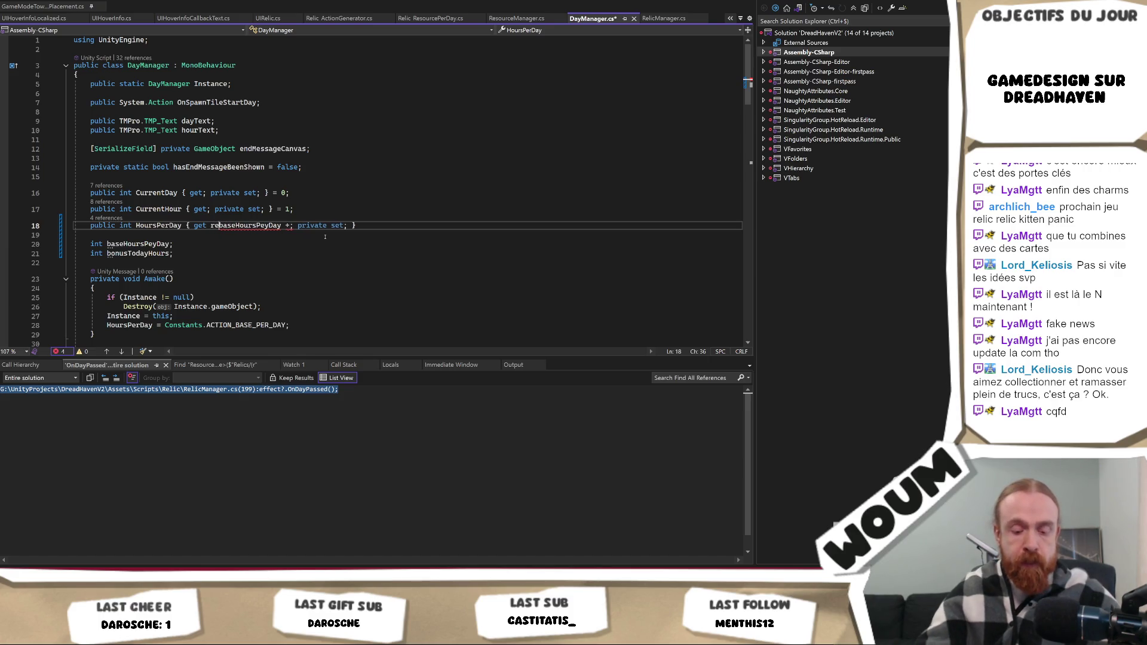
{"action": "key", "text": "ctrl+BackSpace"}
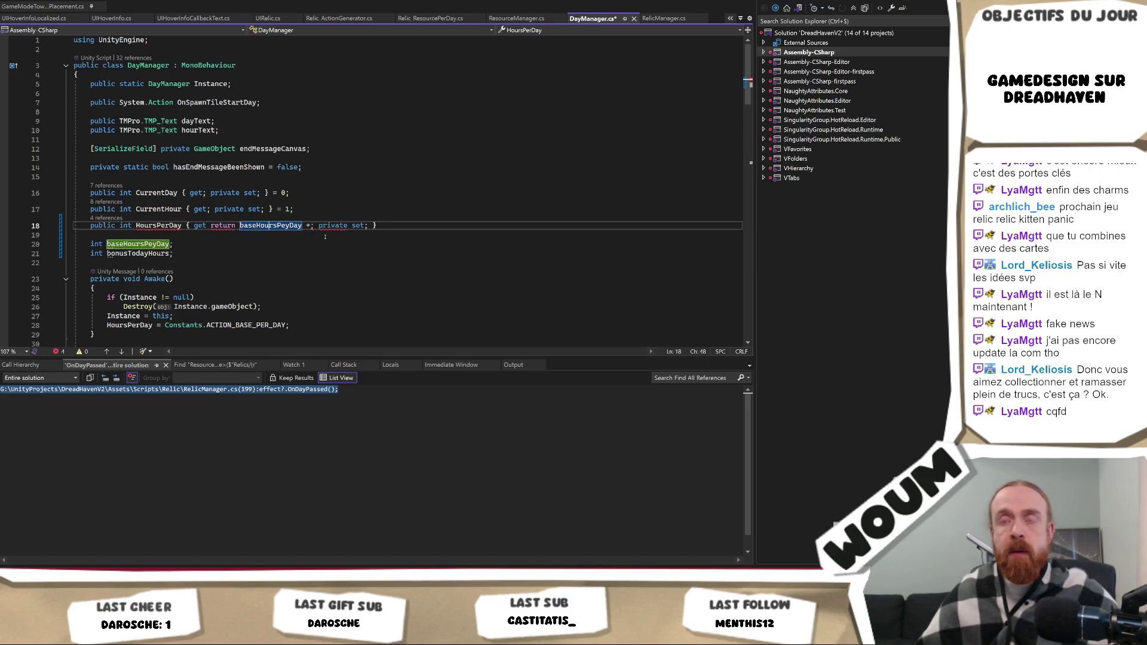
{"action": "key", "text": "Right"}
{"action": "key", "text": "Right"}
{"action": "key", "text": "Right"}
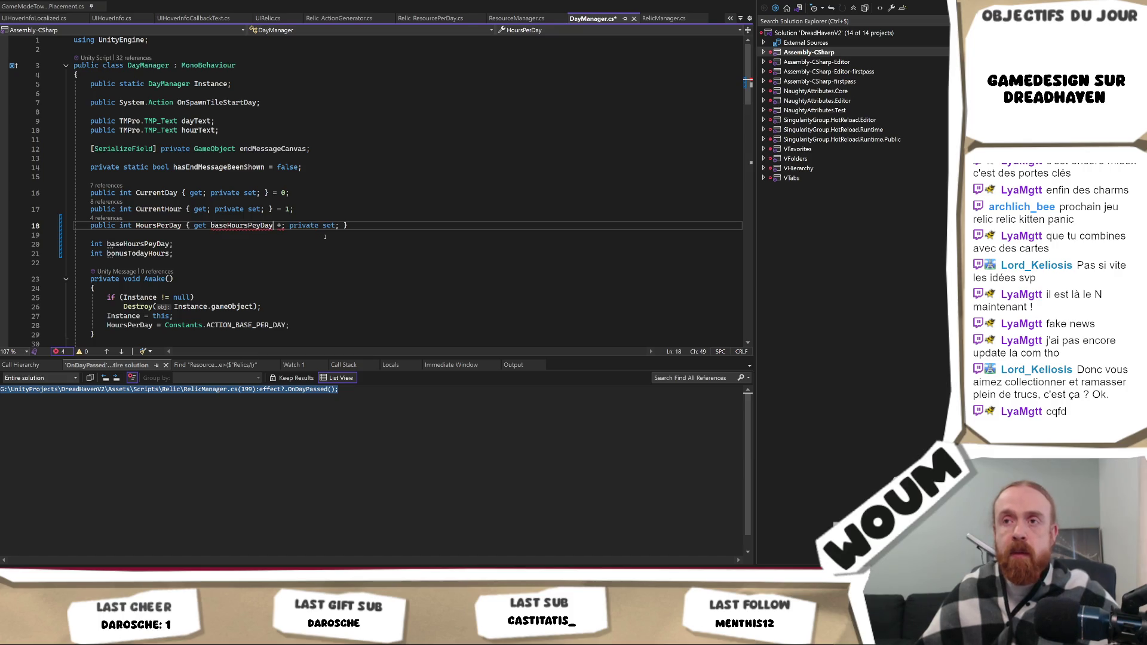
{"action": "type", "text": "baseHoursPeyDay"}
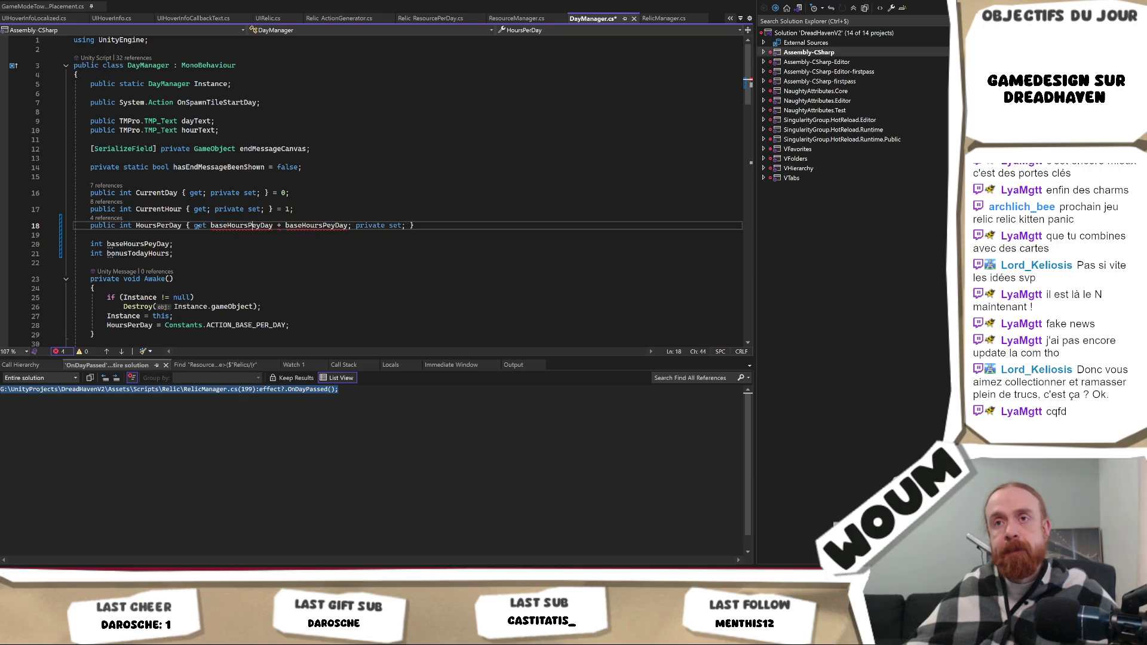
Turn the getter into a return statement of baseHoursPerDay + baseHoursPerDay with a semicolon.
{"action": "left_click_drag", "start_coordinate": [454, 224], "coordinate": [345, 213]}
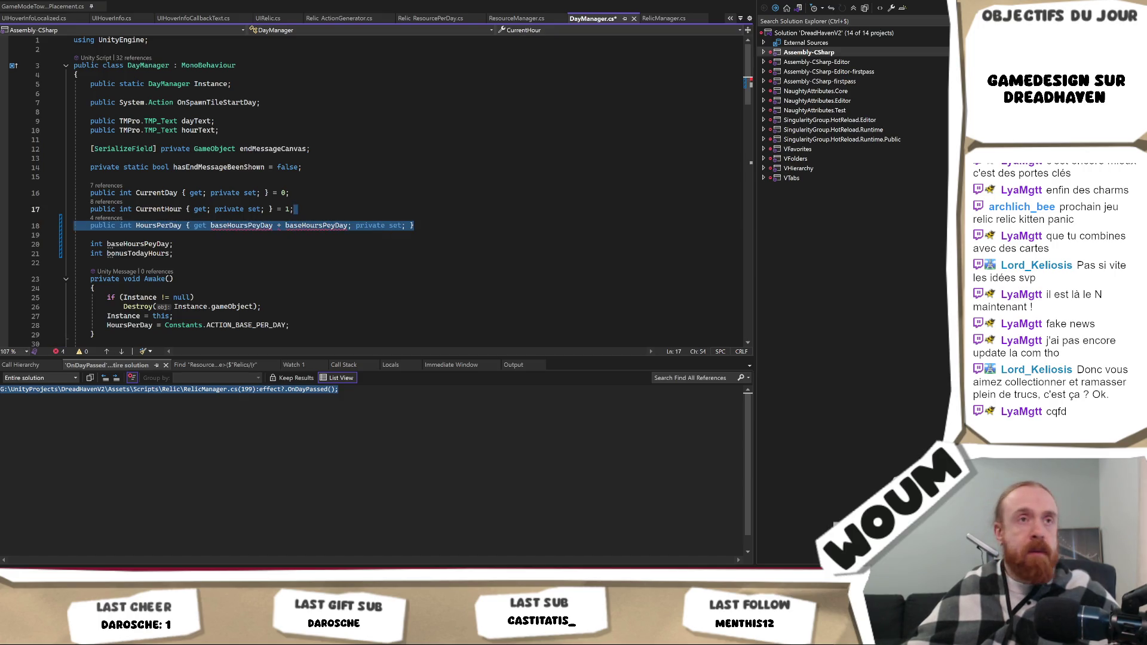
{"action": "left_click", "coordinate": [345, 212]}
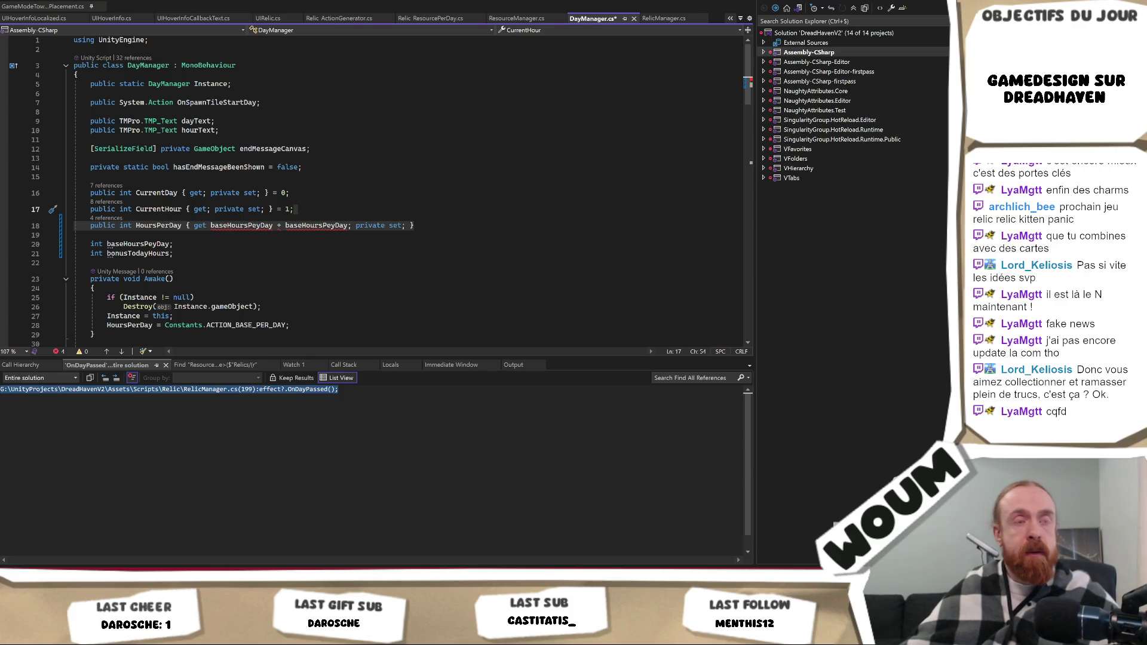
{"action": "mouse_move", "coordinate": [352, 226]}
{"action": "left_mouse_down"}
{"action": "mouse_move", "coordinate": [173, 226]}
{"action": "mouse_move", "coordinate": [195, 226]}
{"action": "left_mouse_up"}
{"action": "key", "text": "Tab"}
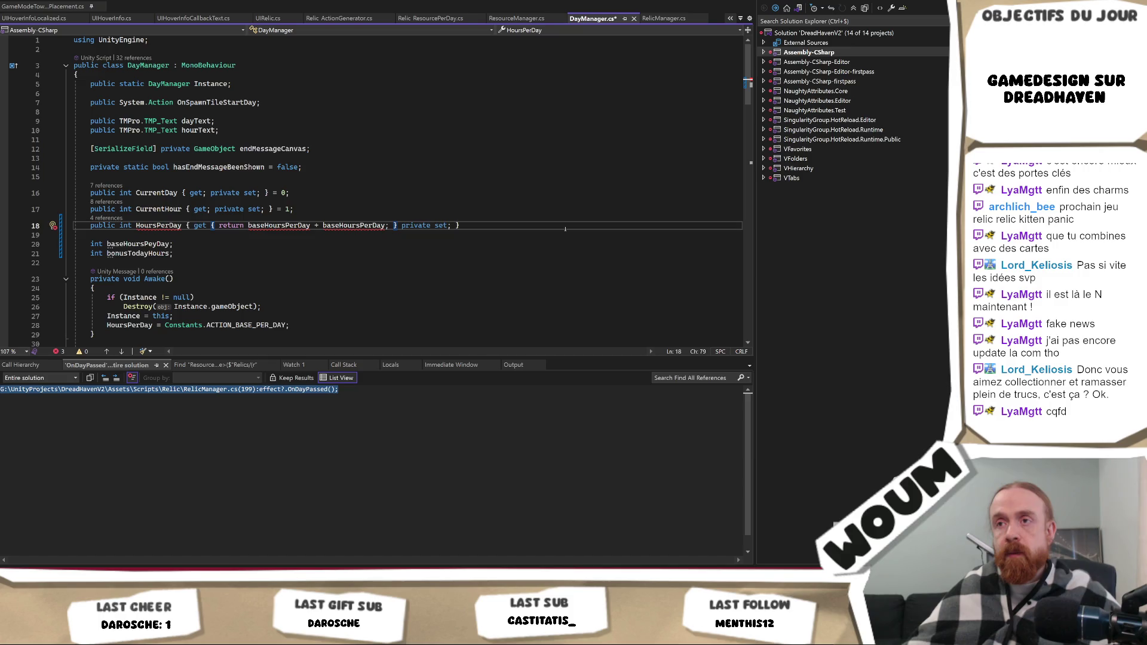
{"action": "type", "text": ";"}
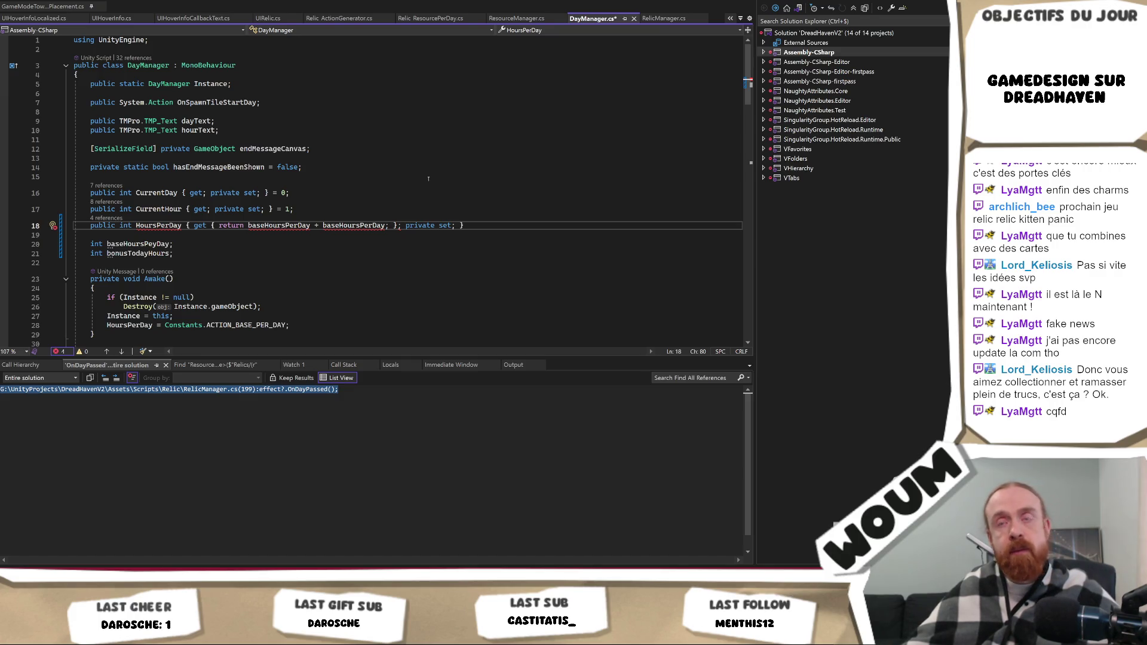
{"action": "mouse_move", "coordinate": [485, 226]}
{"action": "left_mouse_down"}
{"action": "mouse_move", "coordinate": [77, 242]}
{"action": "mouse_move", "coordinate": [191, 226]}
{"action": "mouse_move", "coordinate": [89, 234]}
{"action": "mouse_move", "coordinate": [137, 225]}
{"action": "left_mouse_up"}
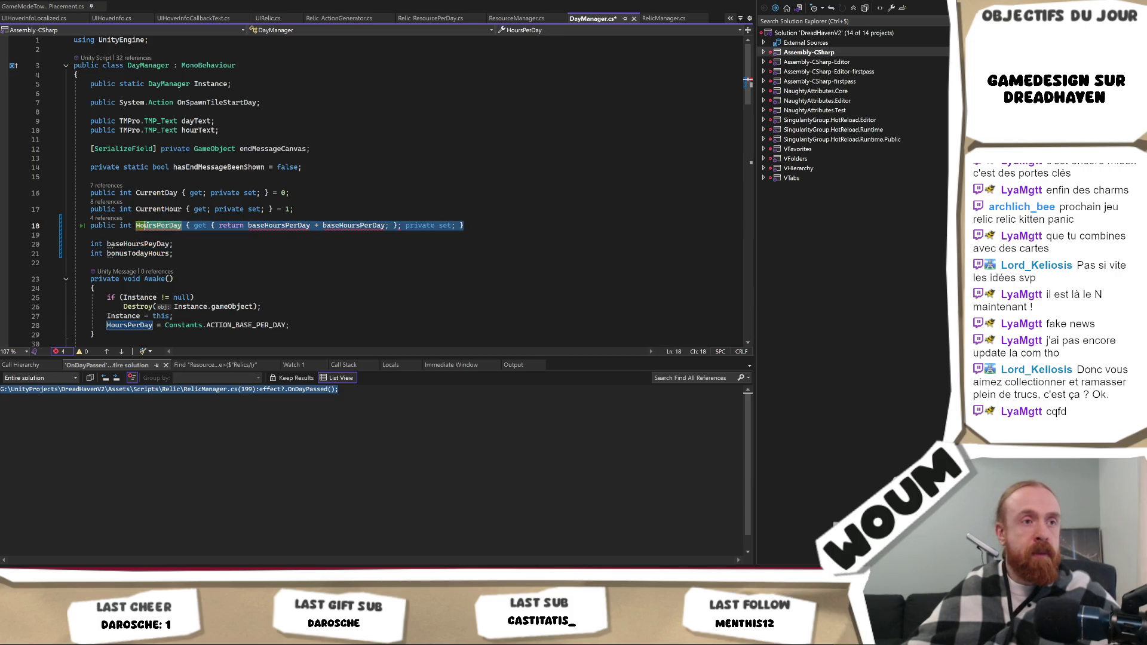
Make HoursPerDay expression-bodied and move the two hour fields above CurrentDay.
{"action": "type", "text": "HoursPerDay => baseHoursPerDay + baseHoursPerDay;"}
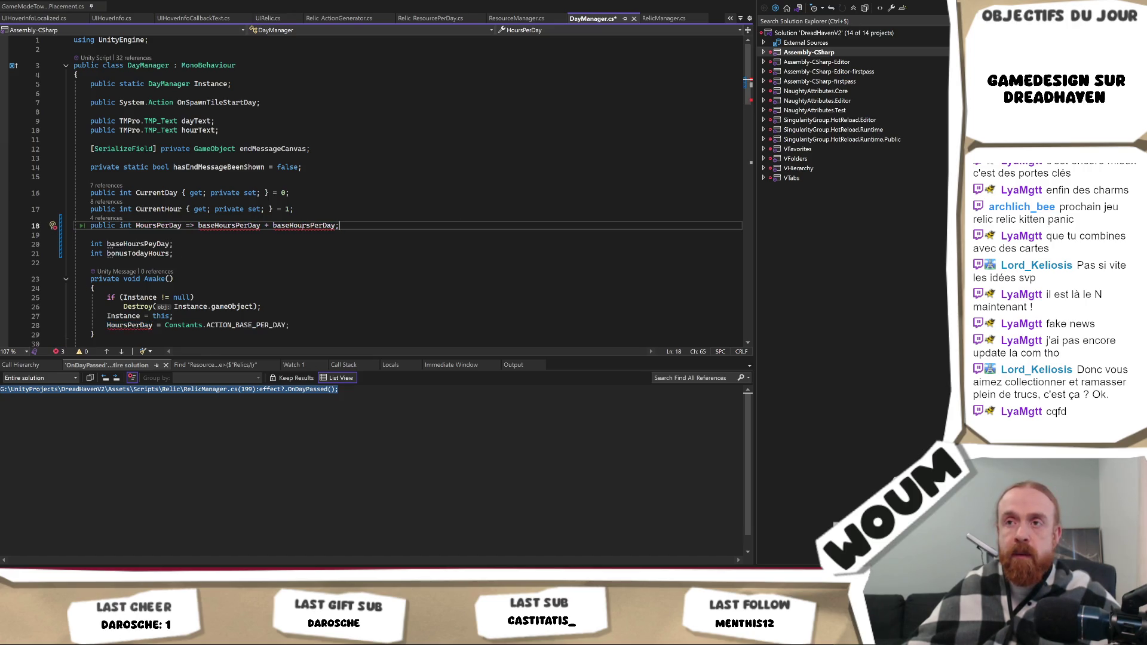
{"action": "left_click", "coordinate": [303, 225]}
{"action": "left_click_drag", "start_coordinate": [192, 255], "coordinate": [75, 242]}
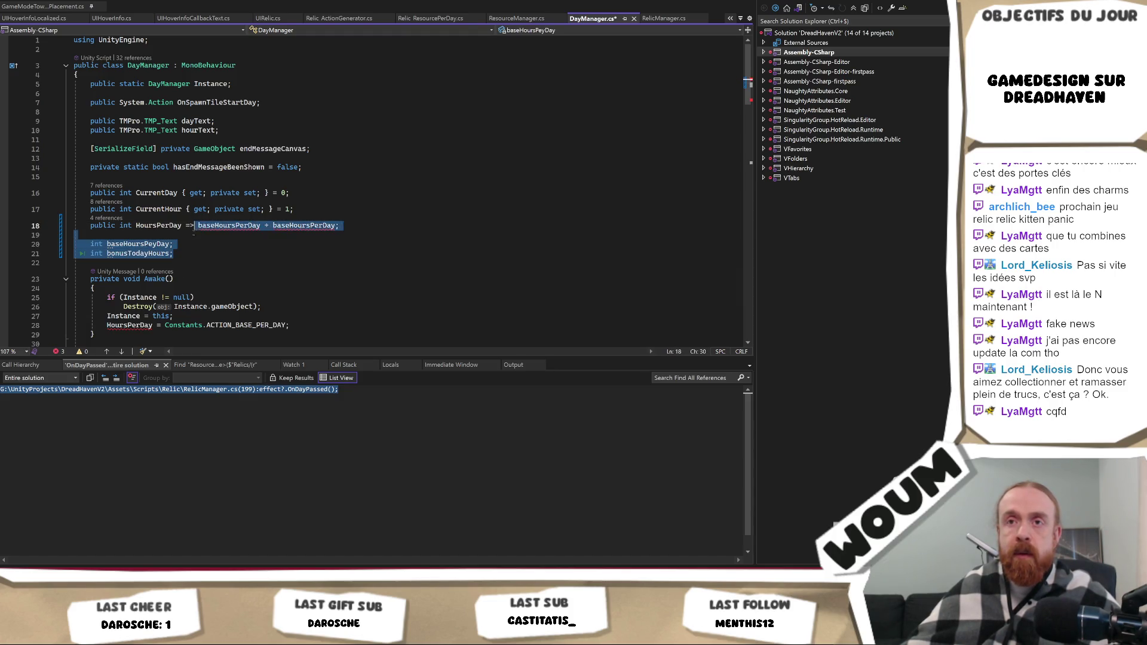
{"action": "key", "text": "Delete"}
{"action": "left_click", "coordinate": [170, 179]}
{"action": "type", "text": "int baseHoursPeyDay; int bonusTodayHours;"}
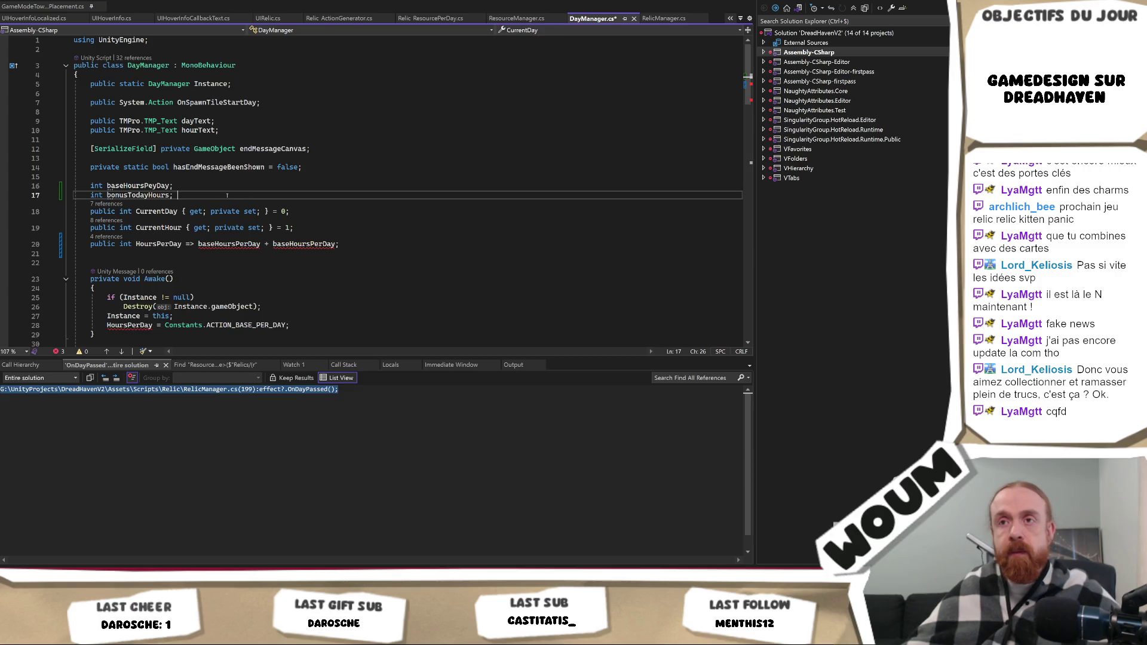
{"action": "key", "text": "Return"}
Try a '= 0' initialiser on baseHoursPeyDay, undo it, and save DayManager.cs.
{"action": "left_click", "coordinate": [256, 237]}
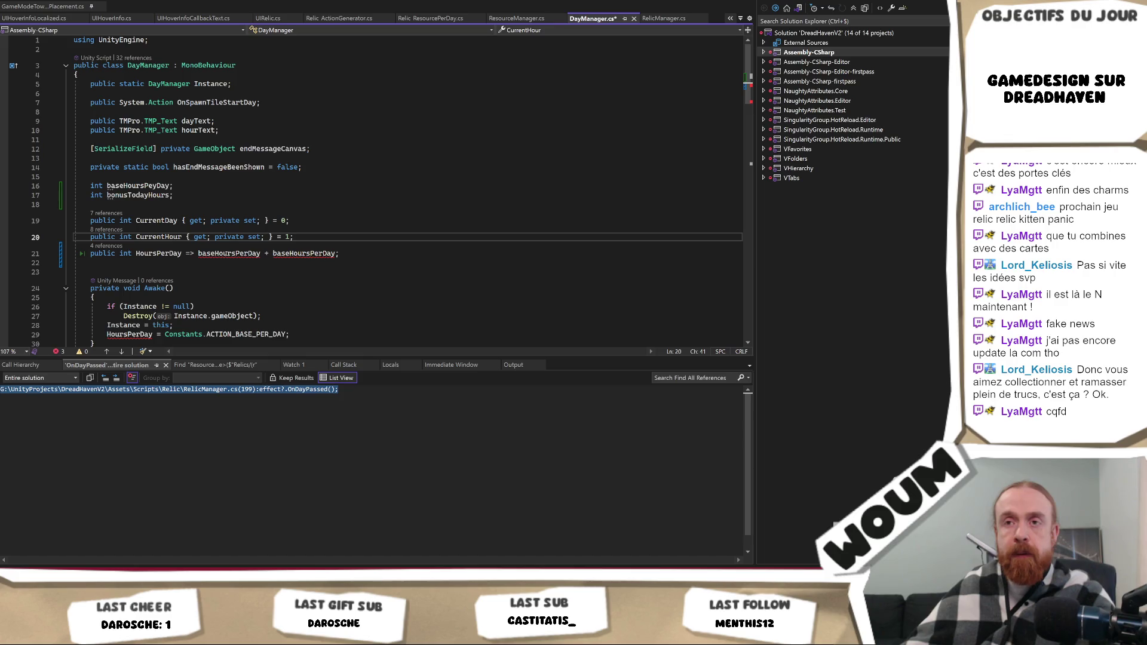
{"action": "left_click", "coordinate": [228, 253]}
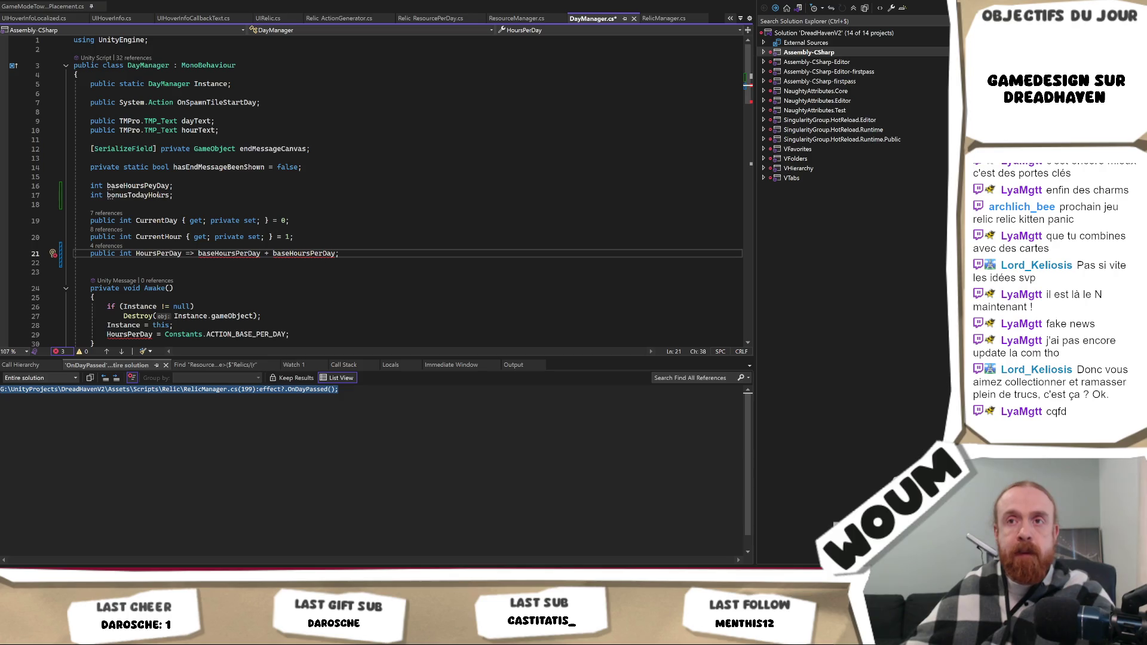
{"action": "left_click", "coordinate": [170, 185]}
{"action": "type", "text": "= 0"}
{"action": "key", "text": "Down"}
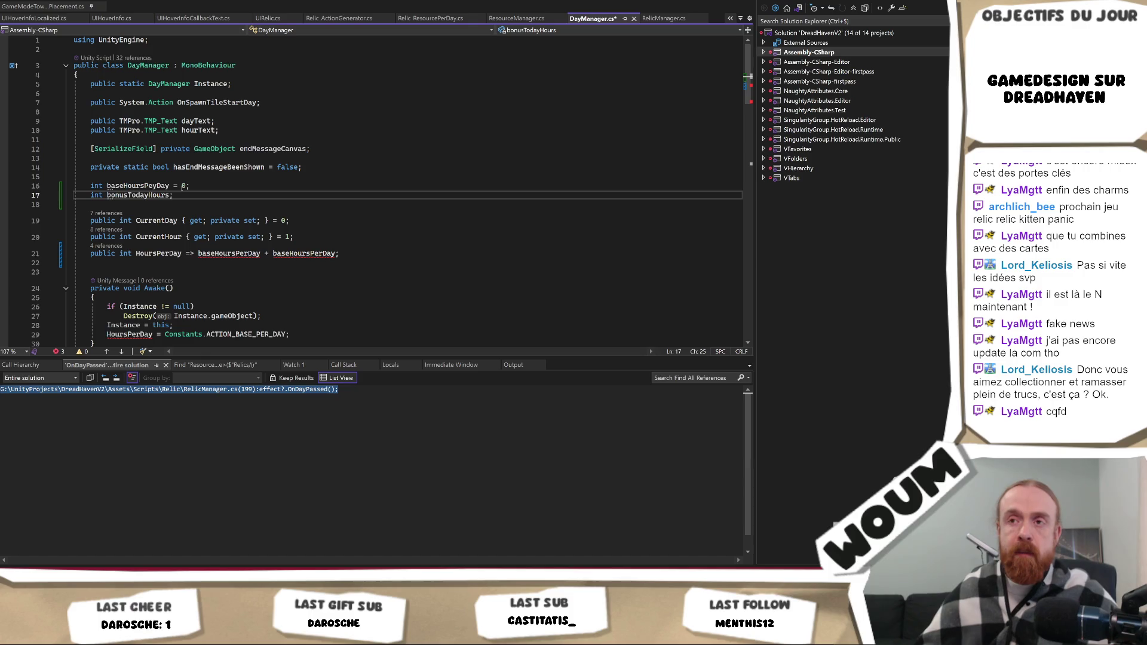
{"action": "key", "text": "ctrl+z"}
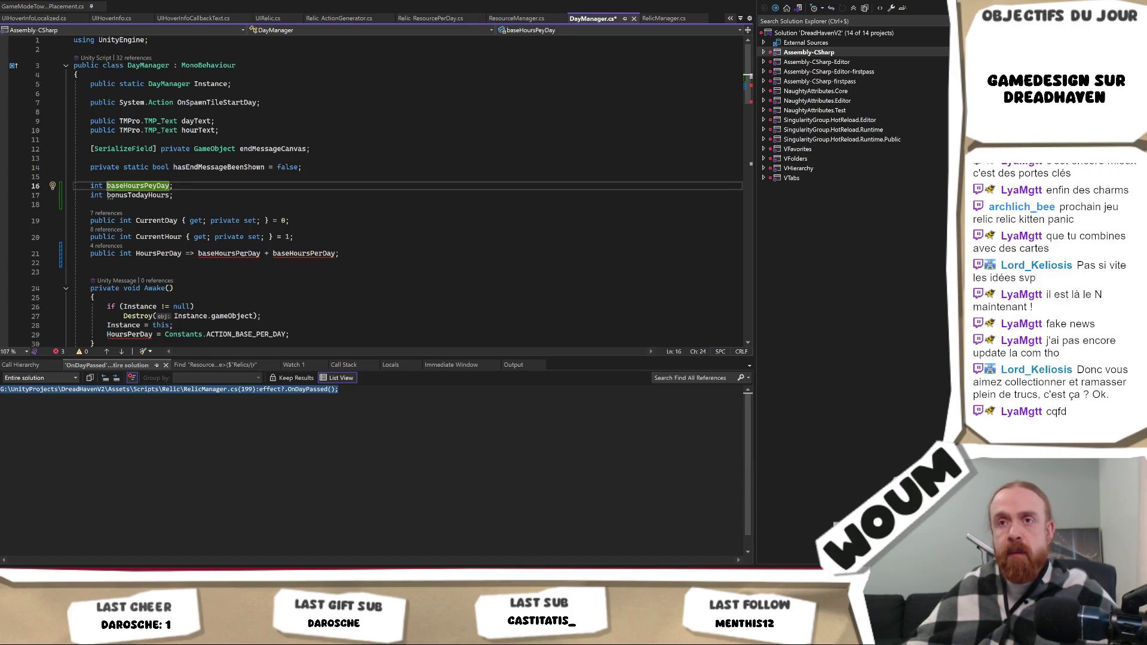
{"action": "key", "text": "ctrl+s"}
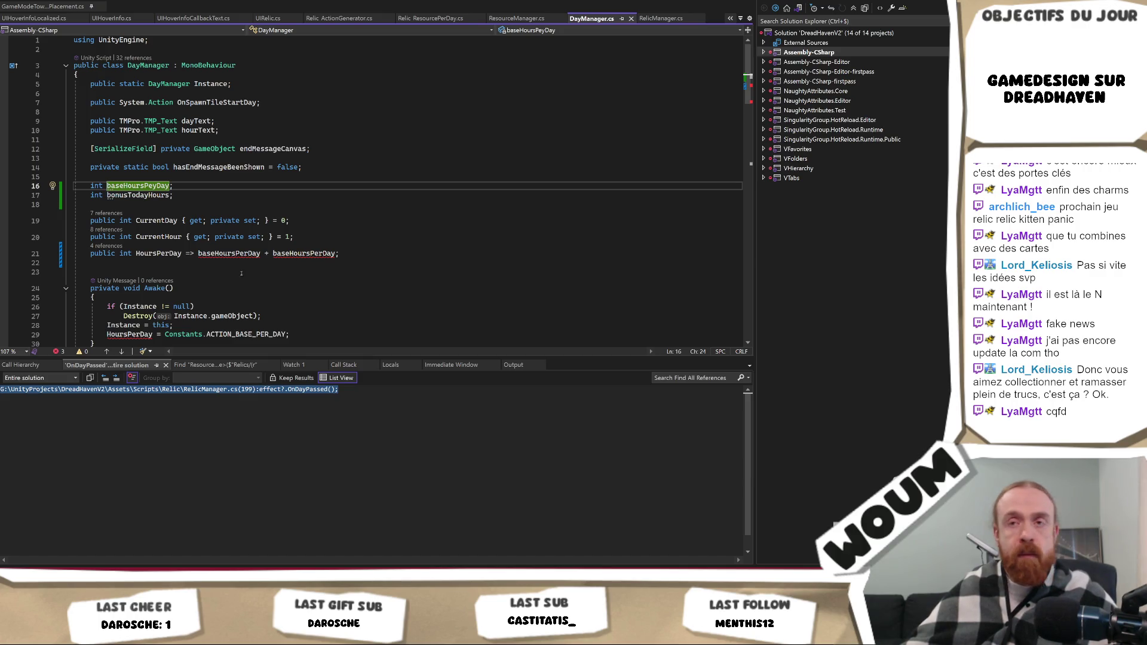
Expand HoursPerDay into a block property with an explicit getter.
{"action": "left_click_drag", "start_coordinate": [338, 253], "coordinate": [77, 254]}
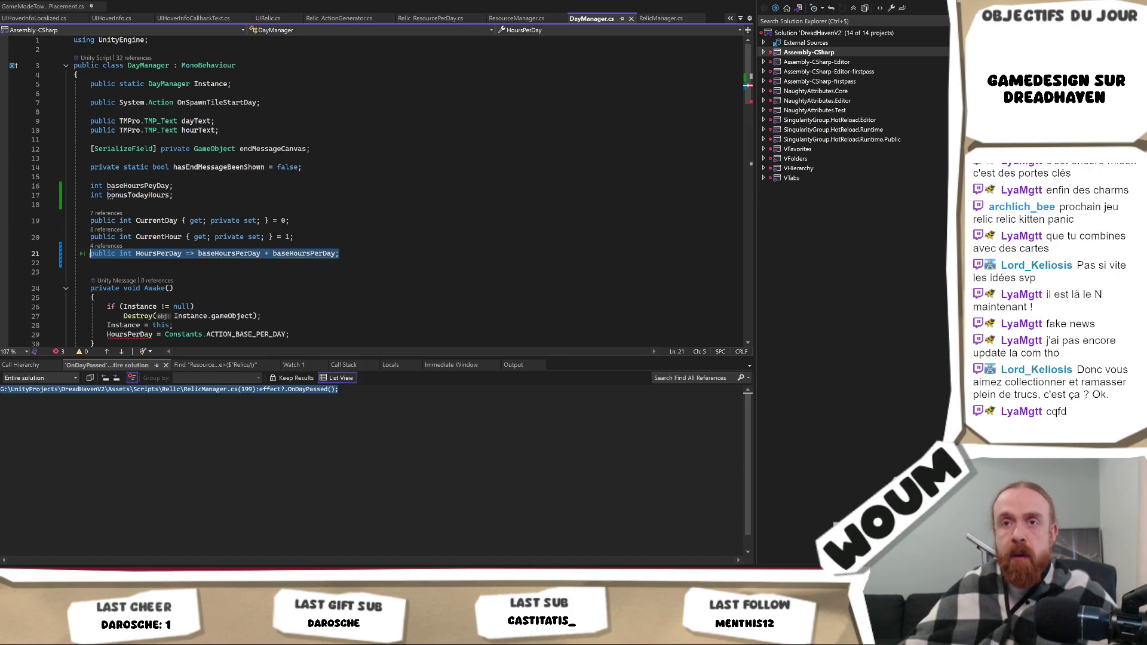
{"action": "type", "text": "public int HoursPerDay     {         get { return baseHoursPerDay + baseHoursPerDay; }     }"}
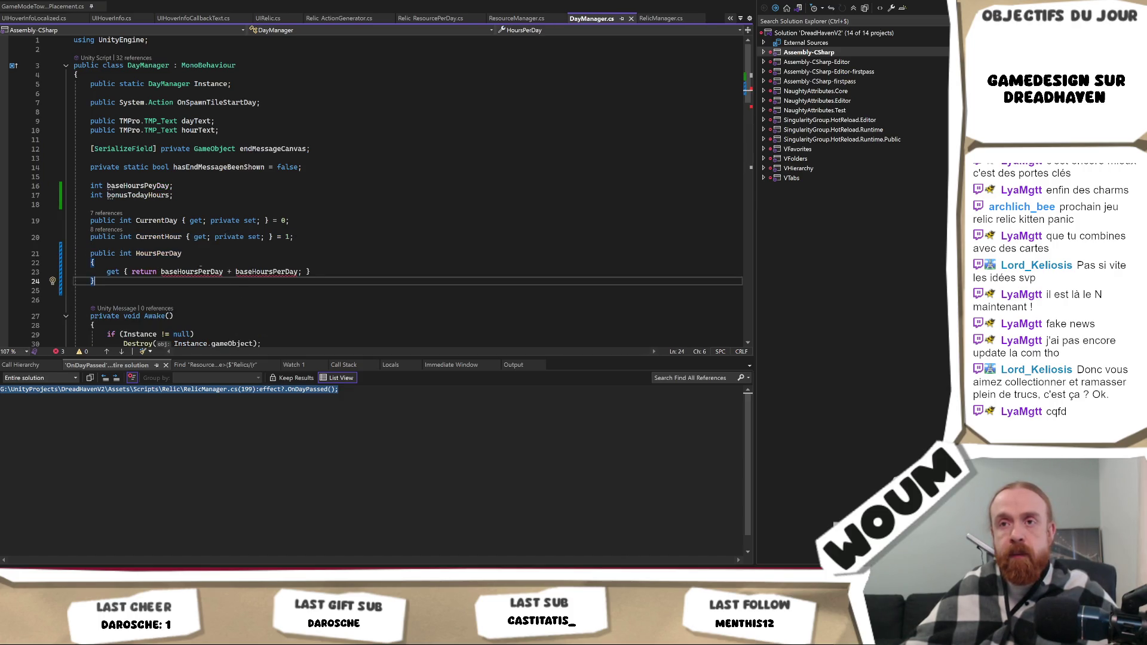
{"action": "double_click", "coordinate": [198, 272]}
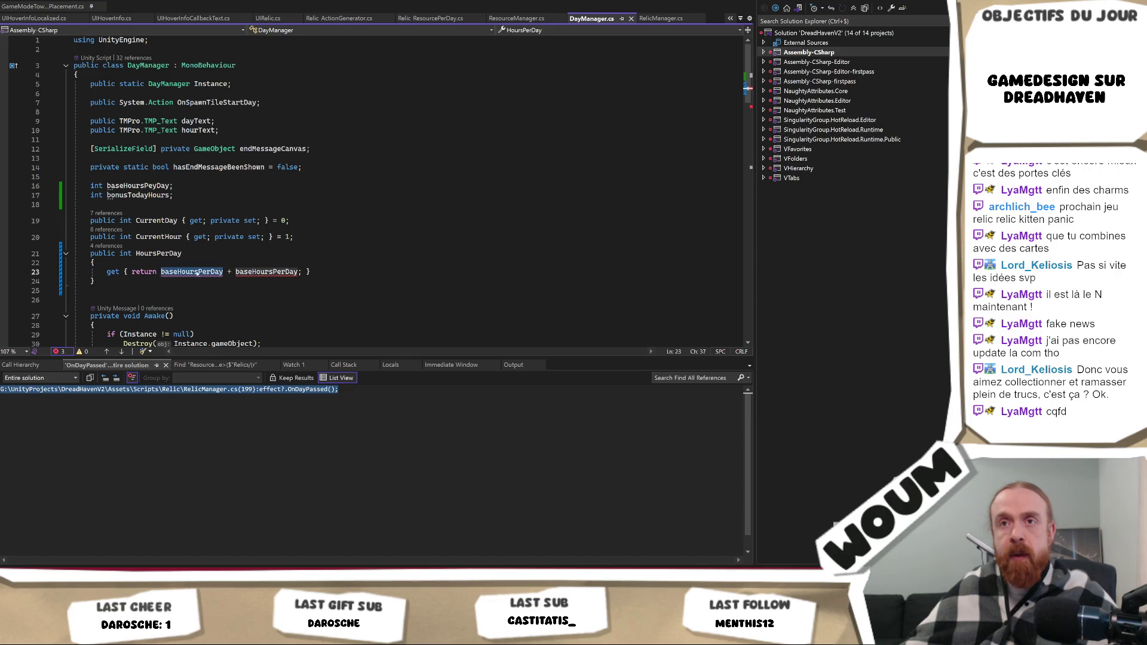
{"action": "key", "text": "Down"}
{"action": "key", "text": "Down"}
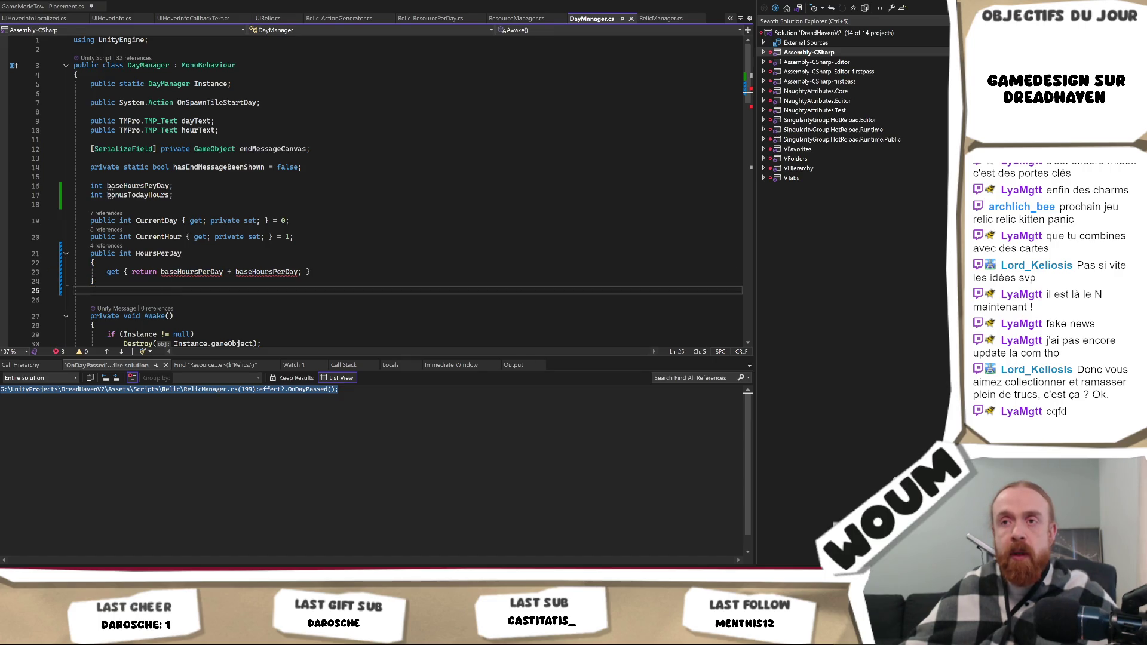
{"action": "left_click", "coordinate": [181, 272]}
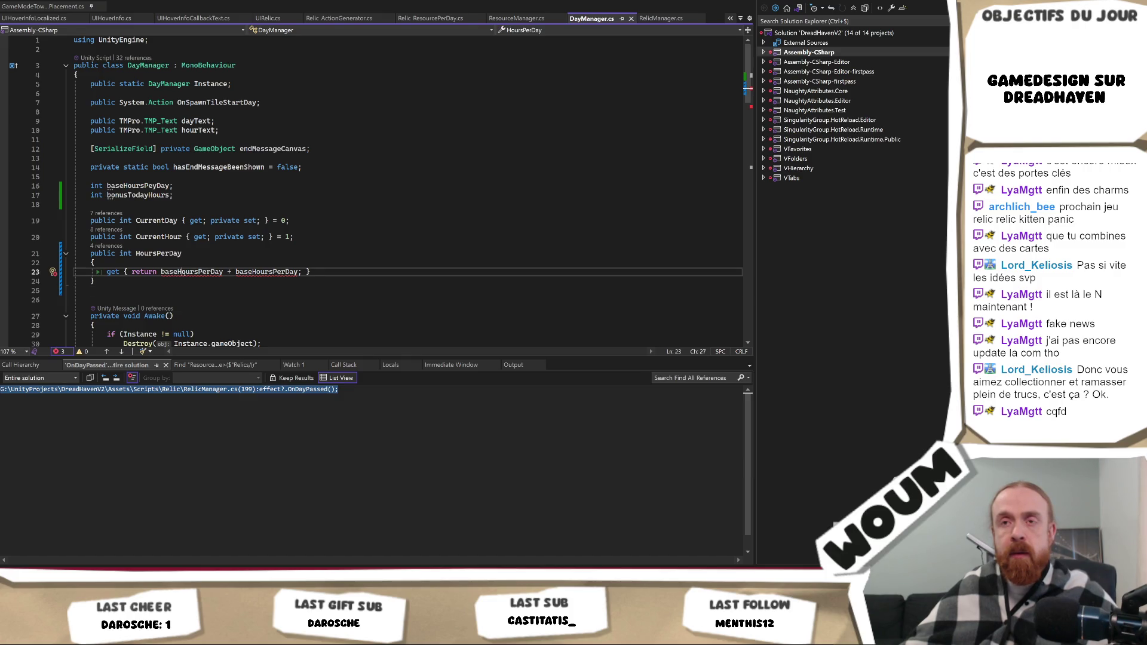
{"action": "double_click", "coordinate": [185, 272]}
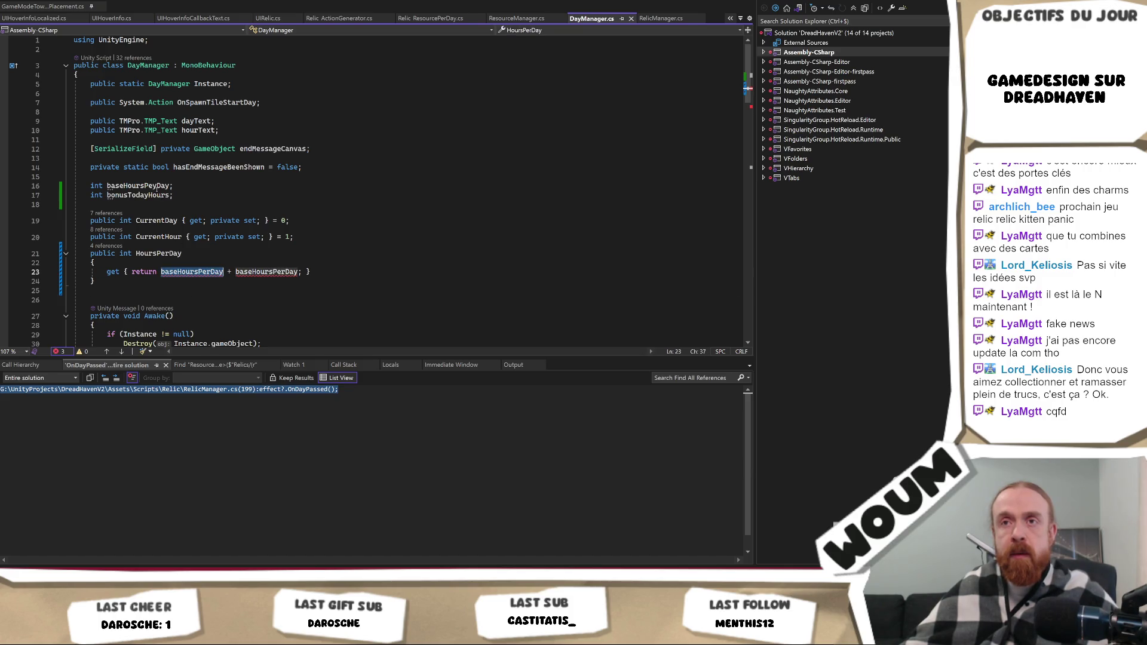
Paste the field names into the getter so it returns baseHoursPeyDay + bonusTodayHours, and save.
{"action": "double_click", "coordinate": [137, 186]}
{"action": "key", "text": "ctrl+c"}
{"action": "double_click", "coordinate": [192, 272]}
{"action": "key", "text": "ctrl+v"}
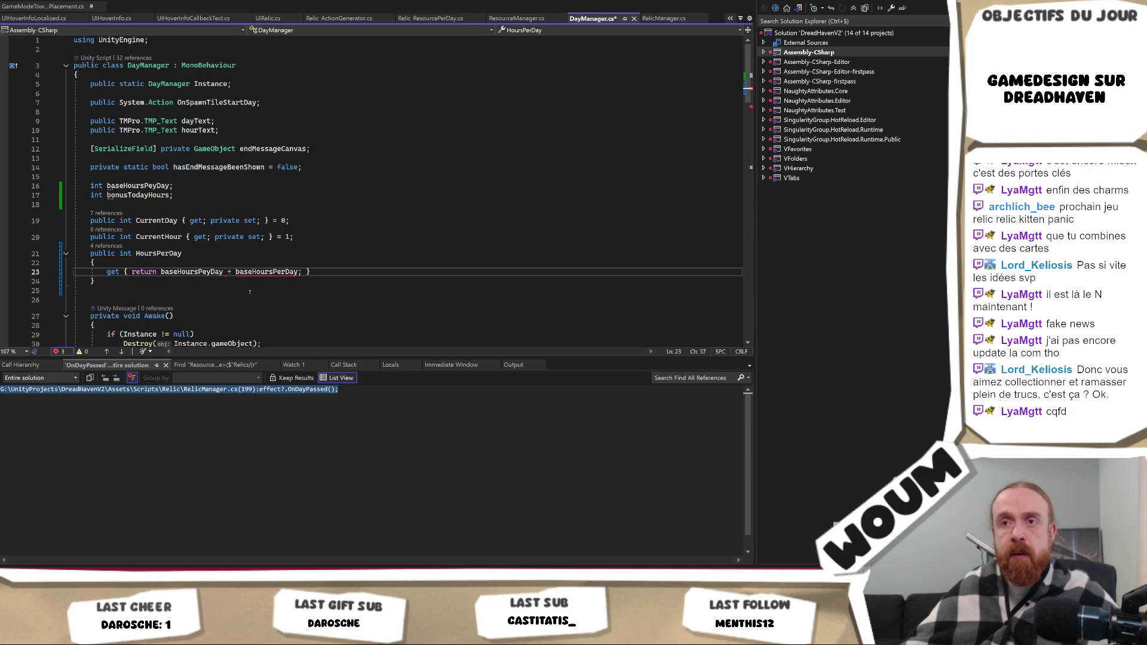
{"action": "left_click", "coordinate": [194, 237]}
{"action": "double_click", "coordinate": [137, 196]}
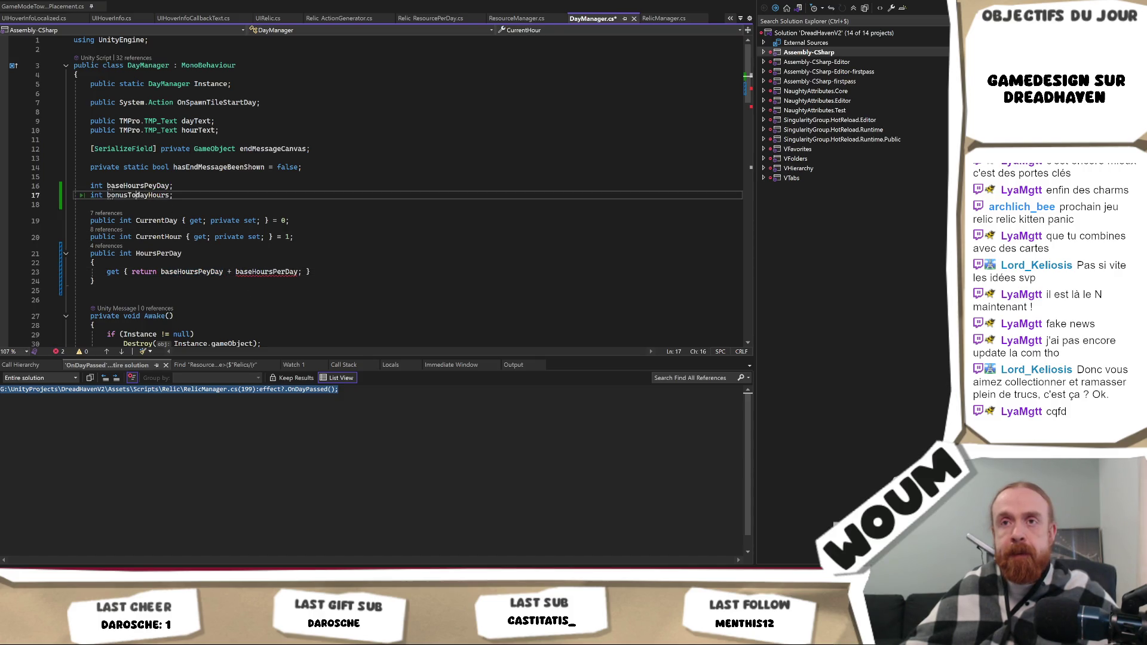
{"action": "left_click", "coordinate": [93, 262]}
{"action": "double_click", "coordinate": [266, 272]}
{"action": "key", "text": "ctrl+v"}
{"action": "key", "text": "ctrl+s"}
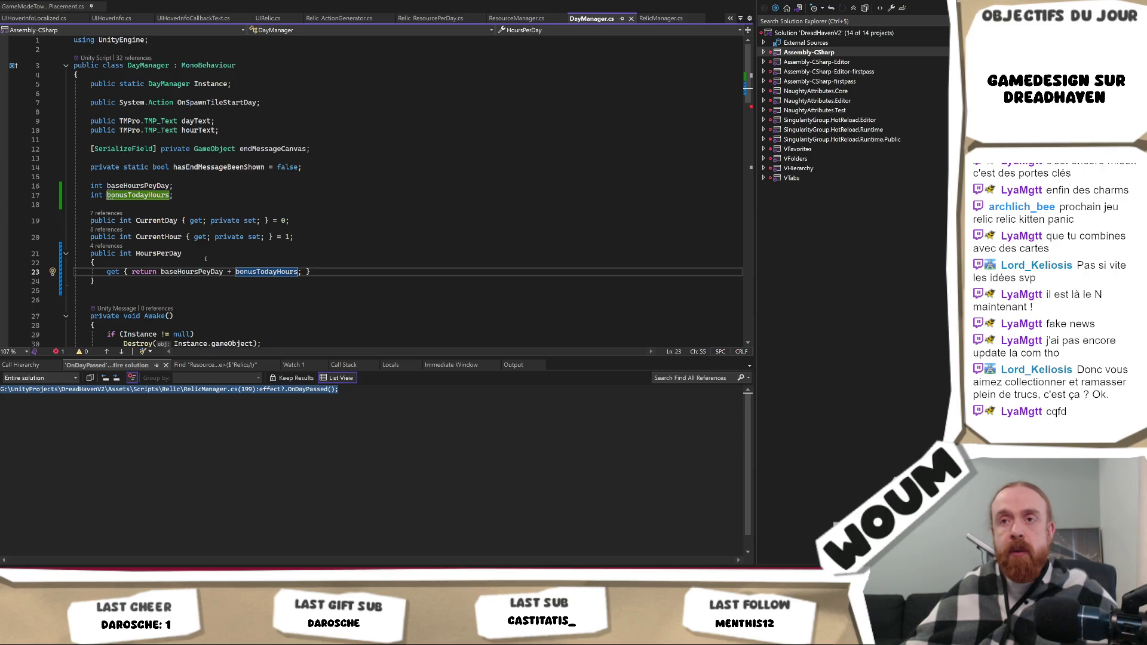
Revert to expression-bodied HoursPerDay => baseHoursPeyDay + bonusTodayHours and save.
{"action": "key", "text": "ctrl+z"}
{"action": "key", "text": "ctrl+z"}
{"action": "key", "text": "ctrl+z"}
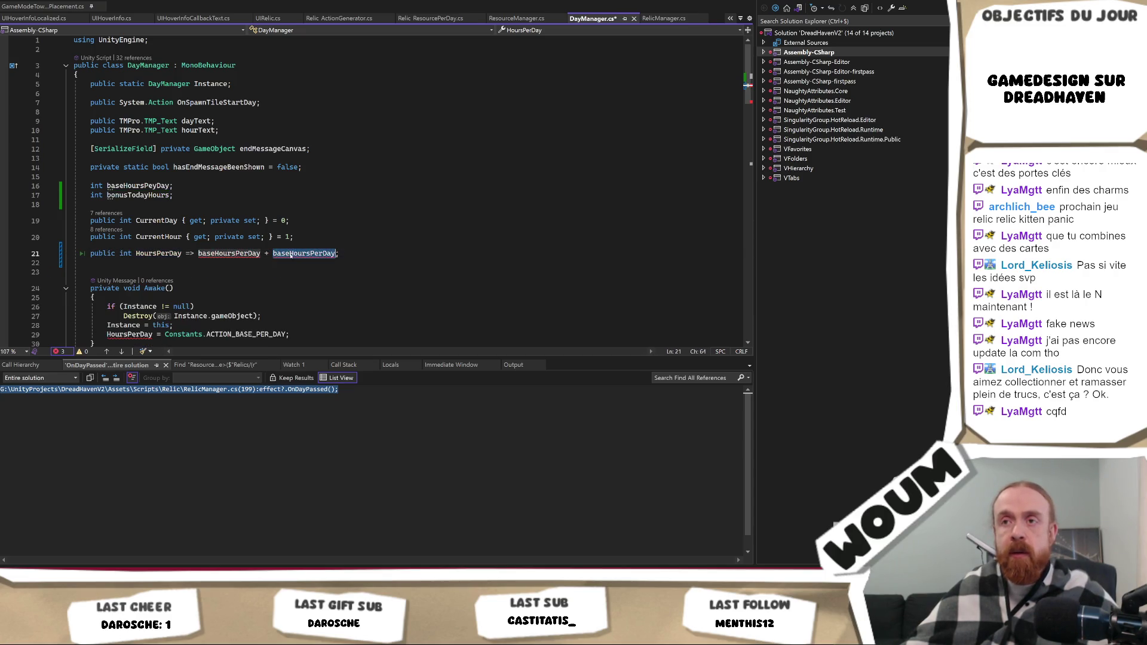
{"action": "key", "text": "ctrl+y"}
{"action": "left_click", "coordinate": [140, 185]}
{"action": "double_click", "coordinate": [140, 186]}
{"action": "key", "text": "ctrl+c"}
{"action": "double_click", "coordinate": [229, 253]}
{"action": "key", "text": "ctrl+v"}
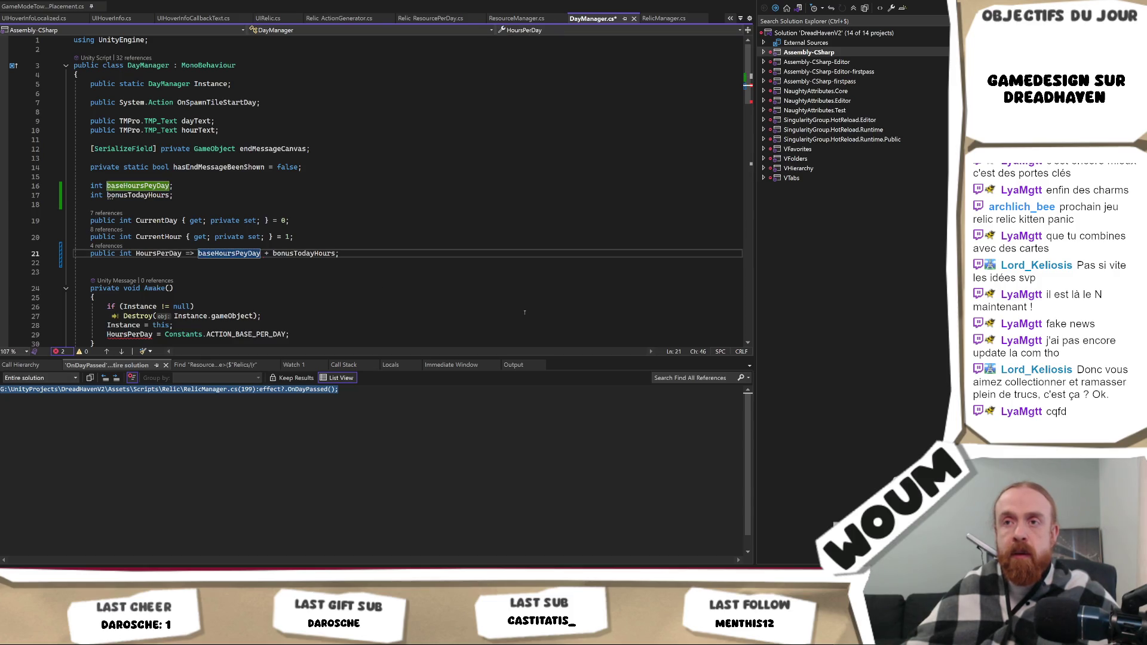
{"action": "key", "text": "ctrl+s"}
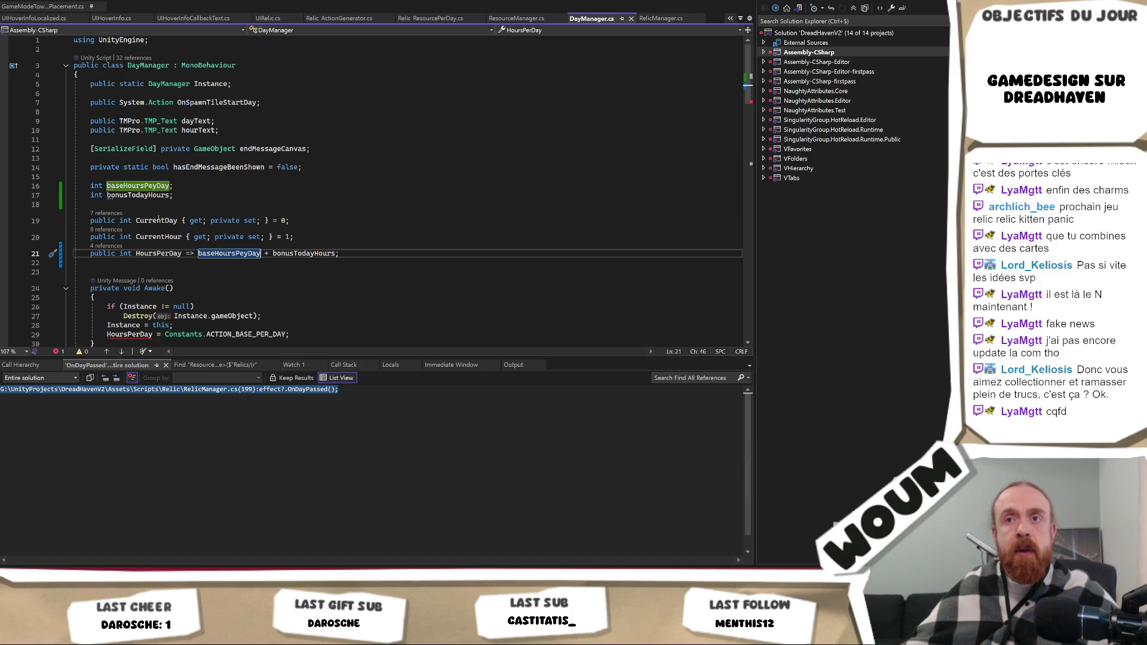
{"action": "left_click", "coordinate": [124, 186]}
Rename the field baseHoursPeyDay to baseHoursPerDay across all its references.
{"action": "right_click", "coordinate": [140, 190]}
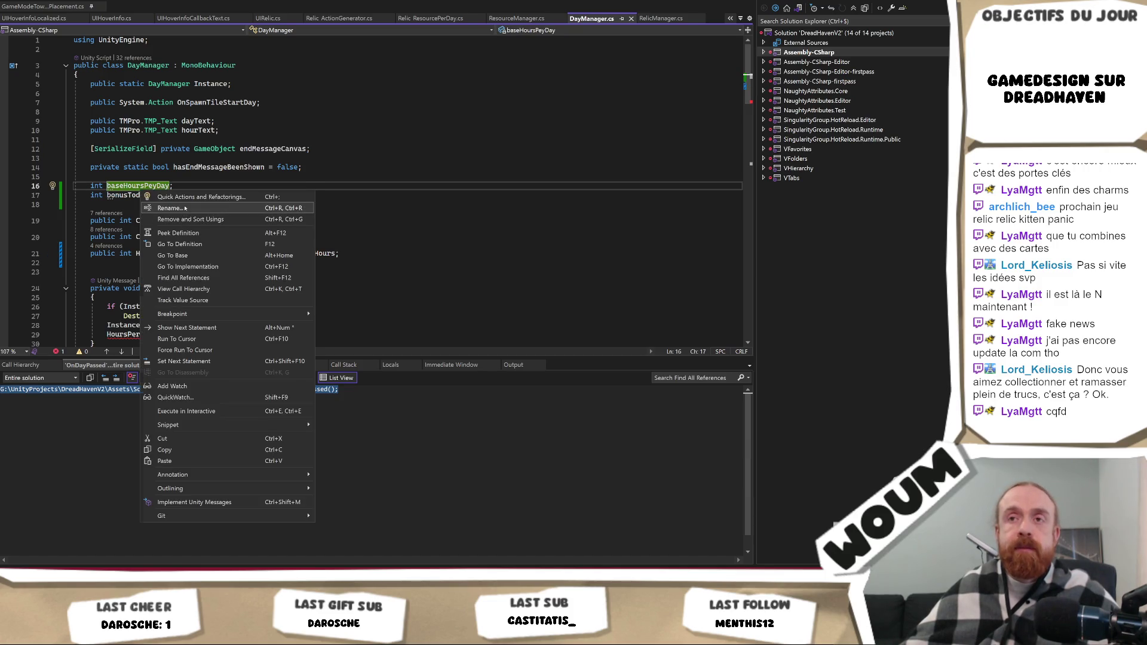
{"action": "left_click", "coordinate": [186, 207]}
{"action": "key", "text": "BackSpace"}
{"action": "type", "text": "r"}
{"action": "key", "text": "Return"}
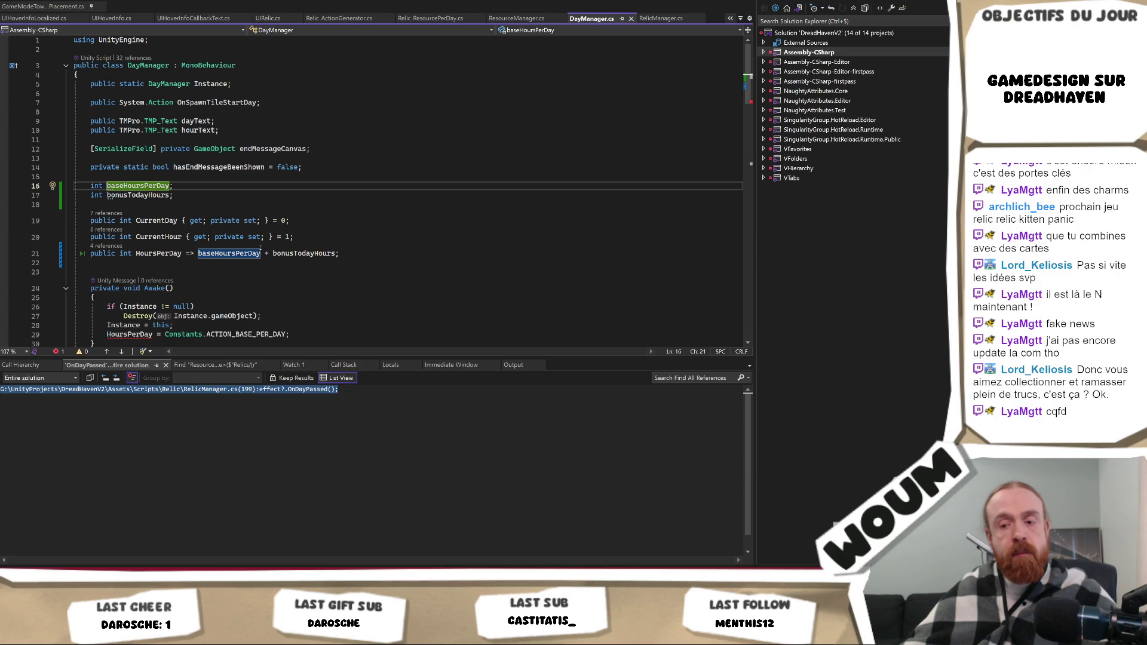
{"action": "left_click", "coordinate": [166, 253]}
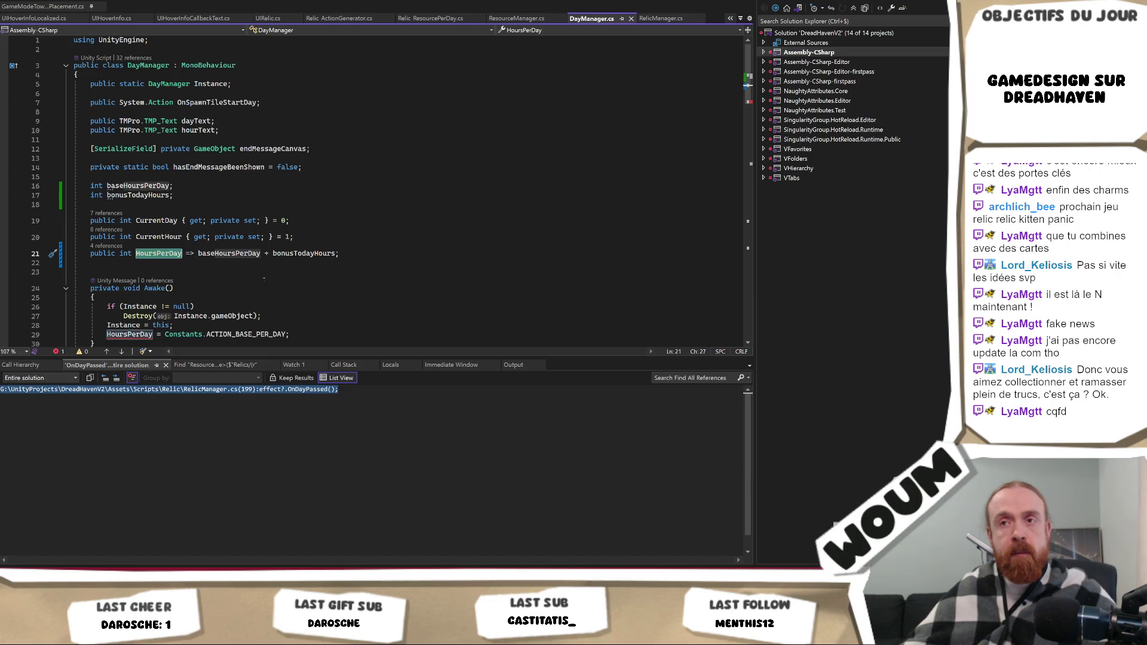
In Awake, assign the Constants.ACTION_BASE_PER_DAY value to baseHoursPerDay instead of HoursPerDay.
{"action": "scroll", "coordinate": [263, 277], "scroll_direction": "down", "scroll_amount": 2}
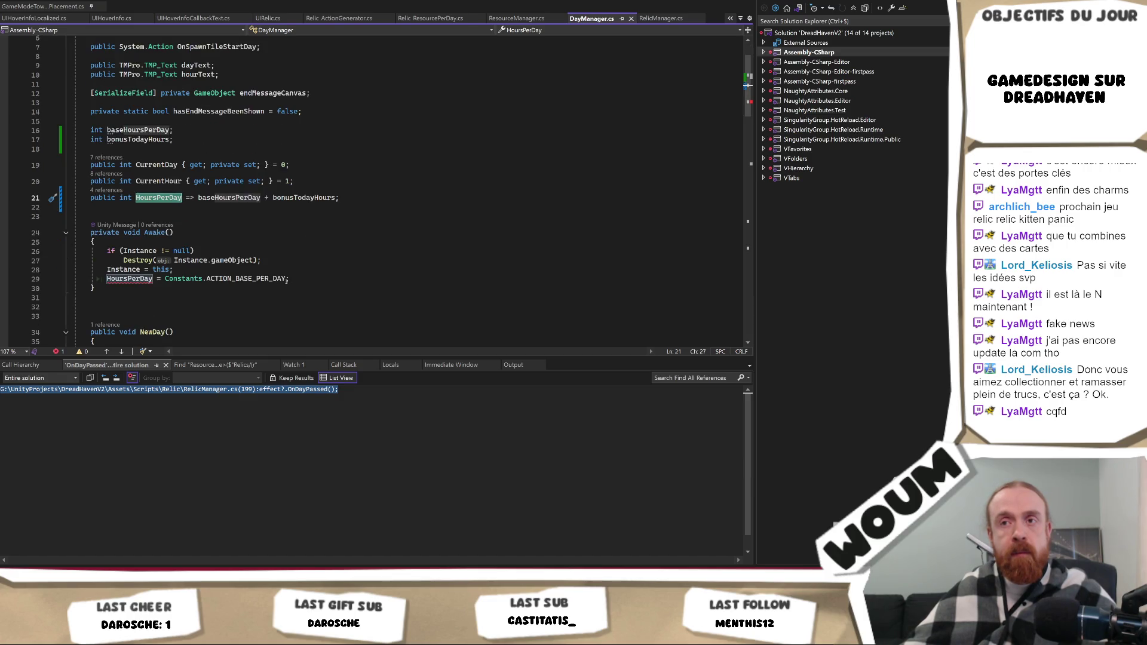
{"action": "left_click", "coordinate": [246, 278]}
{"action": "left_click", "coordinate": [157, 129]}
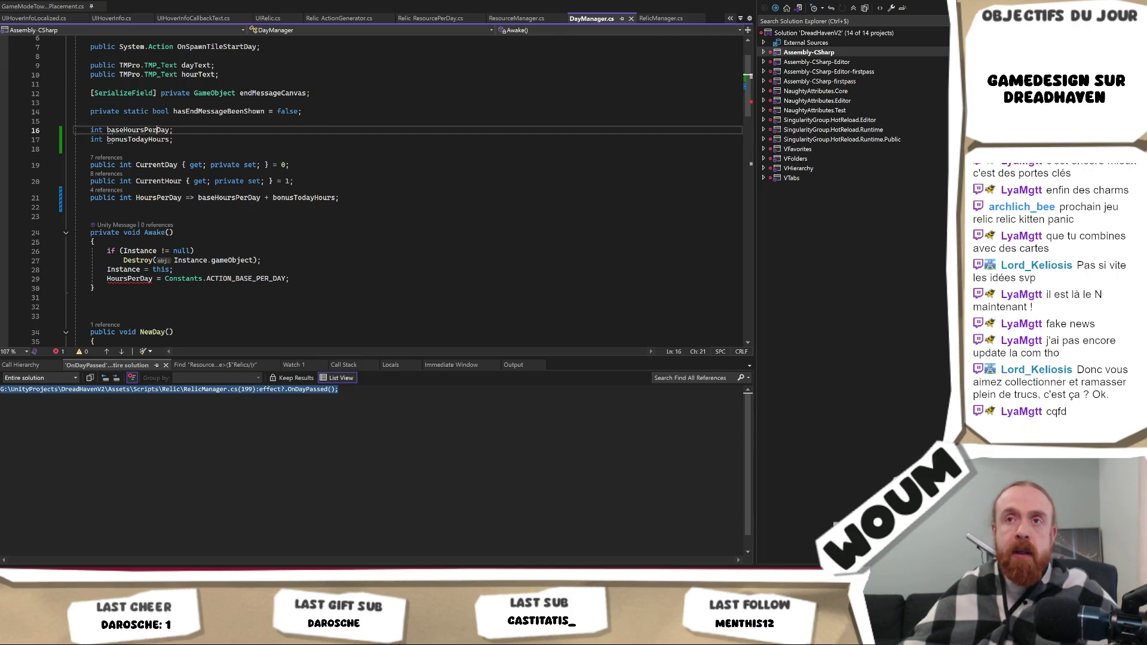
{"action": "left_click", "coordinate": [153, 278]}
{"action": "type", "text": "base"}
{"action": "left_click", "coordinate": [169, 139]}
{"action": "right_click", "coordinate": [151, 139]}
{"action": "key", "text": "Escape"}
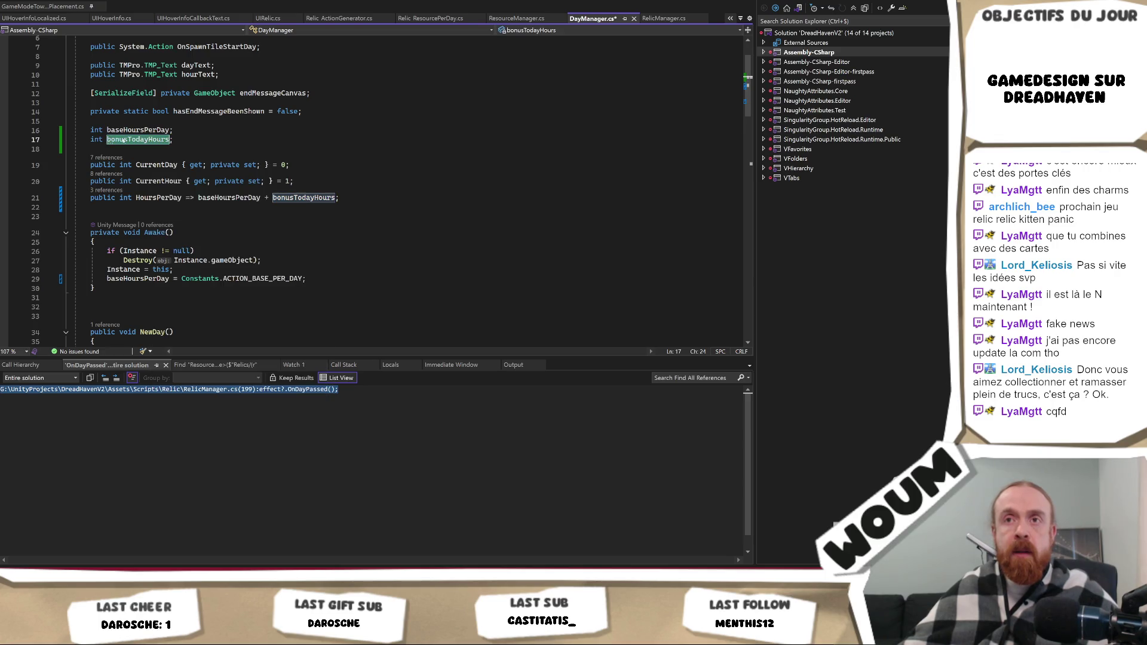
Add 'bonusTodayHours = 0;' after the hour reset in NewDay and save.
{"action": "scroll", "coordinate": [268, 239], "scroll_direction": "down", "scroll_amount": 4}
{"action": "left_click", "coordinate": [270, 239]}
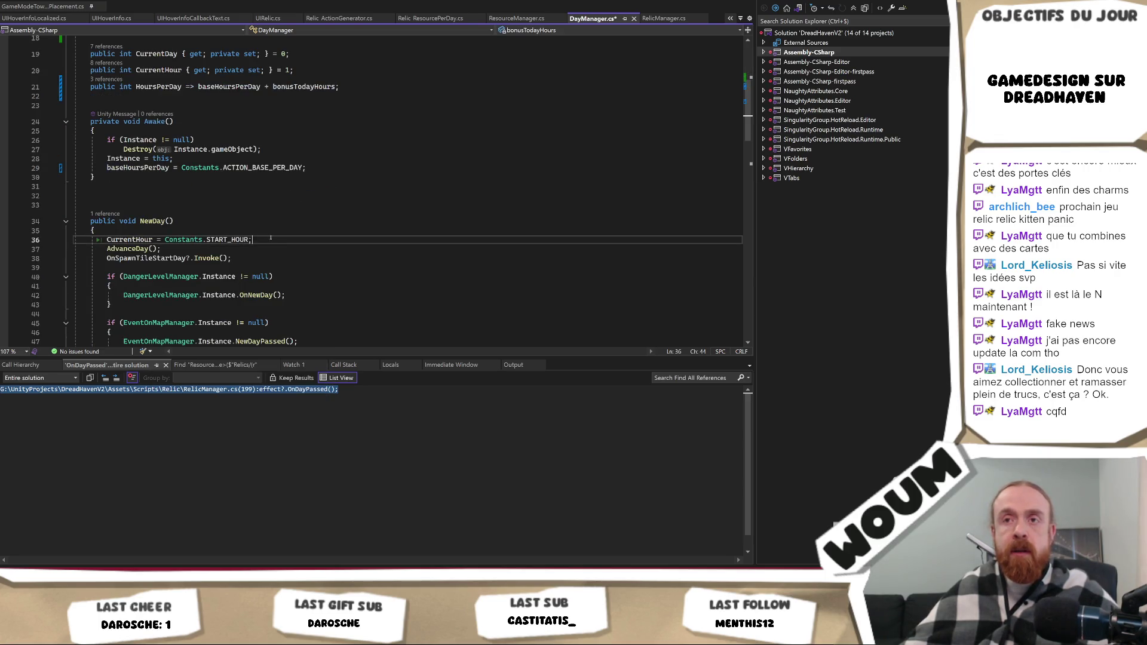
{"action": "key", "text": "Return"}
{"action": "type", "text": "bonusTodayHours = 0;"}
{"action": "key", "text": "ctrl+s"}
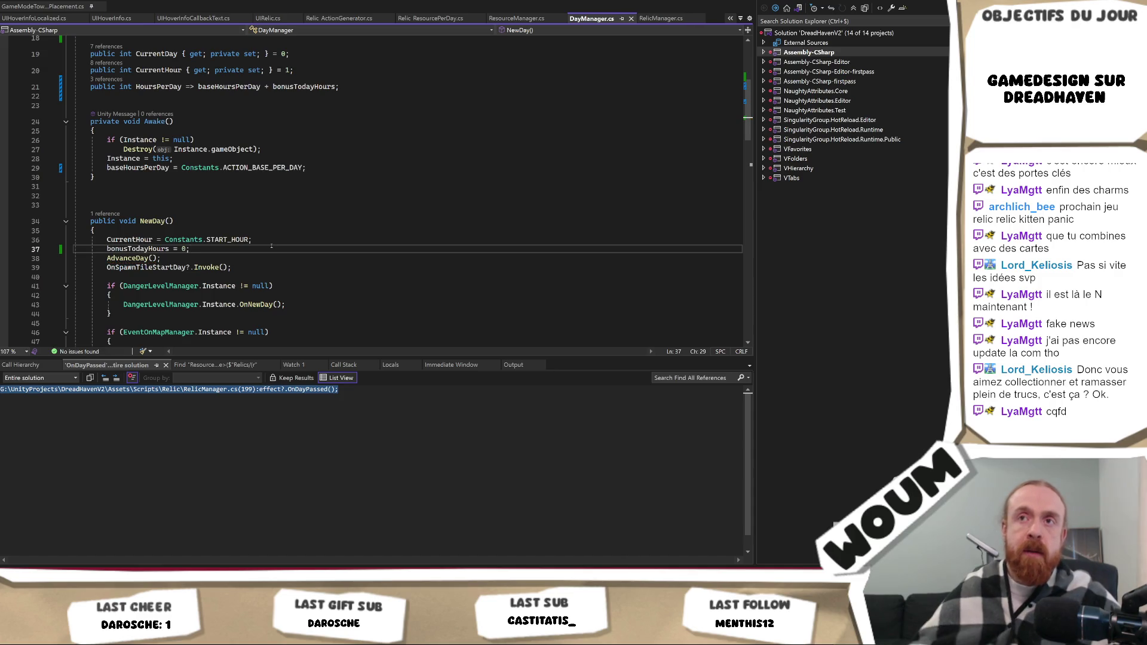
{"action": "scroll", "coordinate": [301, 232], "scroll_direction": "down", "scroll_amount": 13}
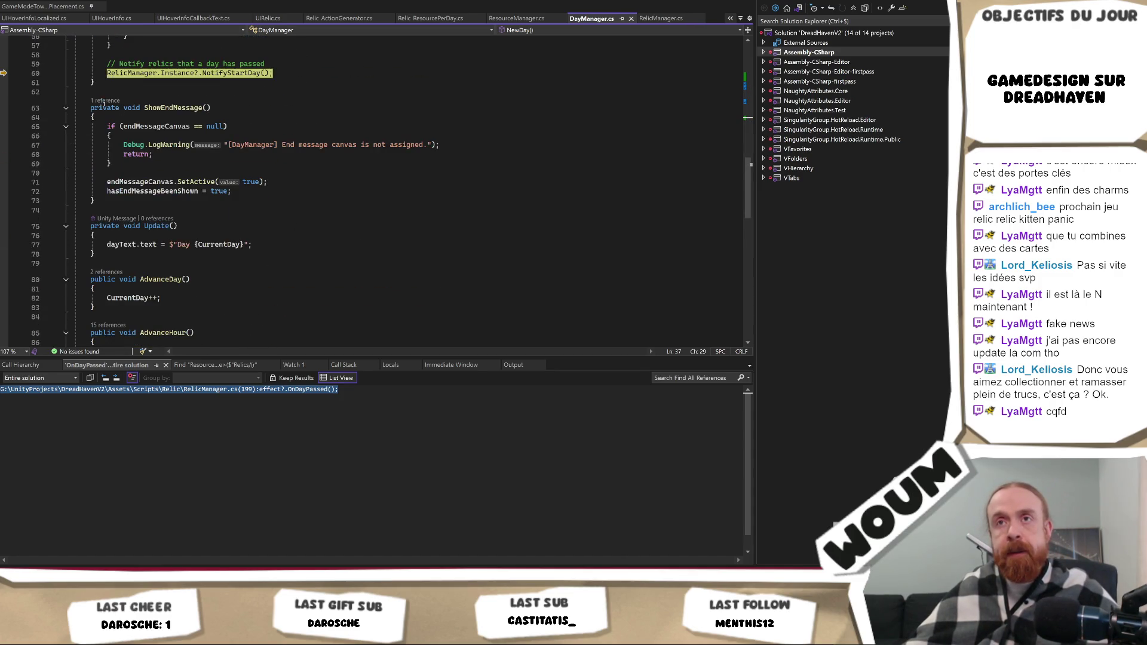
Resume the debugger past the NotifyStartDay breakpoint and bring AddHours into view.
{"action": "key", "text": "F5"}
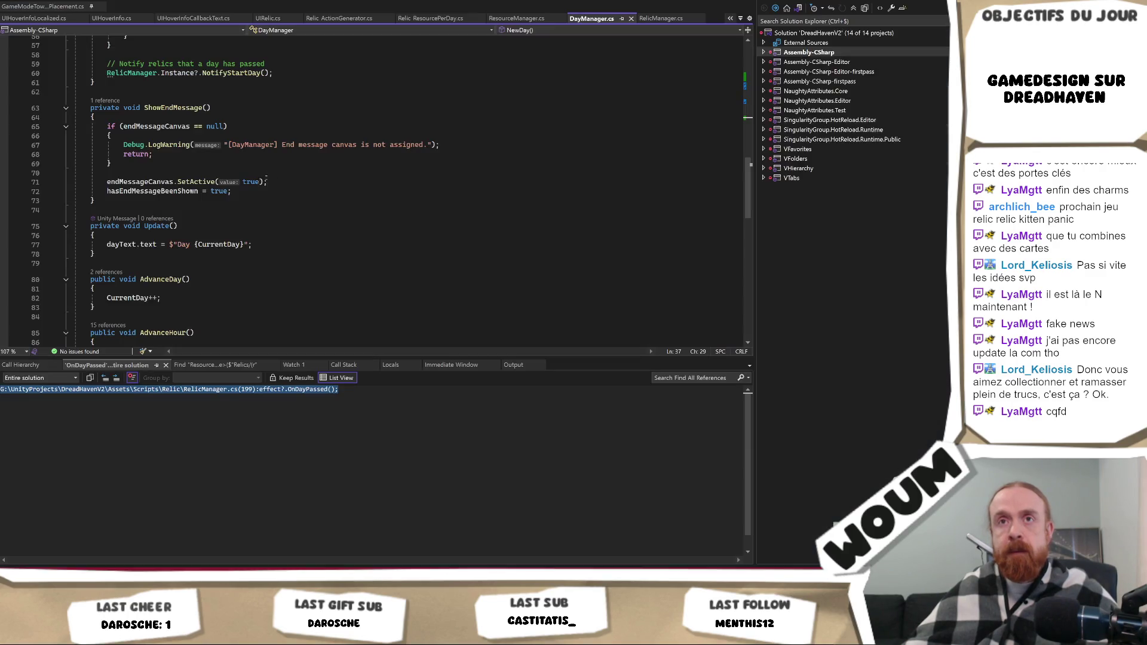
{"action": "scroll", "coordinate": [272, 222], "scroll_direction": "down", "scroll_amount": 7}
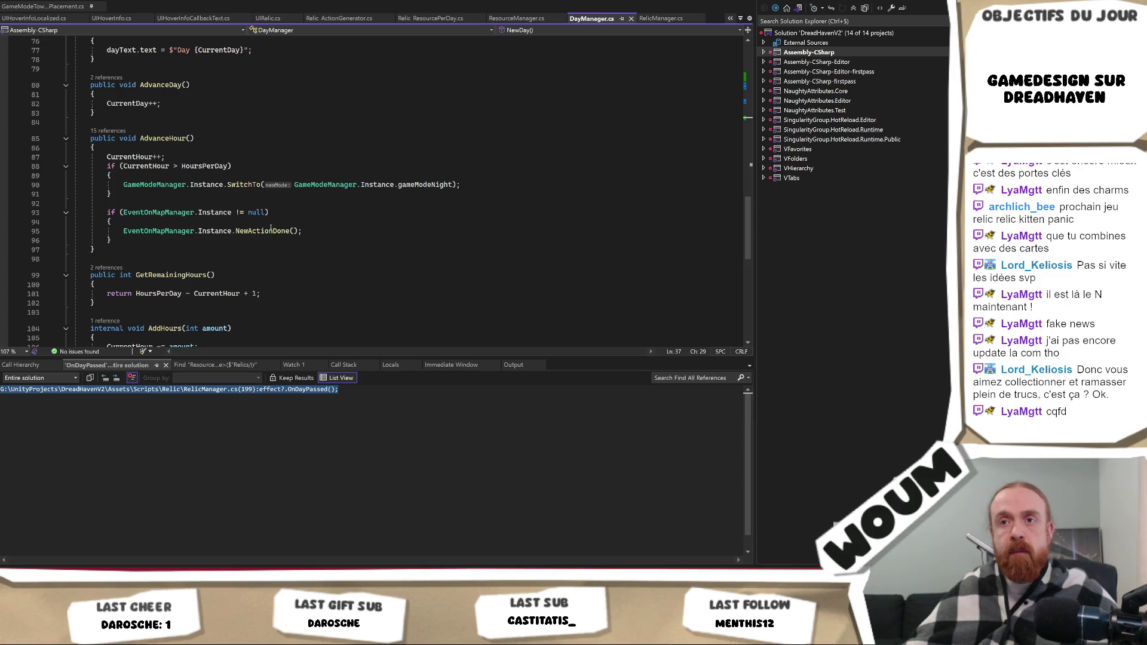
{"action": "scroll", "coordinate": [257, 244], "scroll_direction": "down", "scroll_amount": 4}
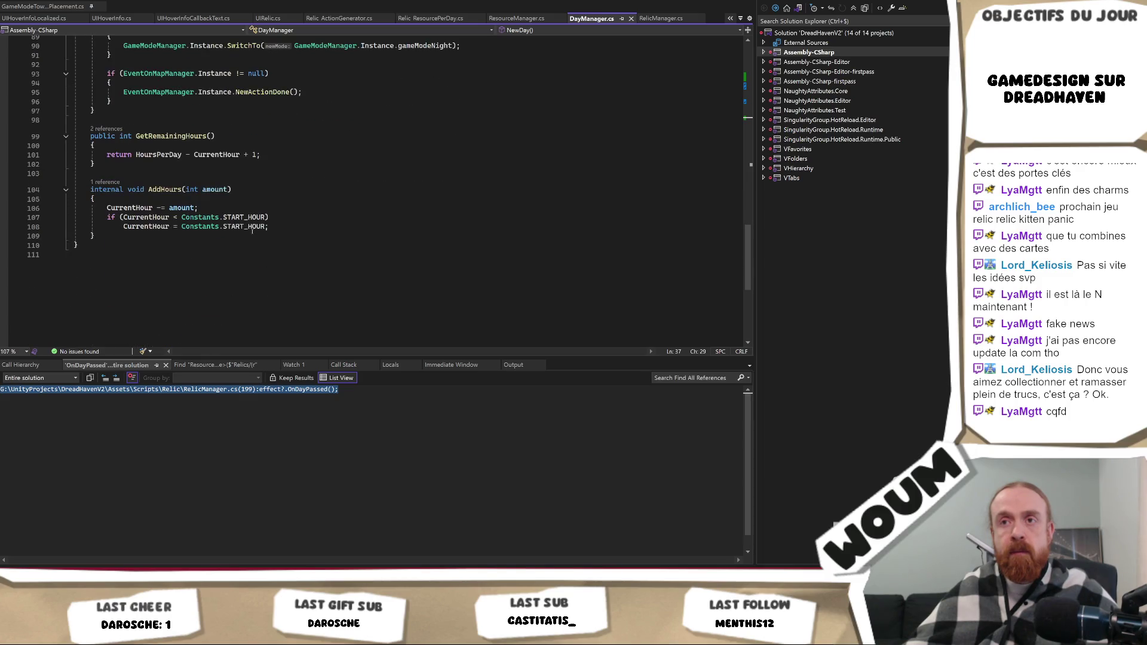
{"action": "left_click", "coordinate": [151, 208]}
Make AddHours do 'bonusTodayHours += amount', delete the START_HOUR clamp, and save.
{"action": "scroll", "coordinate": [263, 239], "scroll_direction": "up", "scroll_amount": 2}
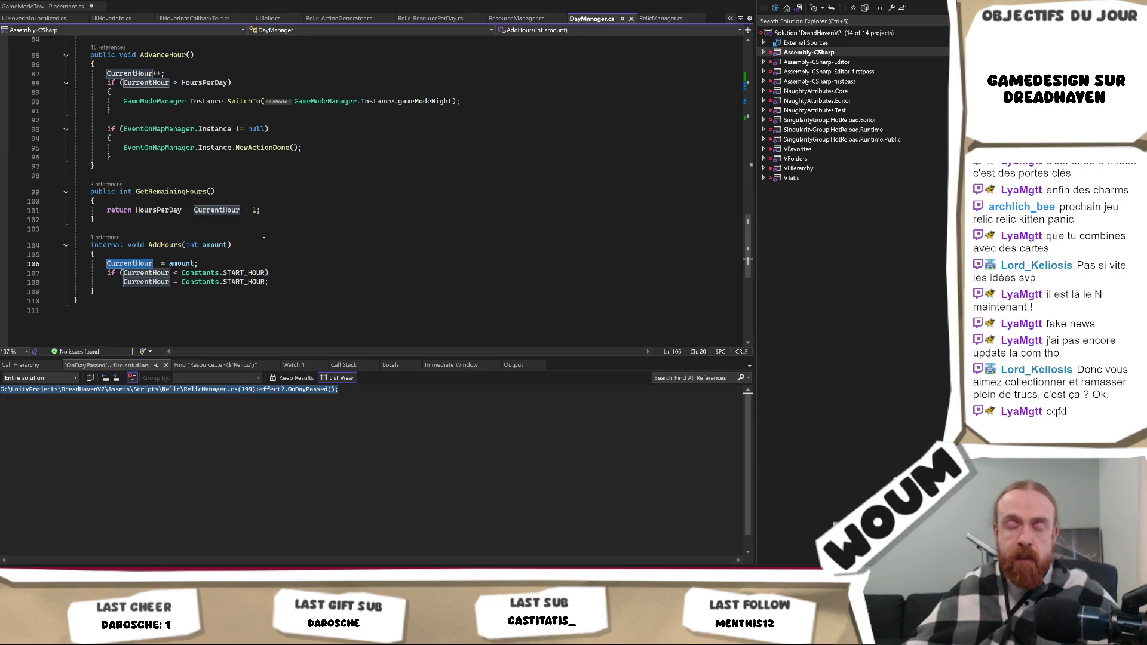
{"action": "type", "text": "bonus"}
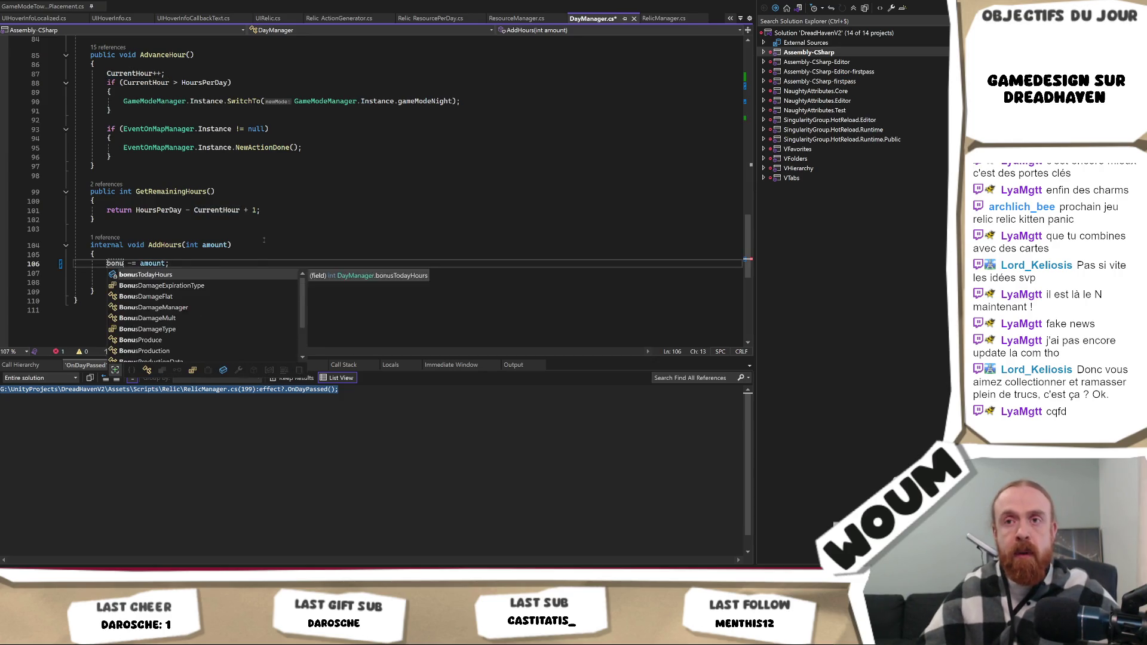
{"action": "key", "text": "Tab"}
{"action": "key", "text": "Right"}
{"action": "key", "text": "Delete"}
{"action": "type", "text": "+"}
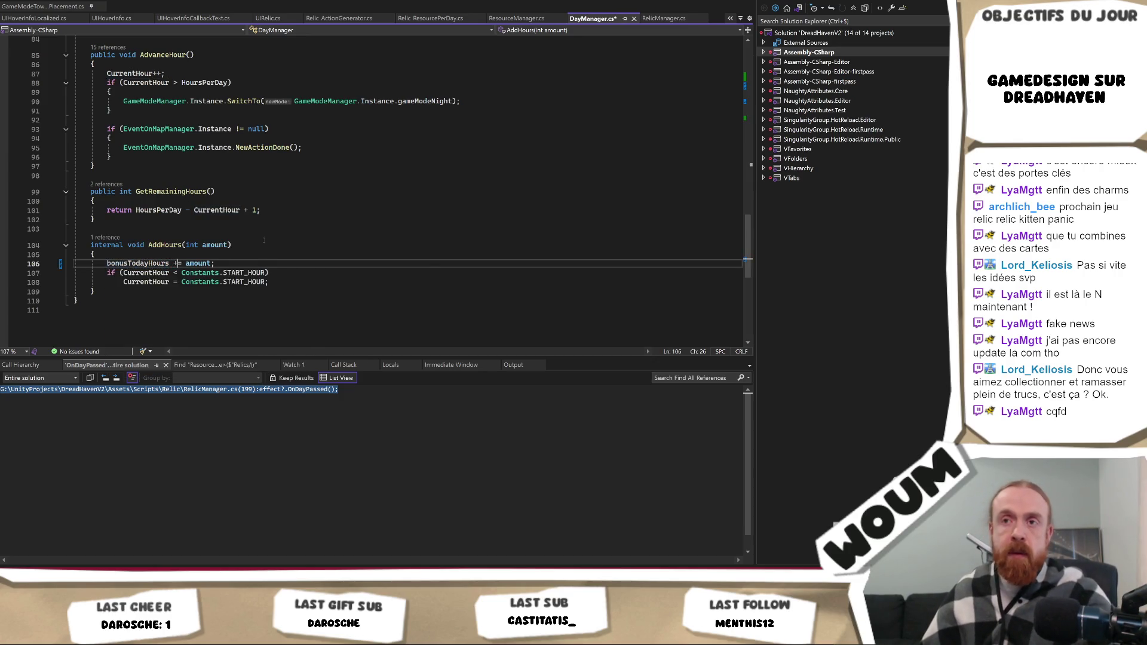
{"action": "key", "text": "Right"}
{"action": "key", "text": "Right"}
{"action": "key", "text": "ctrl+s"}
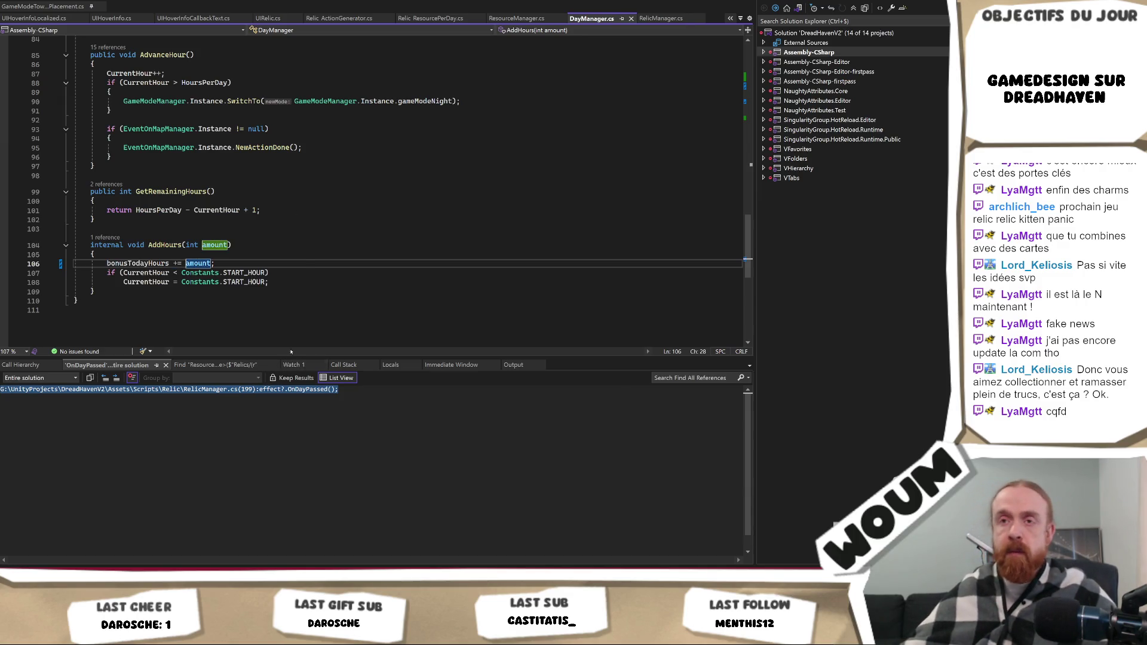
{"action": "key", "text": "shift+Up"}
{"action": "key", "text": "shift+Up"}
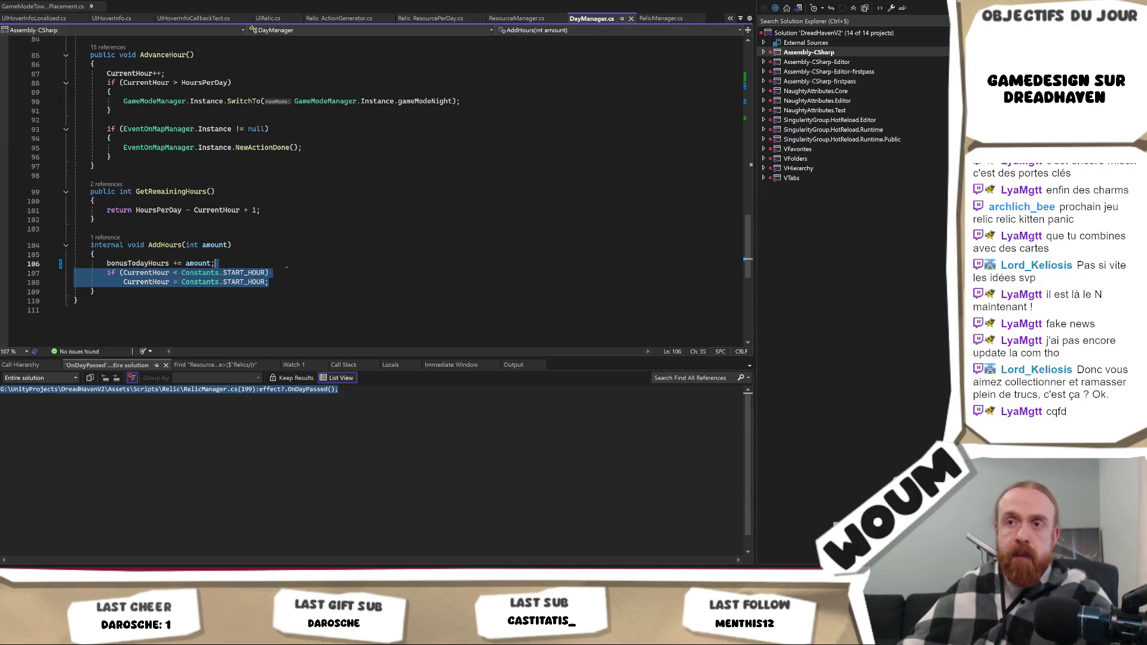
{"action": "key", "text": "BackSpace"}
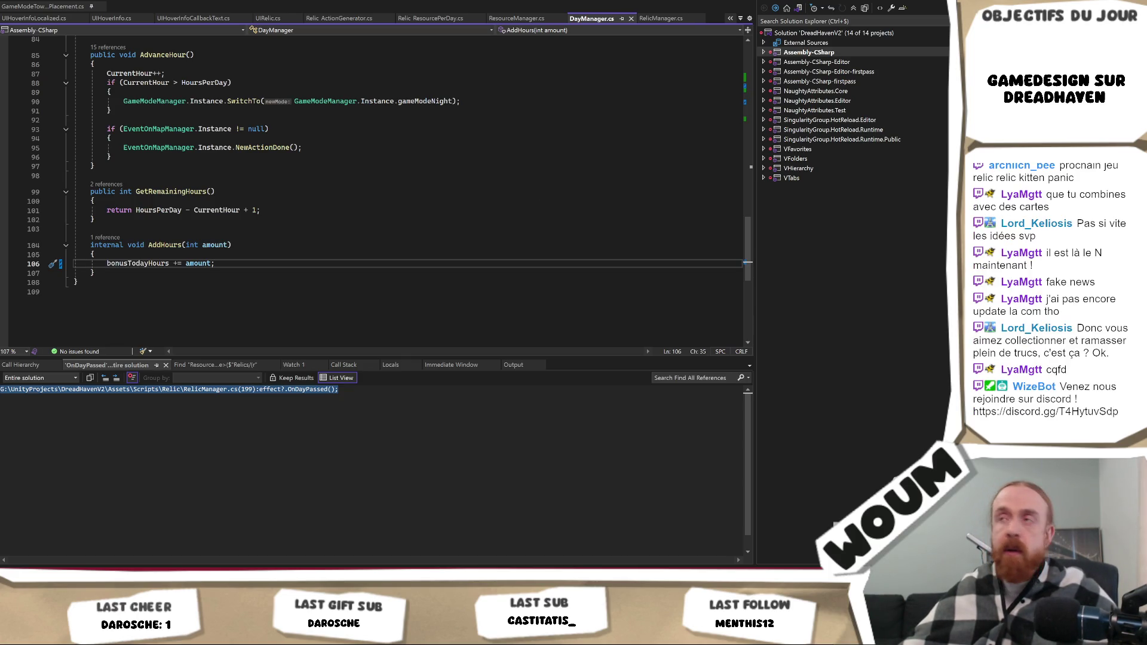
{"action": "key", "text": "ctrl+s"}
In the game, take the middle instant-production relic and the Base Tower kit, then stop play mode.
{"action": "key", "text": "alt+Tab"}
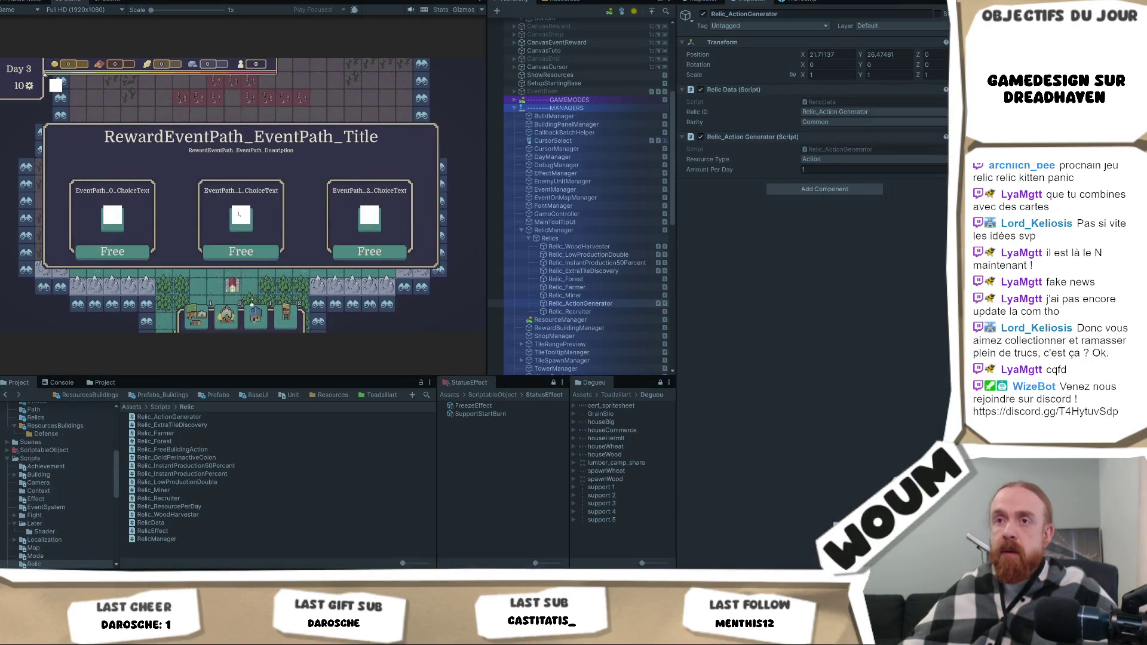
{"action": "mouse_move", "coordinate": [246, 221]}
{"action": "left_click", "coordinate": [246, 252]}
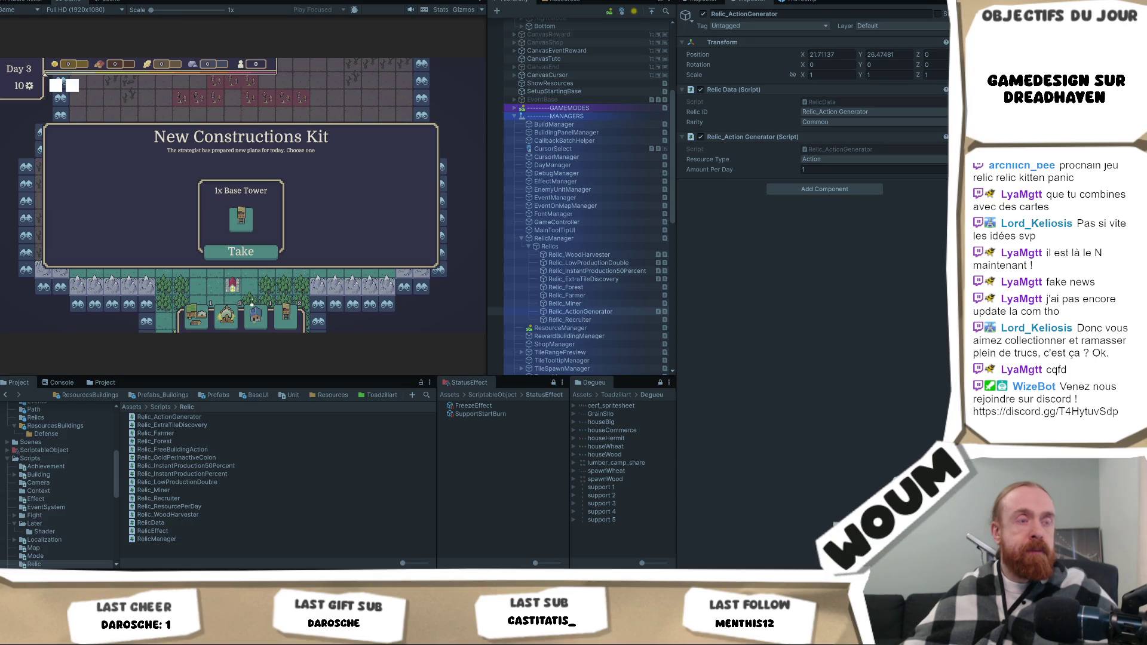
{"action": "left_click", "coordinate": [266, 253]}
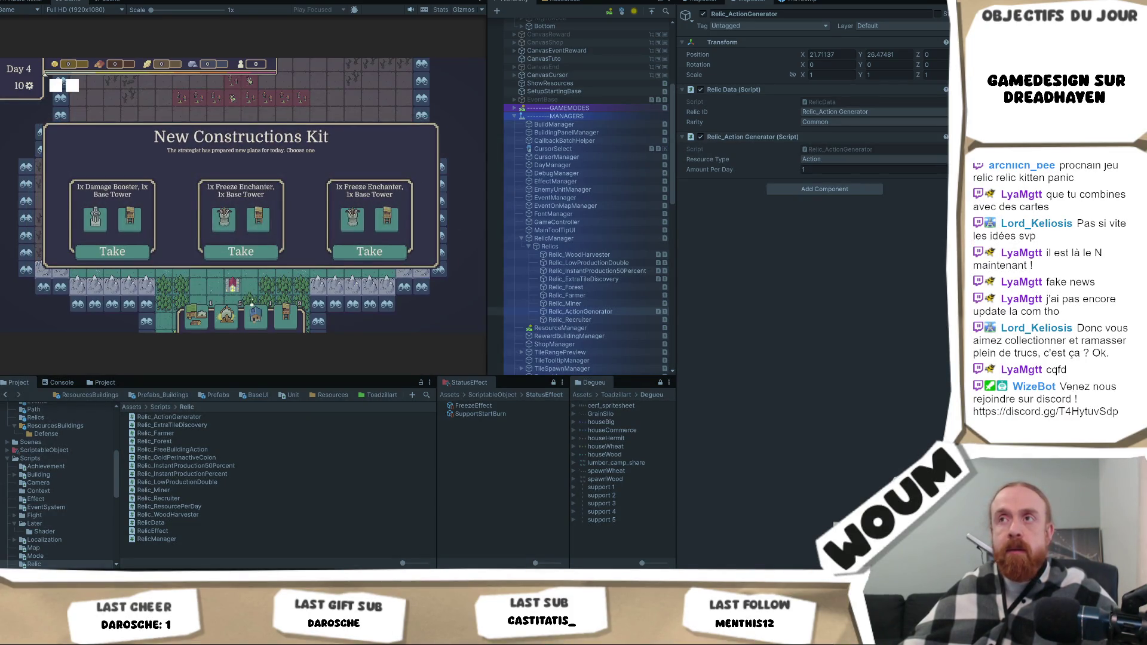
{"action": "key", "text": "ctrl+p"}
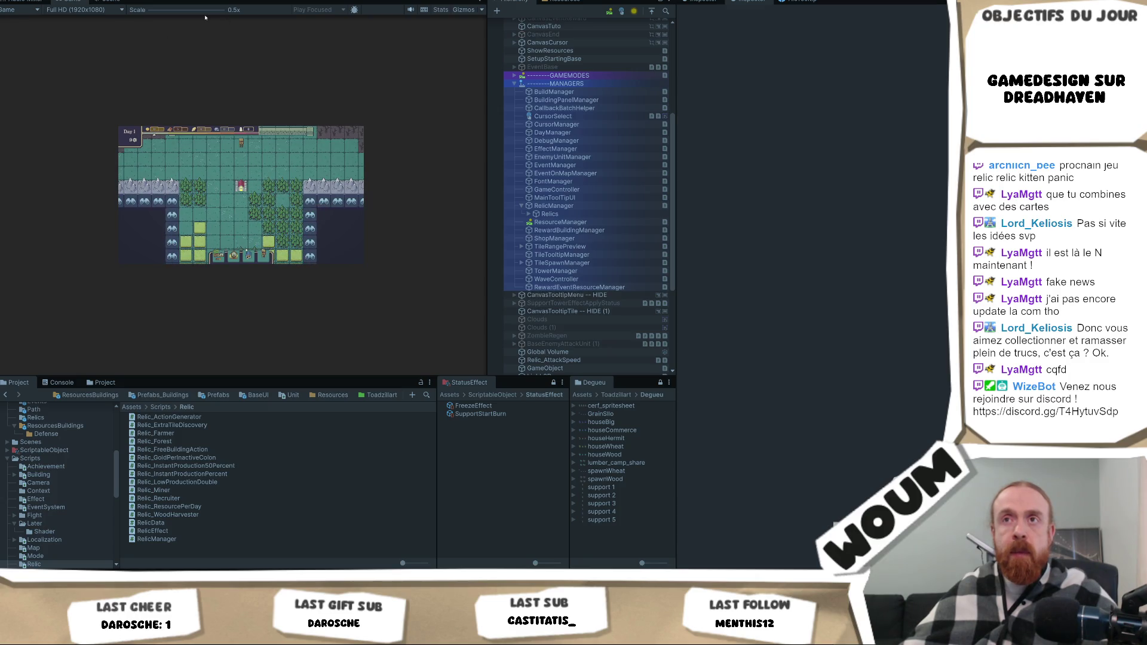
Set the Game view to 1x scale and give GameController the Relic Id Relic_Action Generator.
{"action": "left_click_drag", "start_coordinate": [204, 13], "coordinate": [151, 10]}
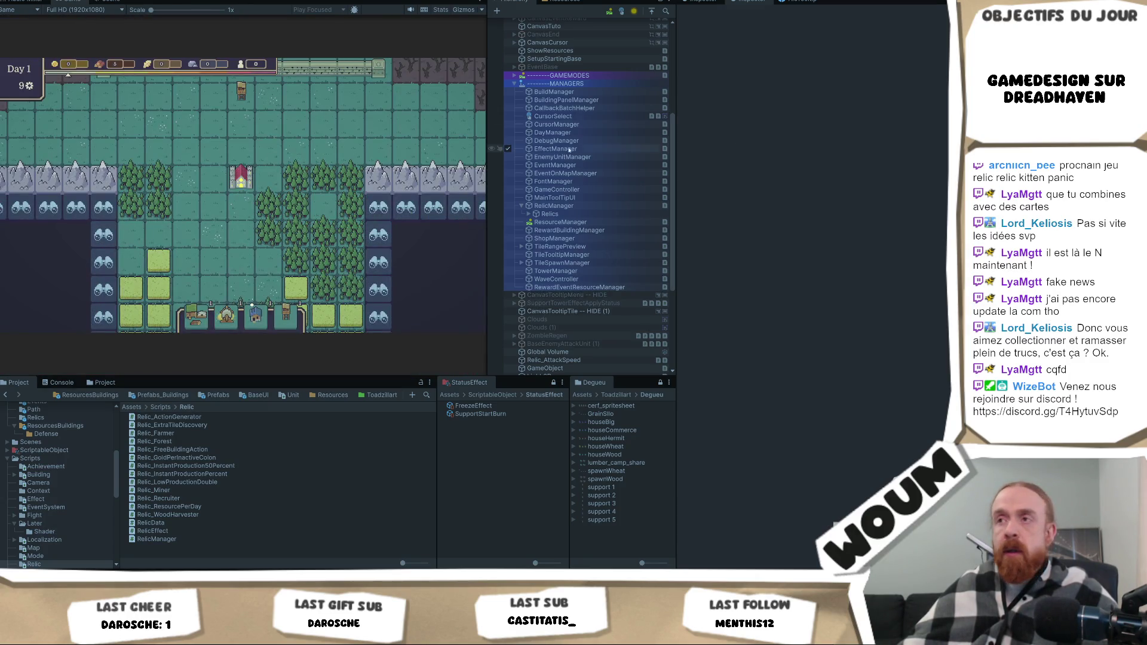
{"action": "left_click", "coordinate": [557, 189]}
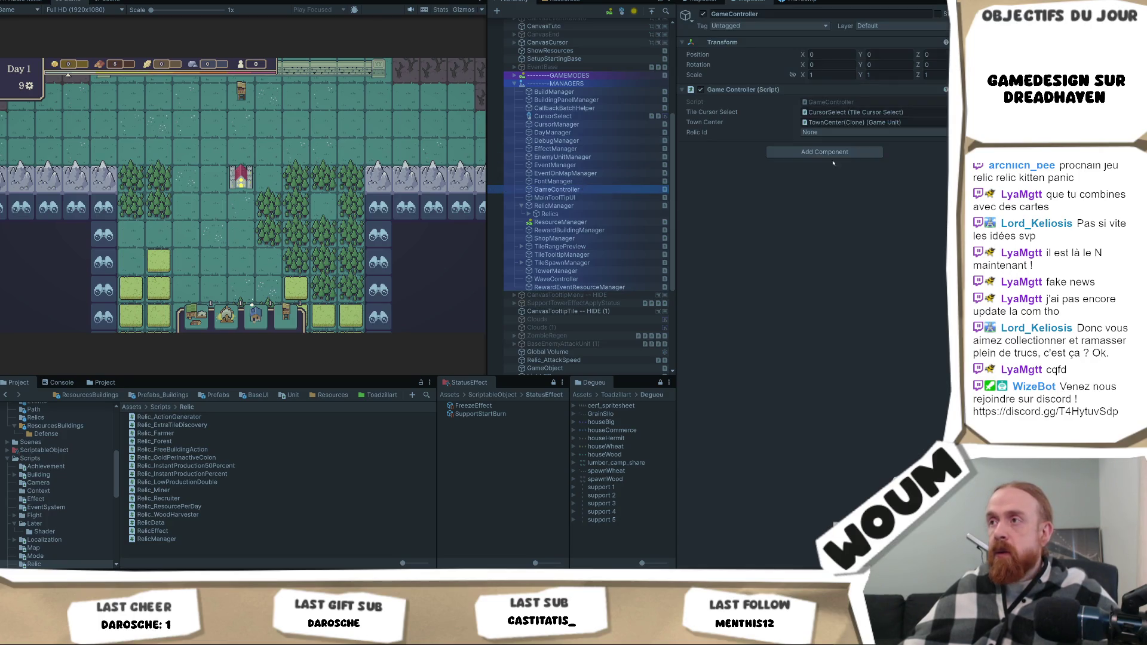
{"action": "left_click", "coordinate": [830, 131]}
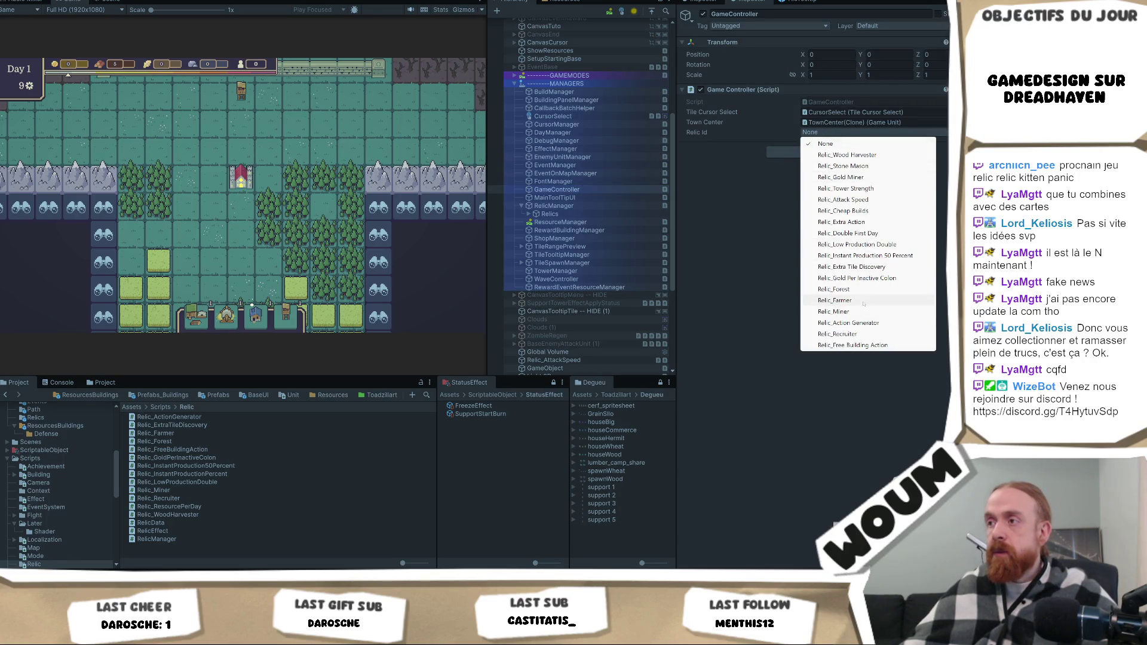
{"action": "left_click", "coordinate": [867, 324]}
{"action": "right_click", "coordinate": [726, 90]}
{"action": "left_click", "coordinate": [765, 225]}
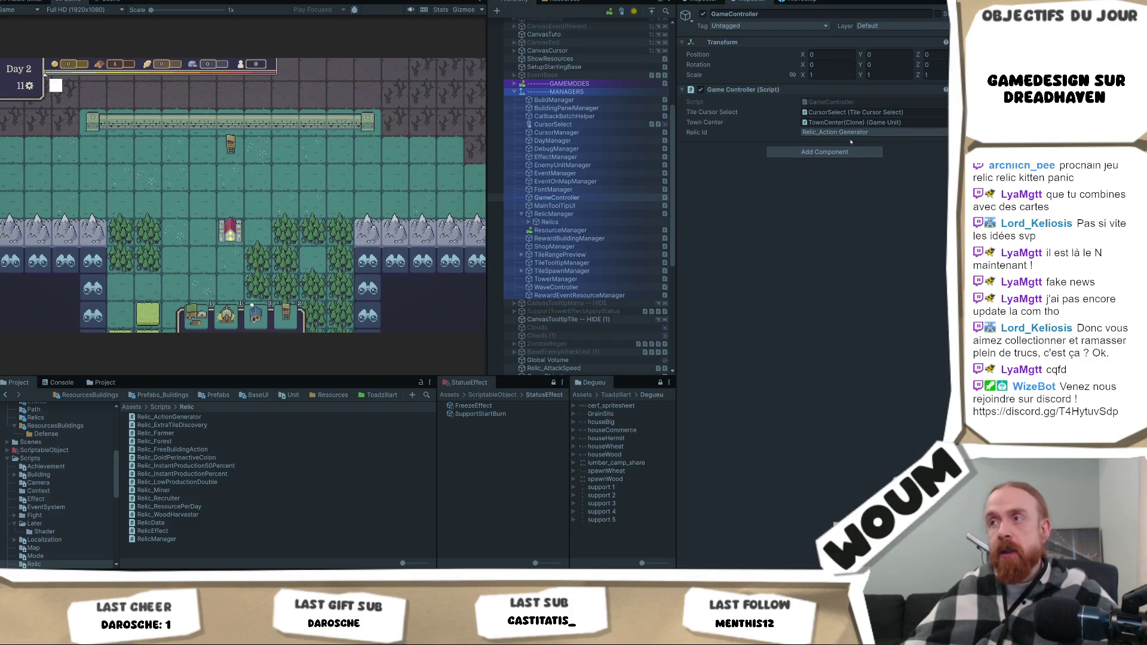
{"action": "key", "text": "alt+Tab"}
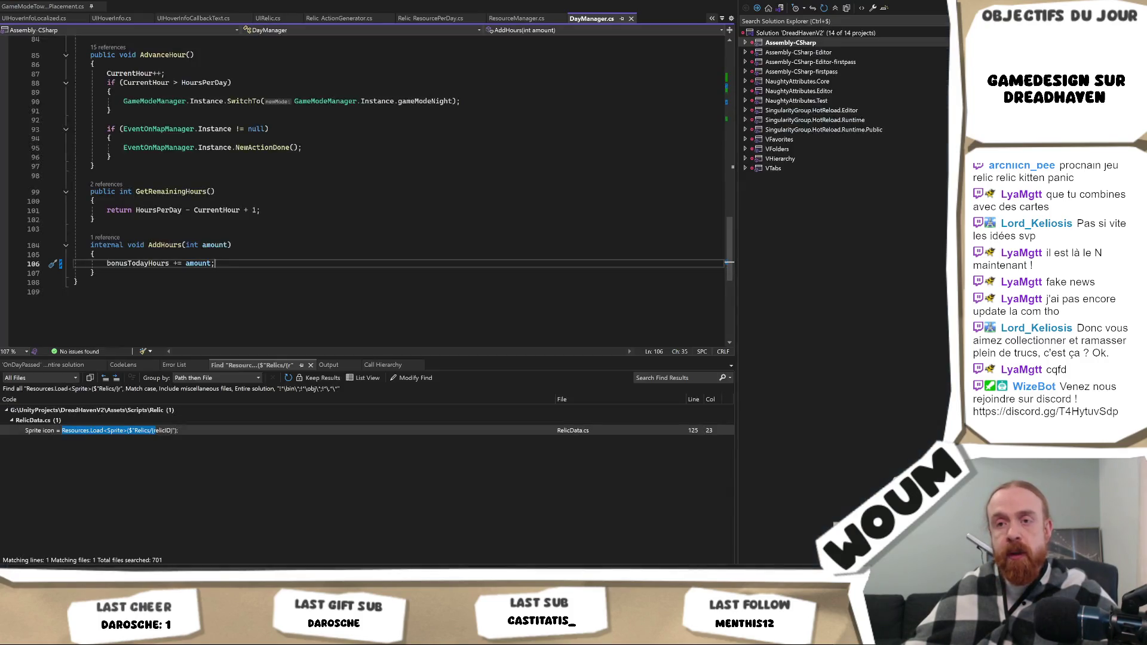
From Relic_ActionGenerator.cs, follow the base classes to RelicEffect and copy the OnTaken declaration.
{"action": "left_click", "coordinate": [276, 227]}
{"action": "key", "text": "ctrl+Tab"}
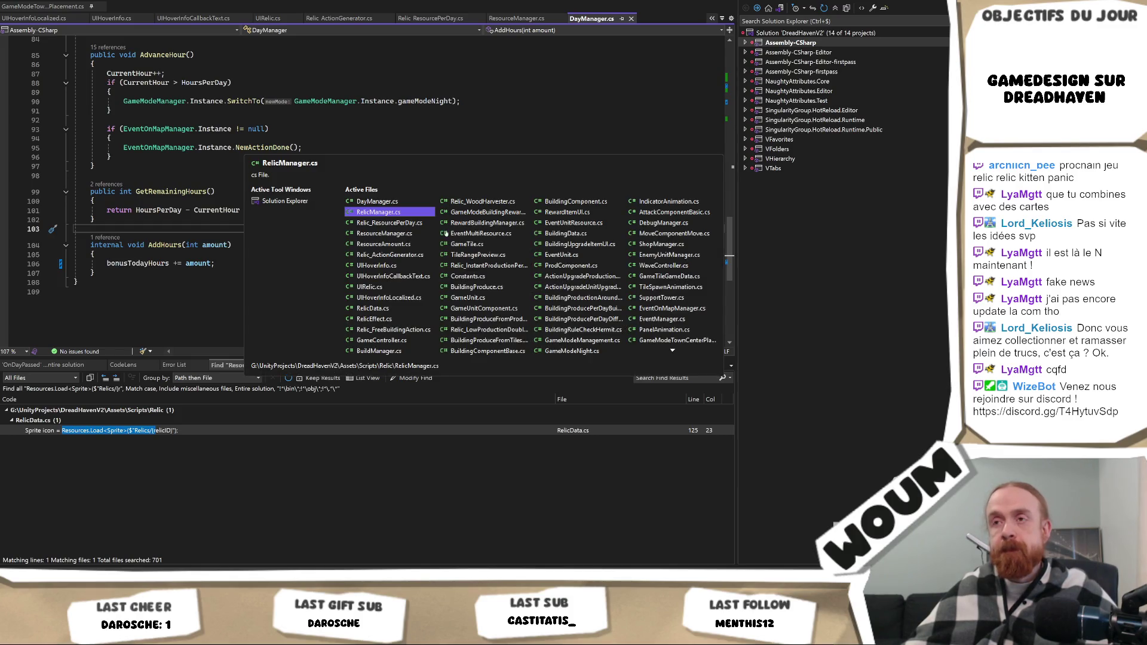
{"action": "left_click", "coordinate": [411, 254]}
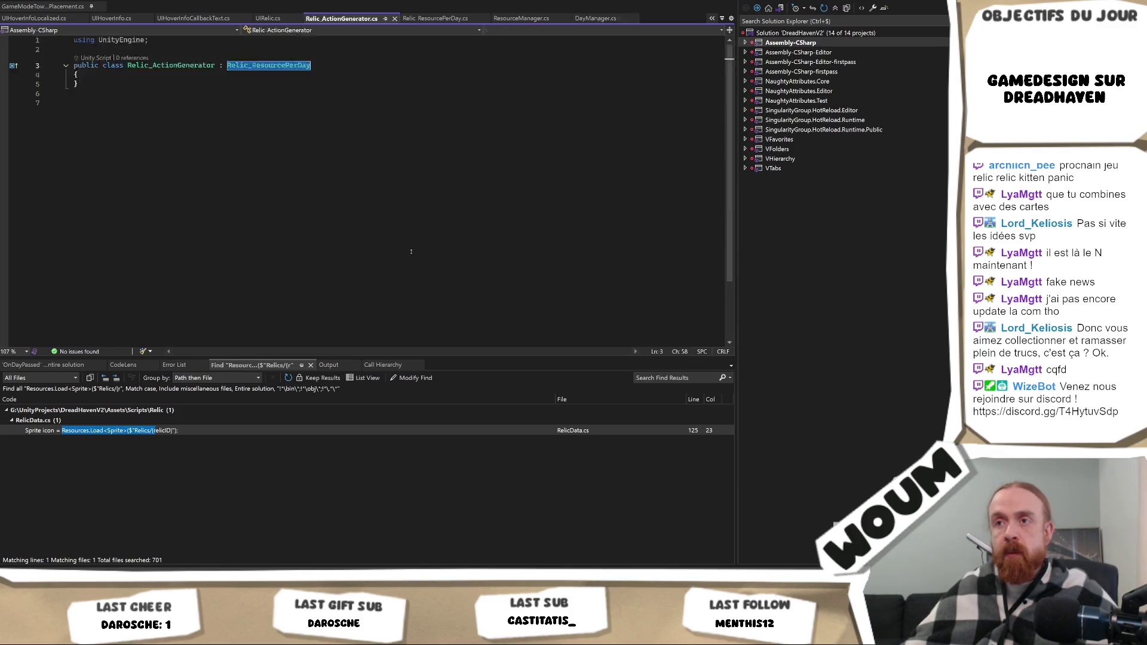
{"action": "left_click", "coordinate": [275, 67], "text": "ctrl"}
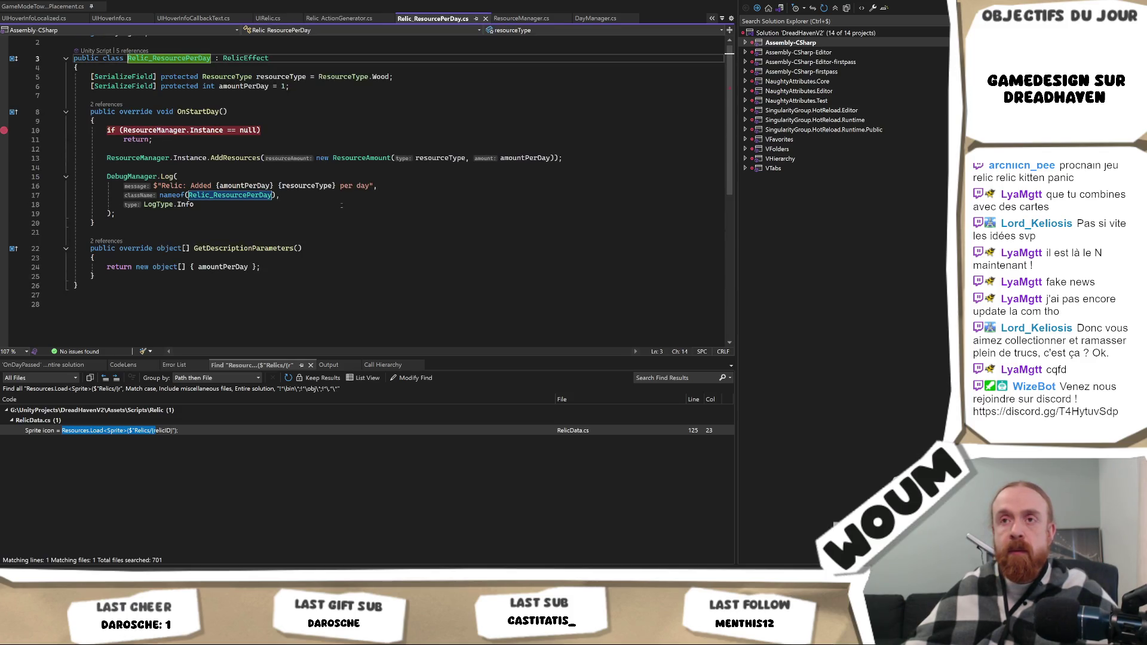
{"action": "left_click", "coordinate": [577, 159]}
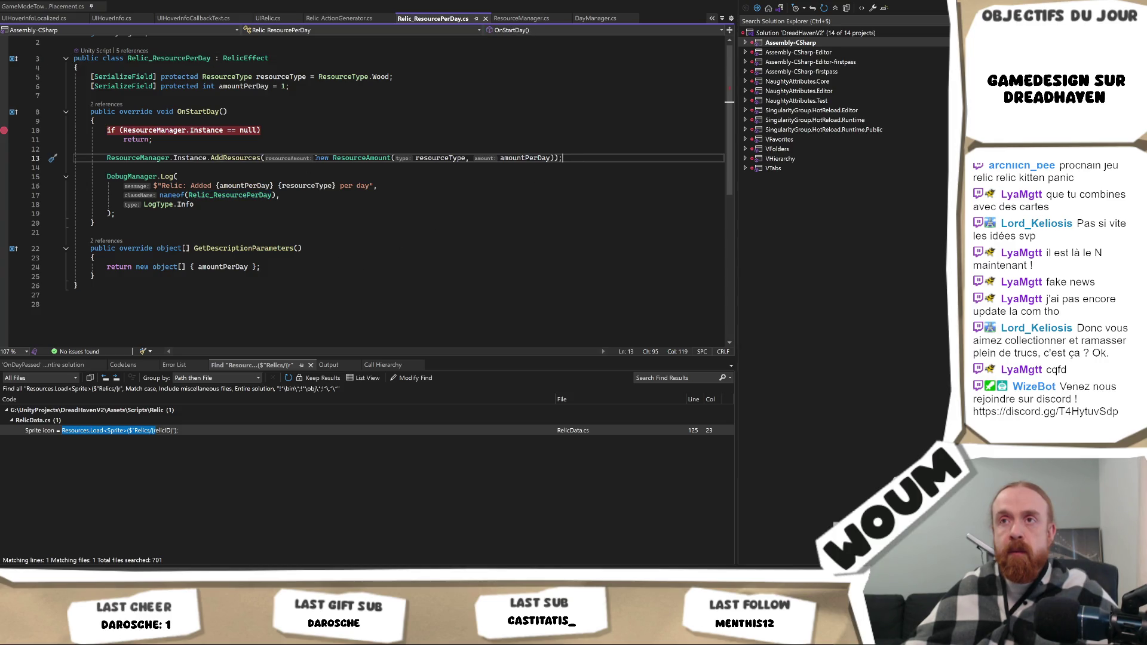
{"action": "left_click", "coordinate": [248, 58], "text": "ctrl"}
{"action": "left_click", "coordinate": [242, 98]}
{"action": "key", "text": "shift+Up"}
{"action": "key", "text": "ctrl+c"}
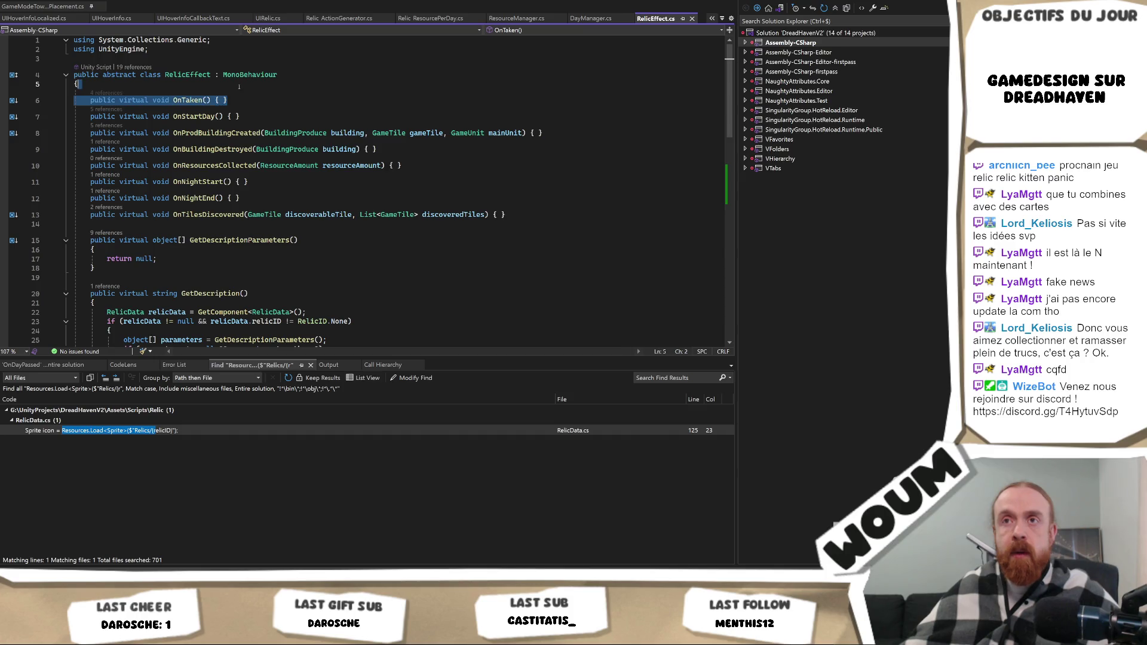
{"action": "key", "text": "Escape"}
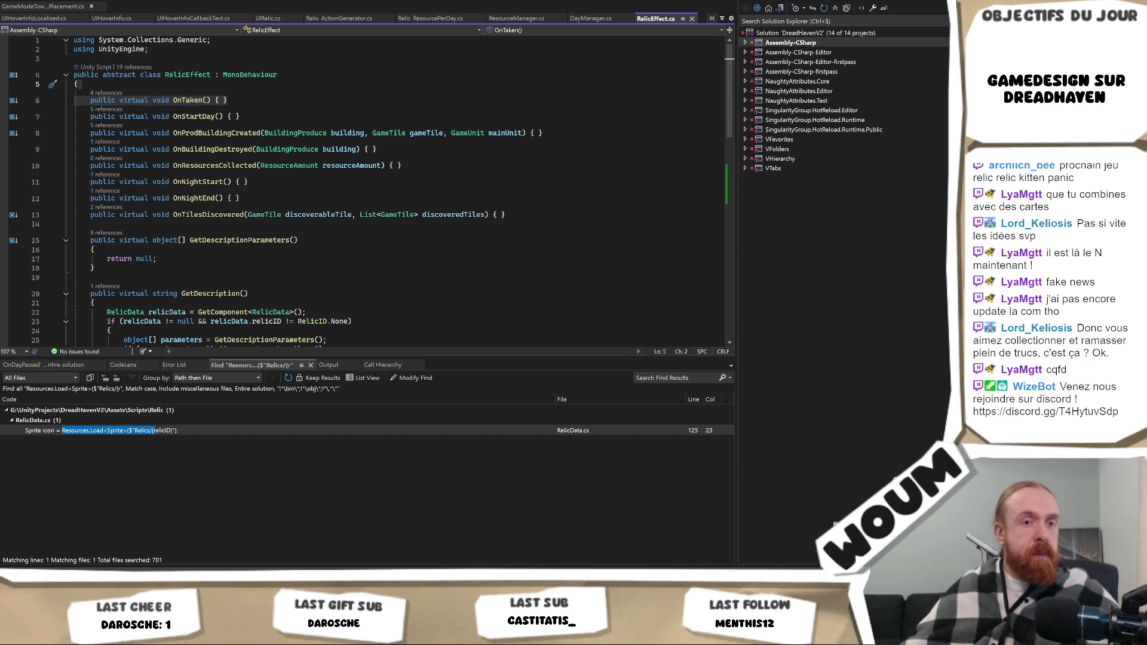
Back in Relic_ResourcePerDay.cs, add two blank lines below the amountPerDay field.
{"action": "left_click", "coordinate": [394, 186]}
{"action": "key", "text": "ctrl+minus"}
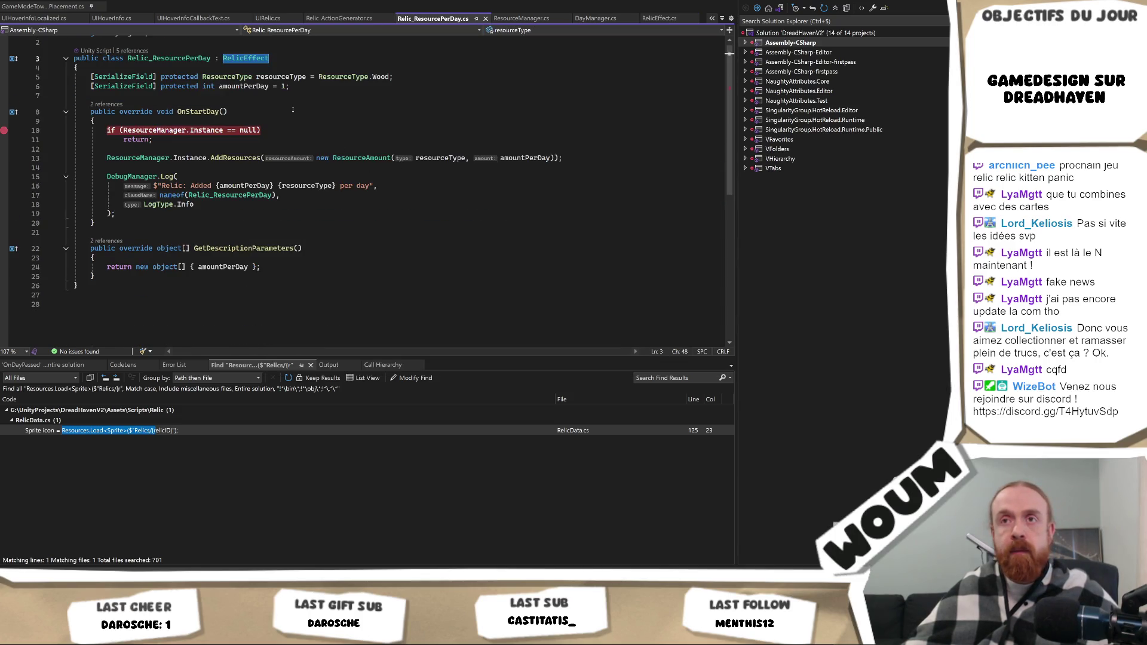
{"action": "left_click", "coordinate": [287, 98]}
{"action": "key", "text": "Return"}
{"action": "key", "text": "Return"}
{"action": "key", "text": "Up"}
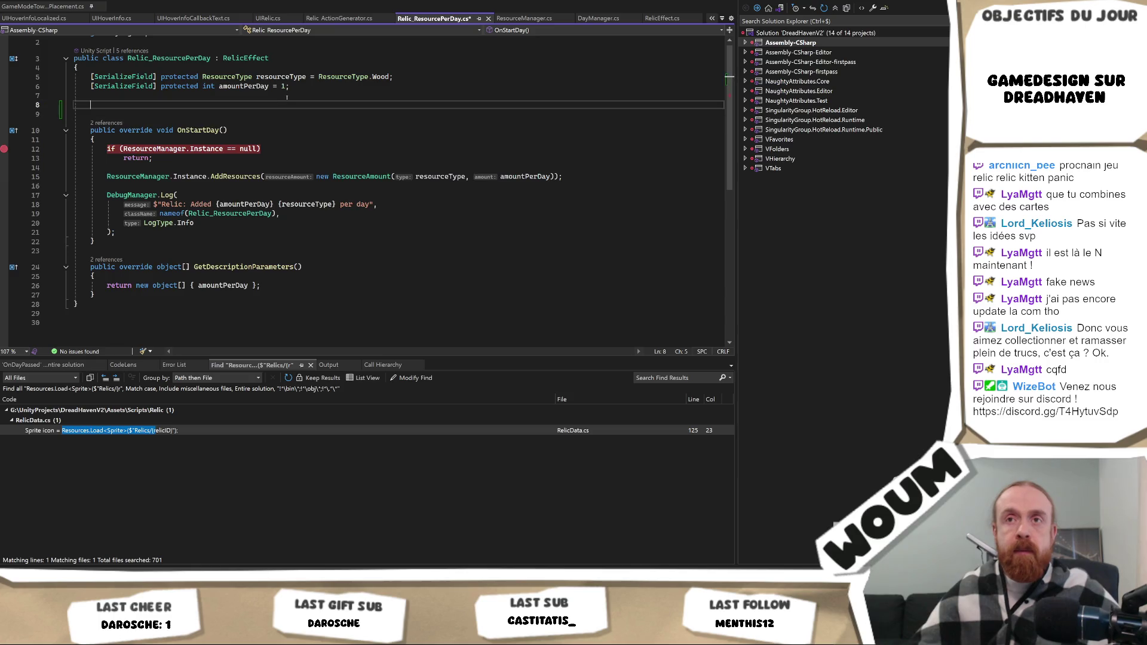
Paste the OnTaken declaration and change its virtual keyword to override.
{"action": "key", "text": "ctrl+v"}
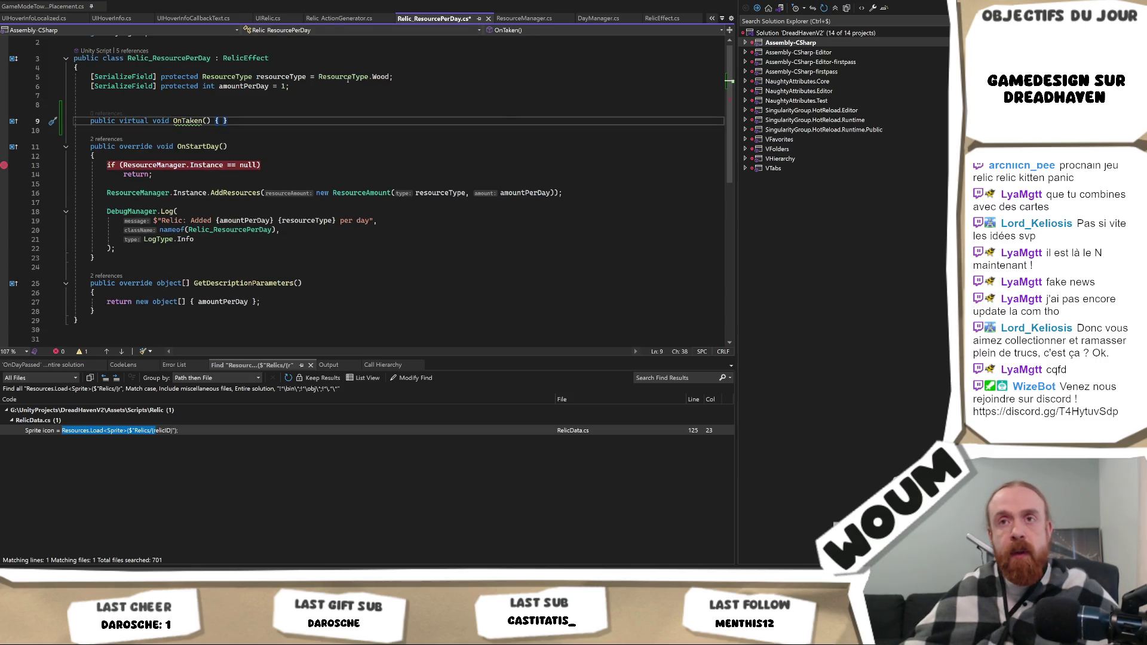
{"action": "left_click", "coordinate": [144, 146]}
{"action": "double_click", "coordinate": [143, 146]}
{"action": "key", "text": "ctrl+c"}
{"action": "left_click", "coordinate": [131, 120]}
{"action": "double_click", "coordinate": [131, 120]}
{"action": "key", "text": "ctrl+v"}
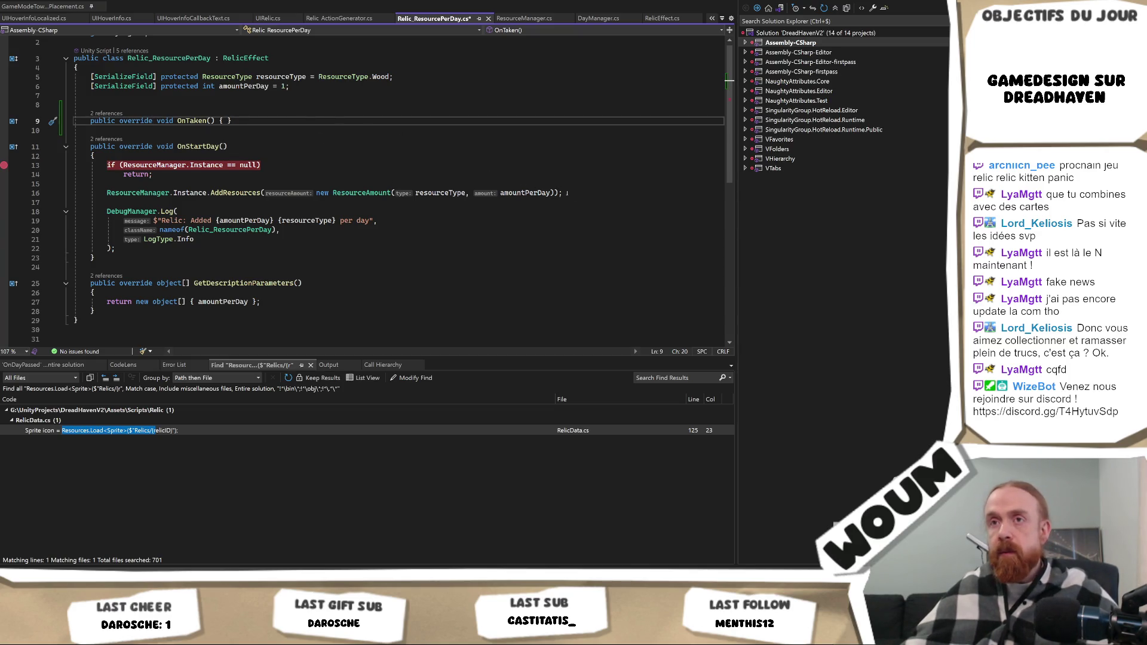
Move the null check, AddResources call and DebugManager.Log statement from OnStartDay into OnTaken.
{"action": "left_click_drag", "start_coordinate": [570, 191], "coordinate": [559, 163]}
{"action": "key", "text": "shift+Up"}
{"action": "key", "text": "ctrl+c"}
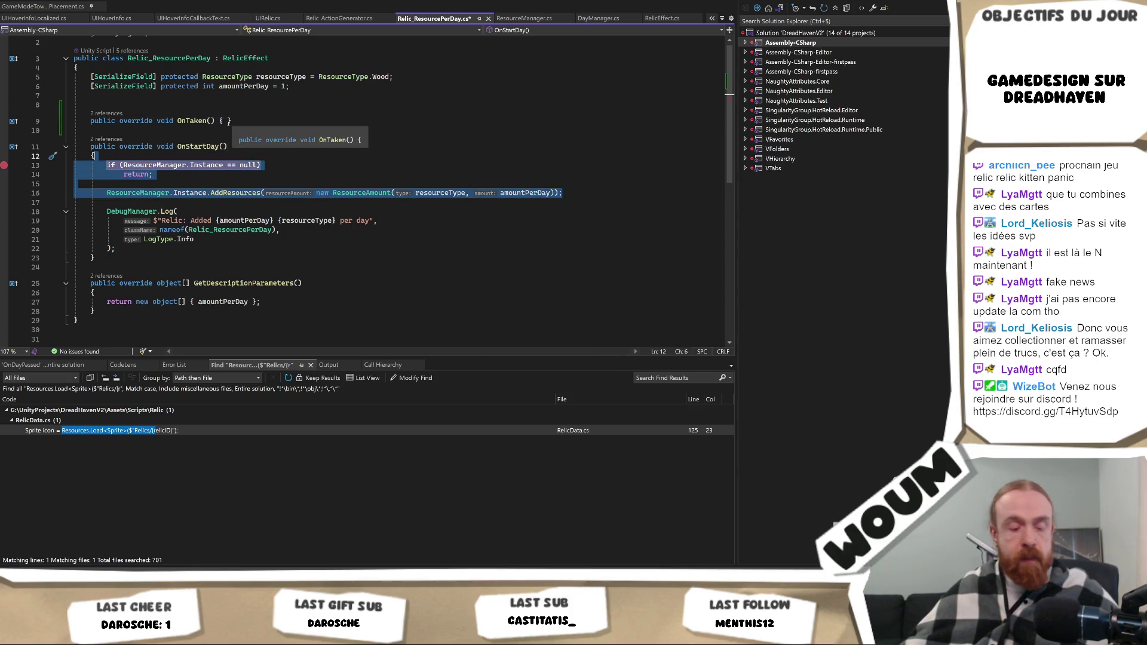
{"action": "key", "text": "Delete"}
{"action": "key", "text": "Up"}
{"action": "key", "text": "Up"}
{"action": "key", "text": "Up"}
{"action": "key", "text": "End"}
{"action": "key", "text": "Left"}
{"action": "key", "text": "ctrl+v"}
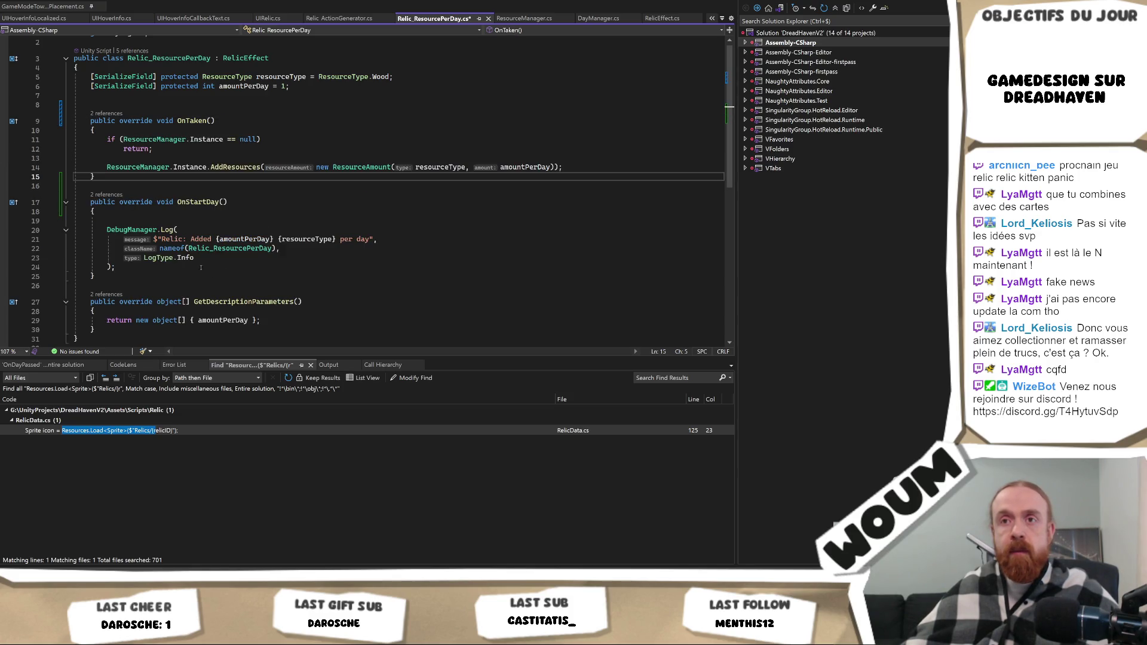
{"action": "left_click_drag", "start_coordinate": [126, 266], "coordinate": [108, 221]}
{"action": "key", "text": "ctrl+c"}
{"action": "key", "text": "Delete"}
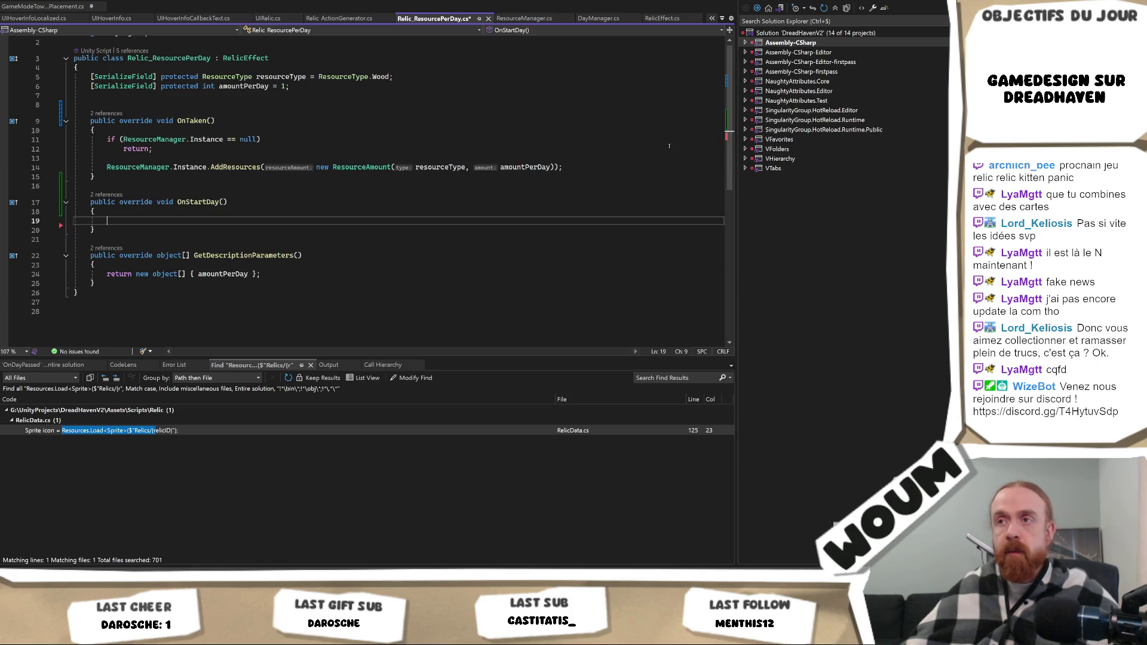
{"action": "left_click", "coordinate": [578, 169]}
{"action": "key", "text": "ctrl+v"}
Make OnStartDay just call OnTaken(), save Relic_ResourcePerDay.cs, and return to Unity.
{"action": "left_click", "coordinate": [199, 120]}
{"action": "left_click", "coordinate": [177, 121]}
{"action": "left_click", "coordinate": [456, 256]}
{"action": "key", "text": "Down"}
{"action": "type", "text": "OnTaken();"}
{"action": "key", "text": "ctrl+s"}
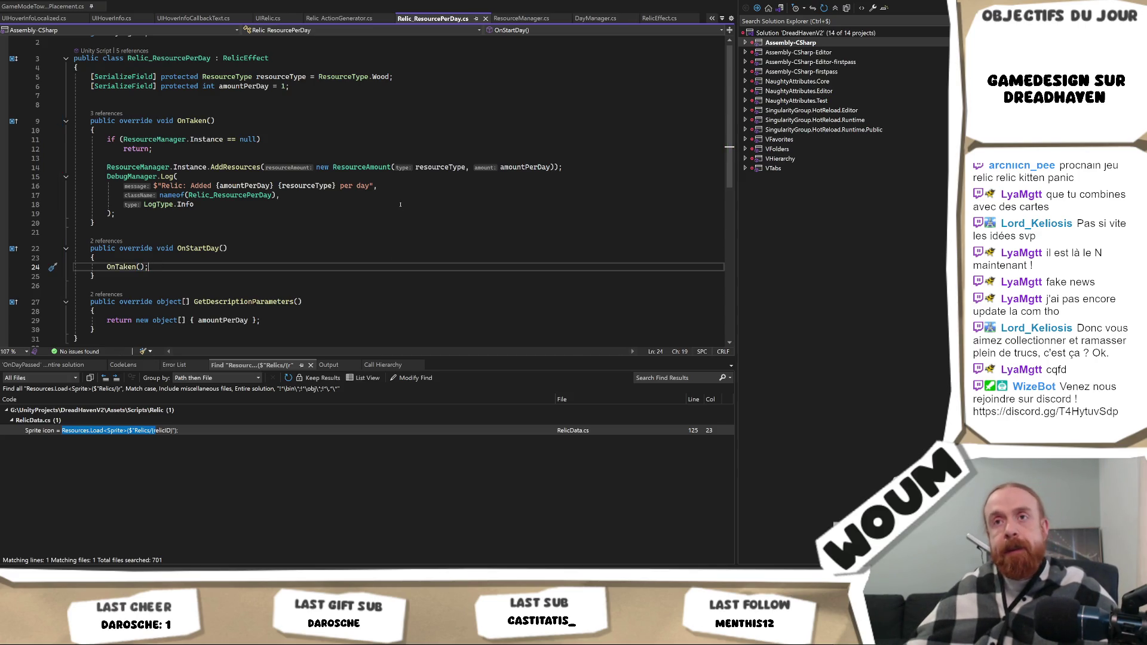
{"action": "key", "text": "alt+Tab"}
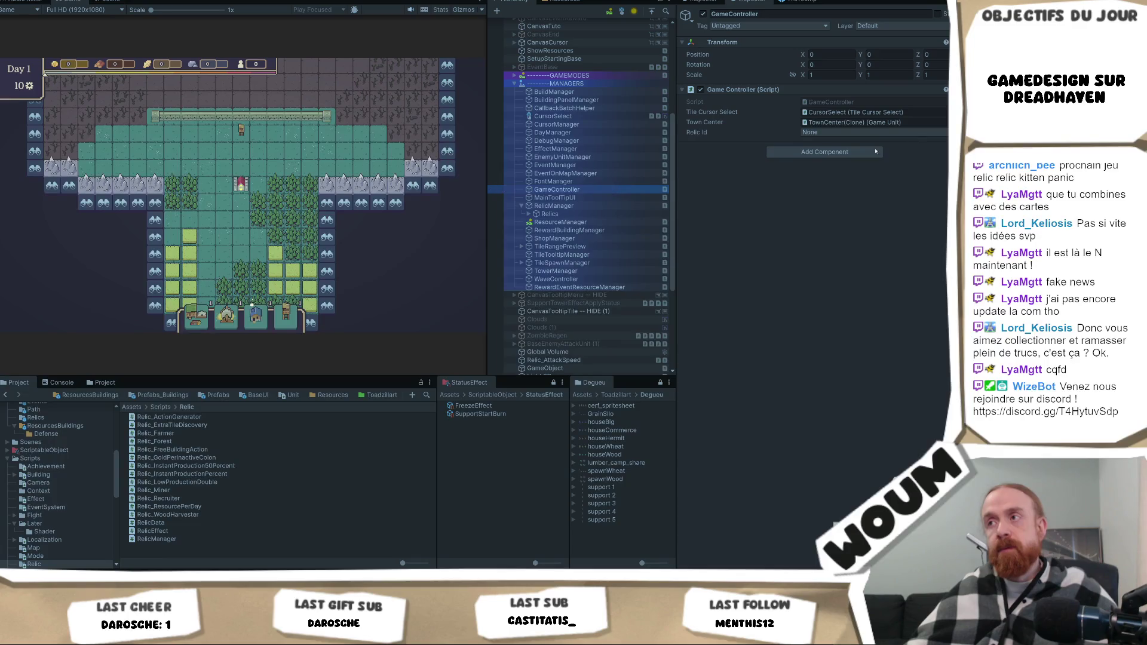
Set Relic Id to Relic_Action Generator and apply it with the hihi context action.
{"action": "left_click", "coordinate": [862, 135]}
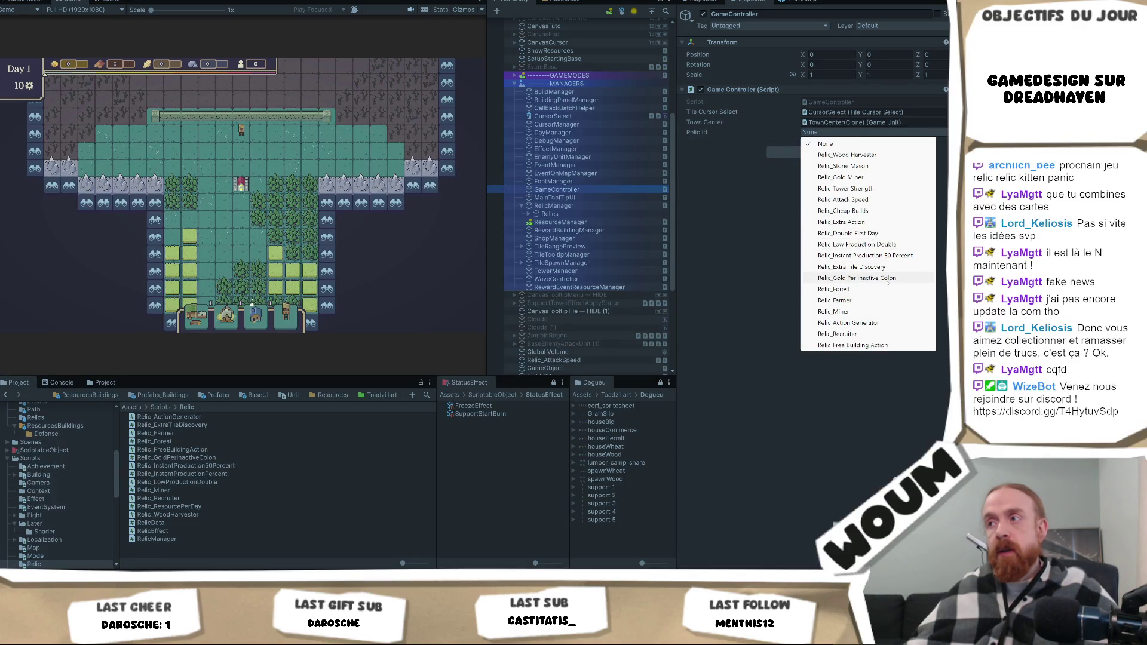
{"action": "left_click", "coordinate": [877, 323]}
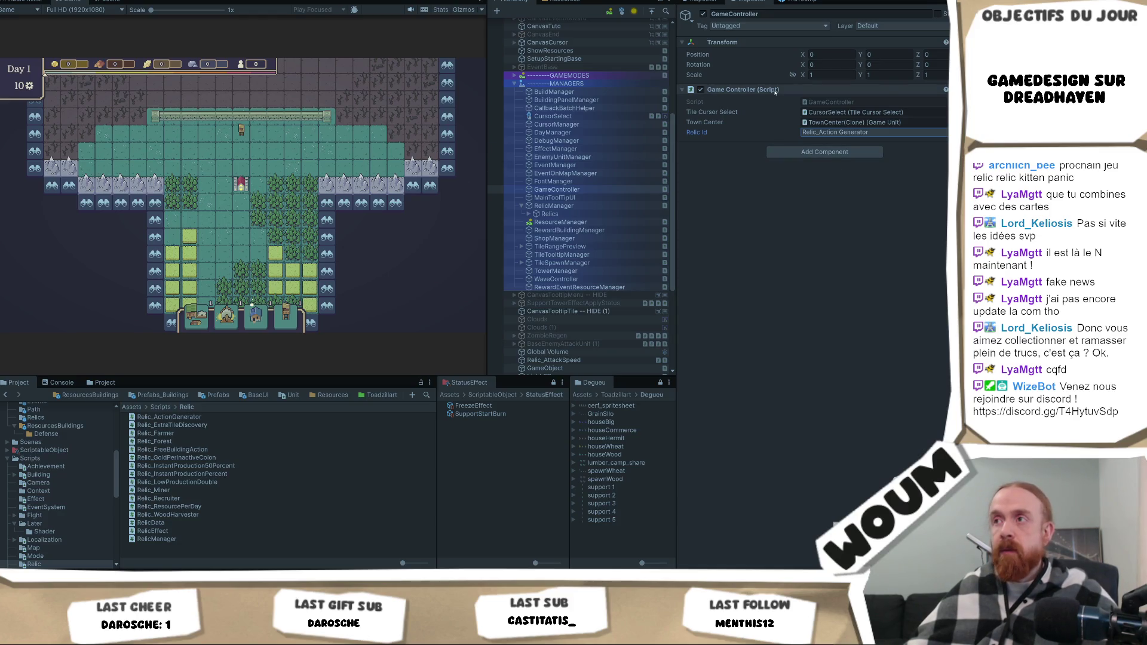
{"action": "right_click", "coordinate": [775, 91]}
{"action": "left_click", "coordinate": [813, 223]}
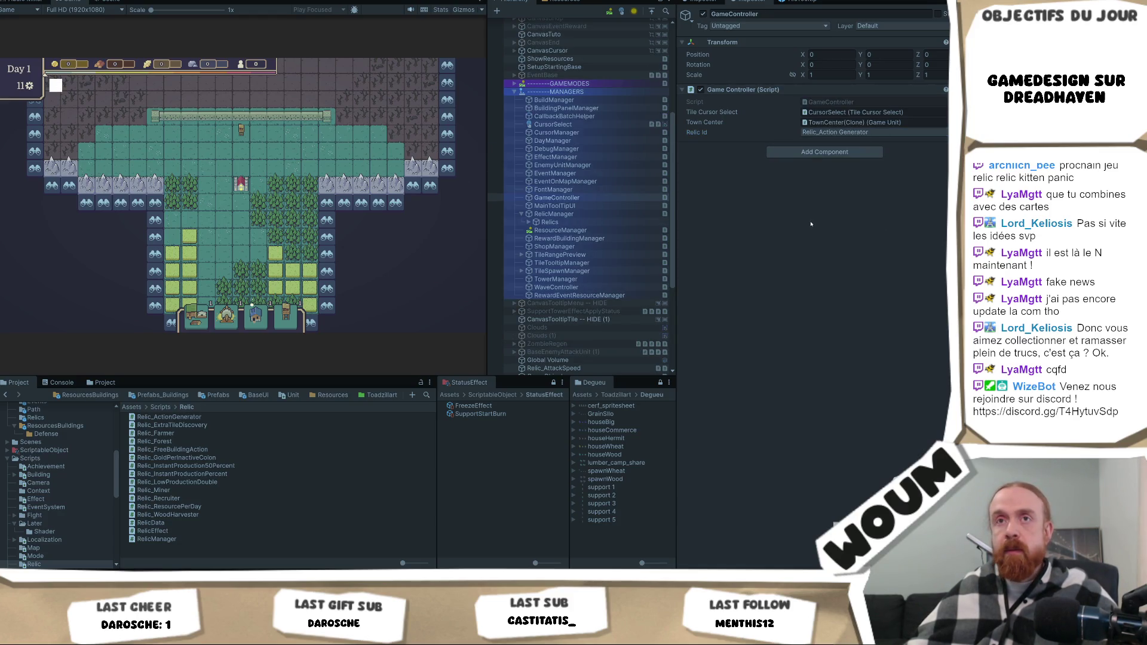
{"action": "mouse_move", "coordinate": [58, 87]}
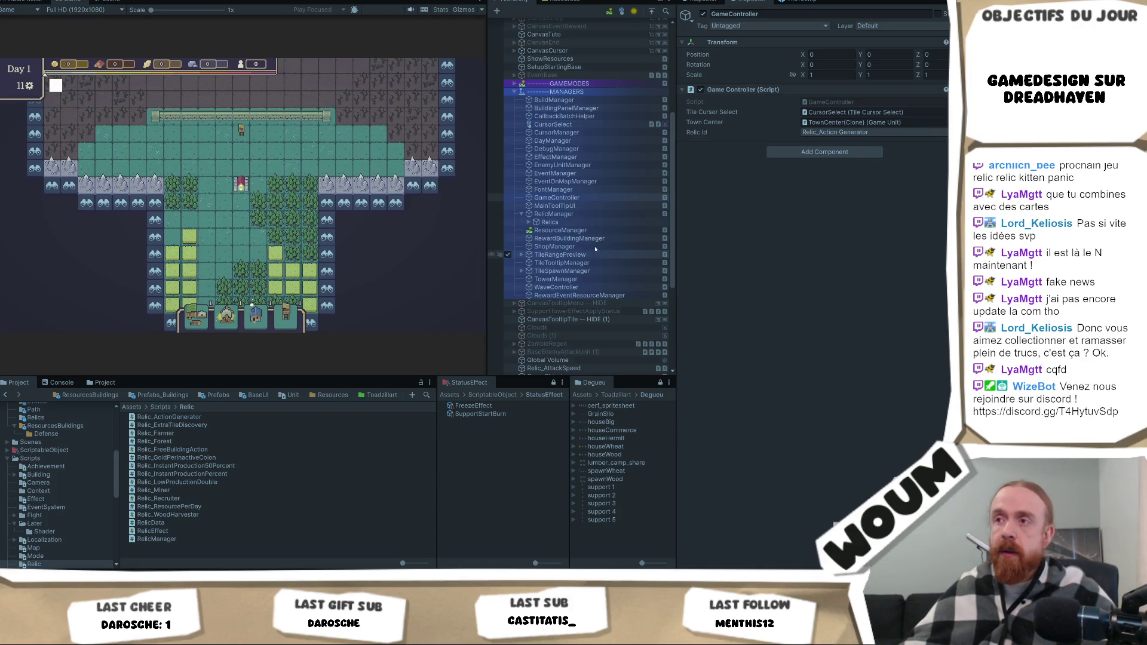
Switch Relic Id to Relic_Forest, run the component context action again, then go to the text editor.
{"action": "left_click", "coordinate": [872, 132]}
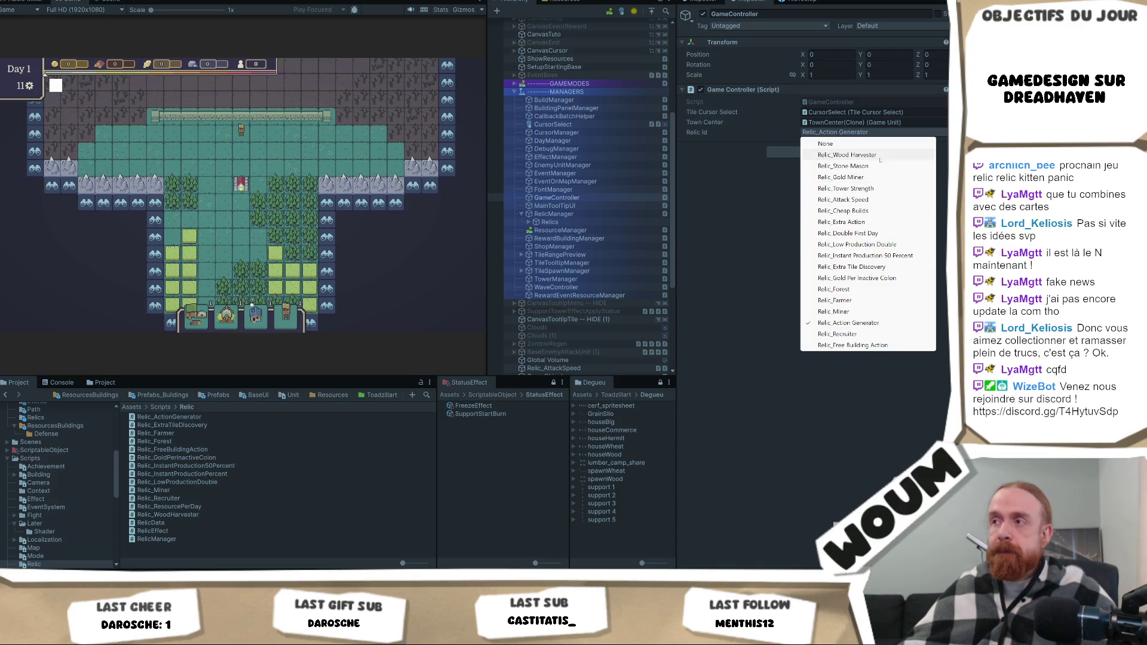
{"action": "left_click", "coordinate": [875, 289]}
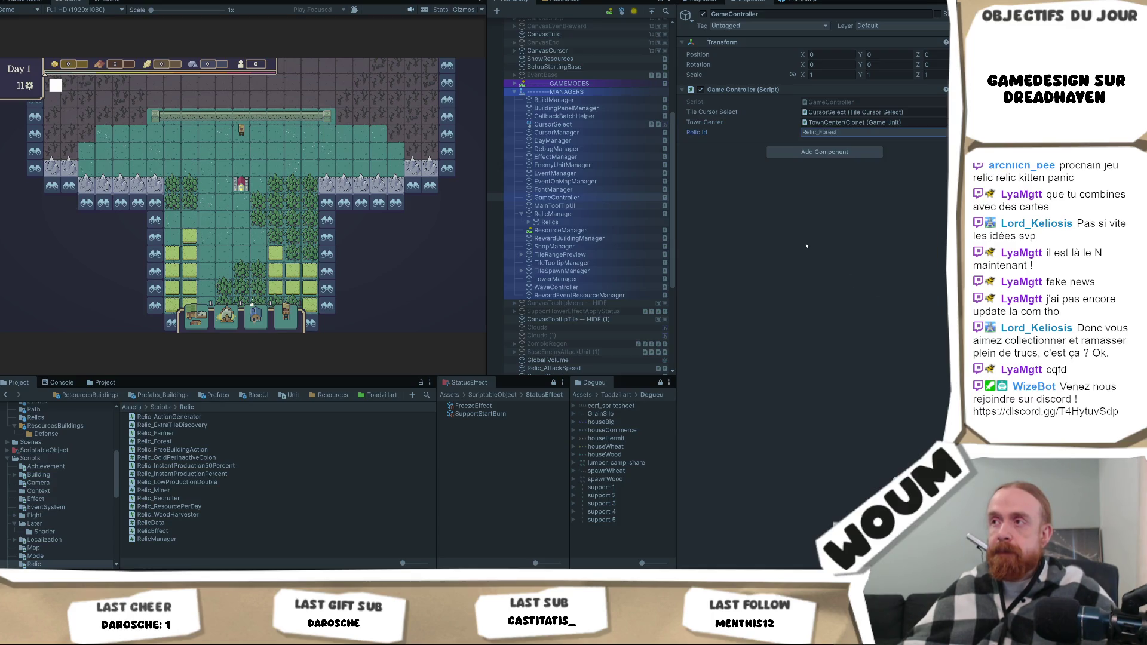
{"action": "right_click", "coordinate": [757, 96]}
{"action": "left_click", "coordinate": [800, 225]}
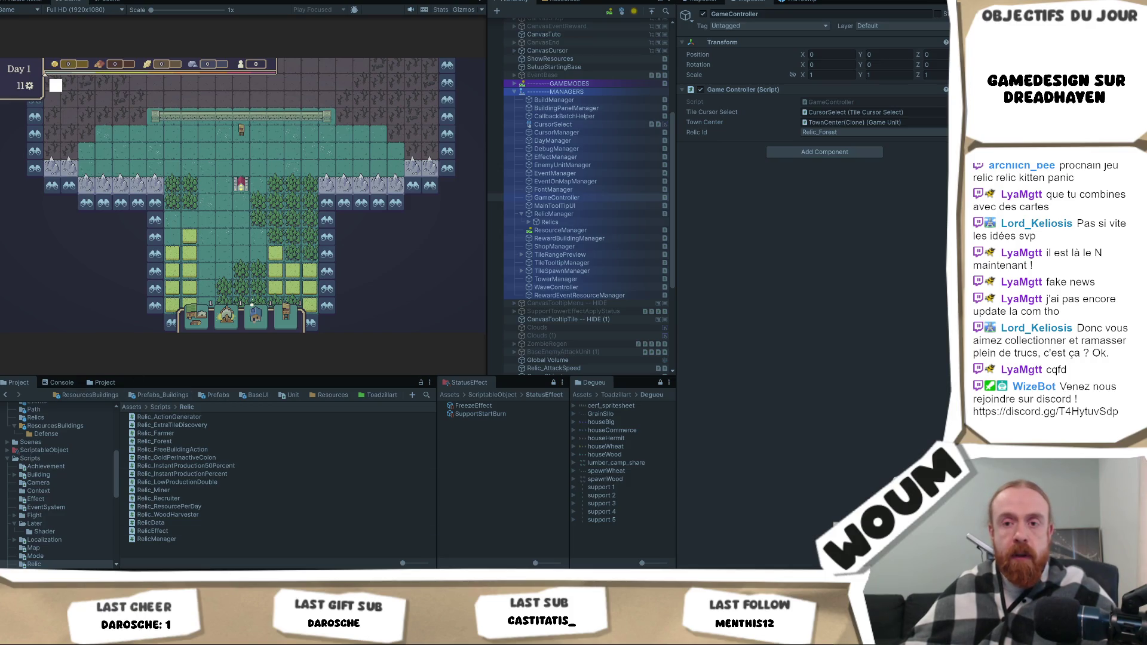
{"action": "key", "text": "alt+Tab"}
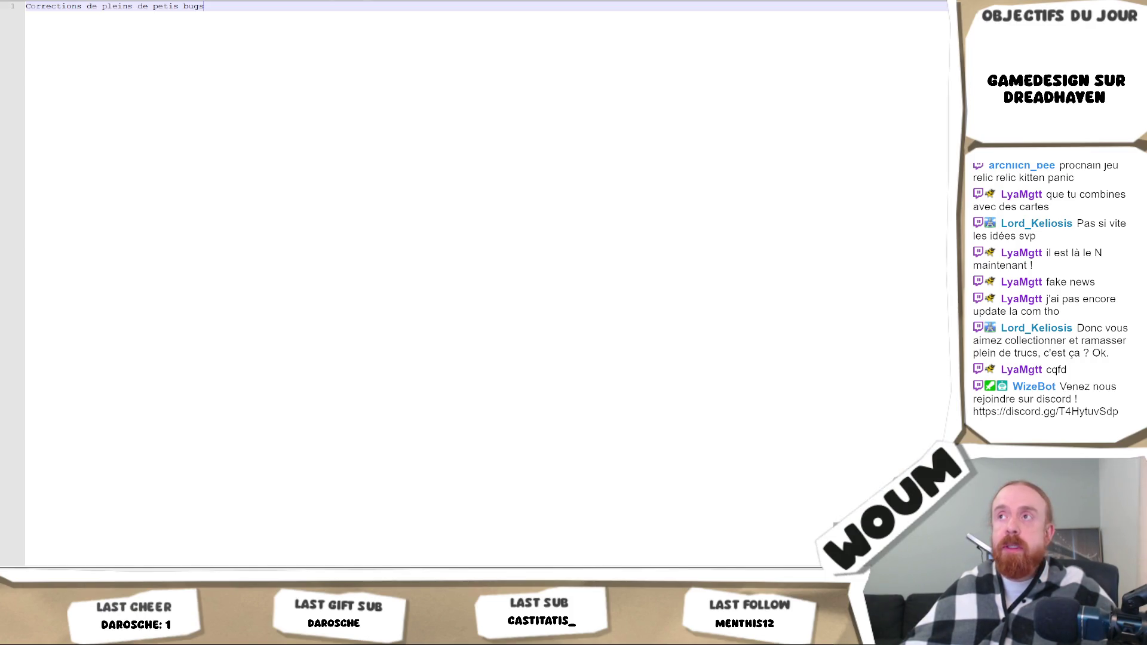
{"action": "key", "text": "ctrl+w"}
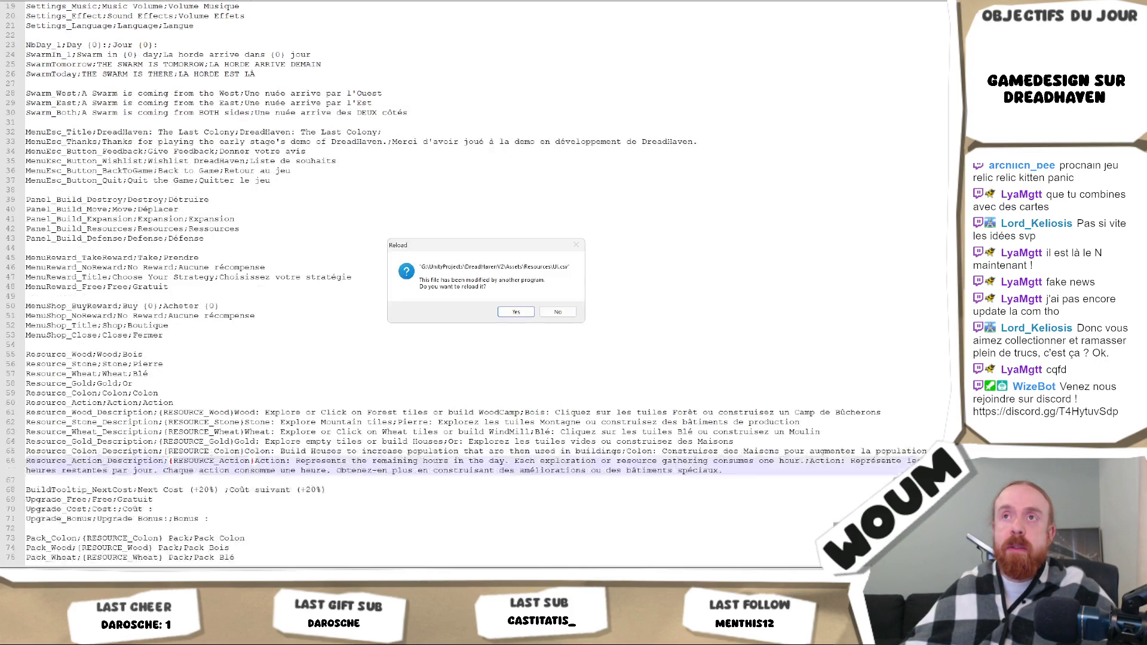
{"action": "key", "text": "Return"}
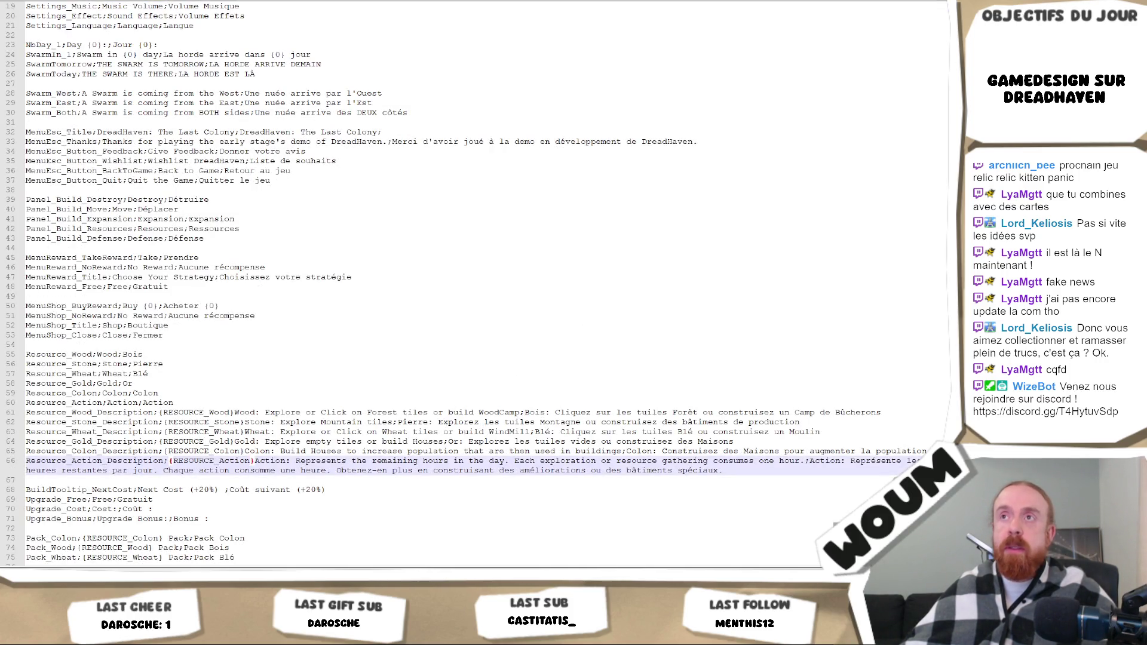
{"action": "key", "text": "alt+Tab"}
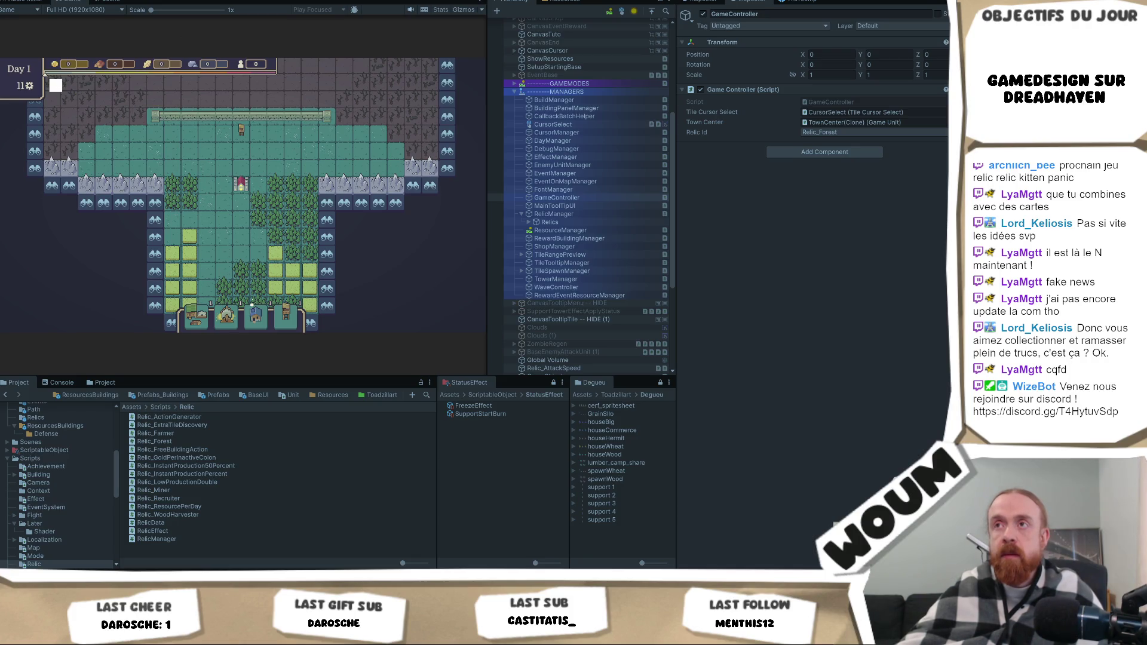
Undo the OnTaken refactor and the stray typed 's', then return to Unity to hot-reload.
{"action": "key", "text": "alt+Tab"}
{"action": "key", "text": "ctrl+z"}
{"action": "key", "text": "ctrl+z"}
{"action": "key", "text": "ctrl+z"}
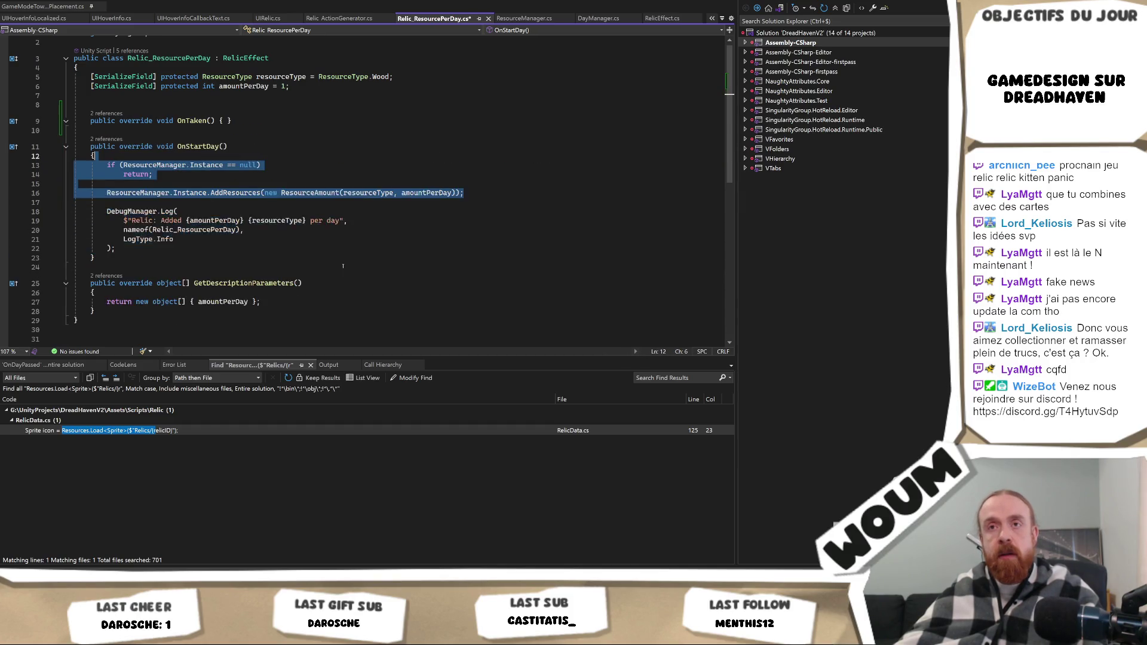
{"action": "type", "text": "s"}
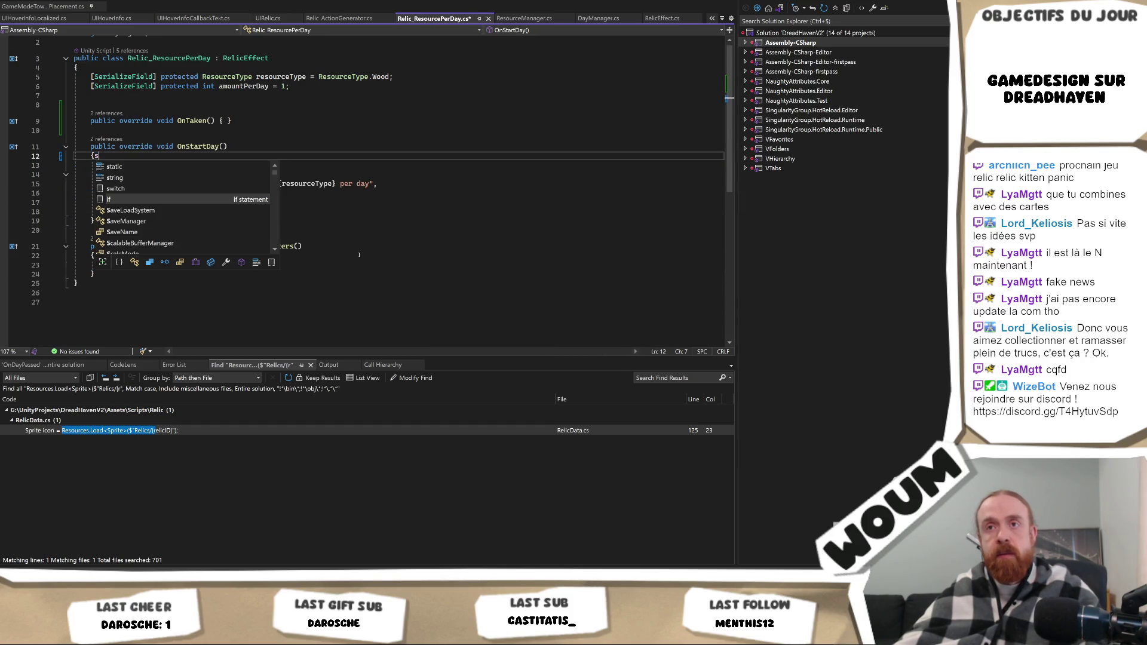
{"action": "left_click", "coordinate": [394, 207]}
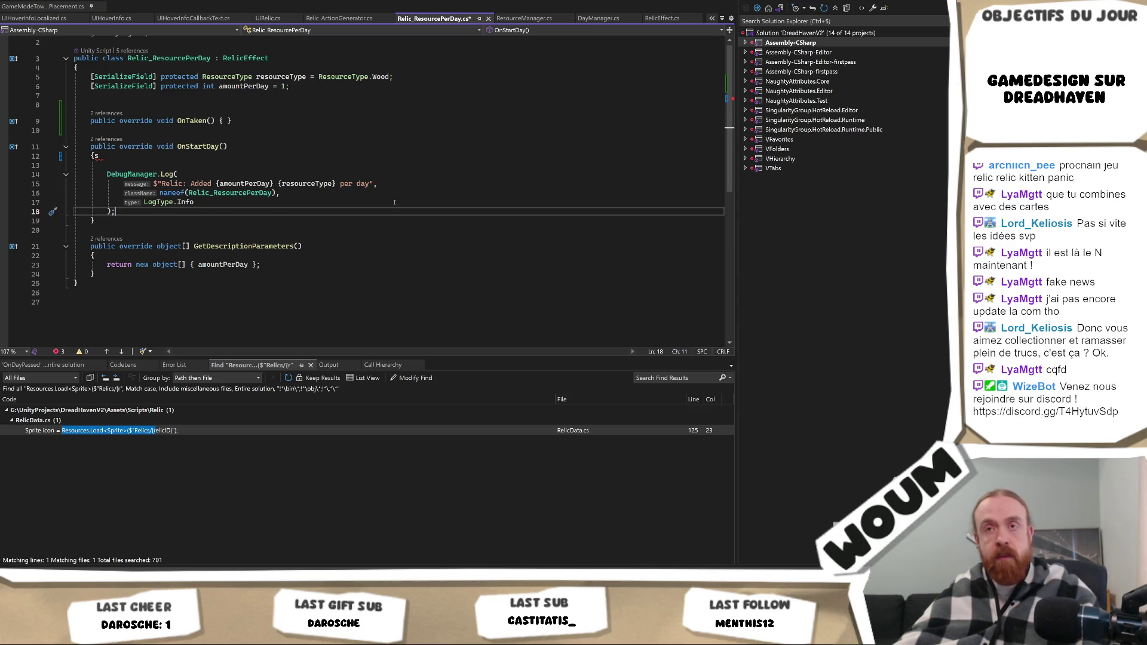
{"action": "key", "text": "ctrl+z"}
{"action": "key", "text": "alt+Tab"}
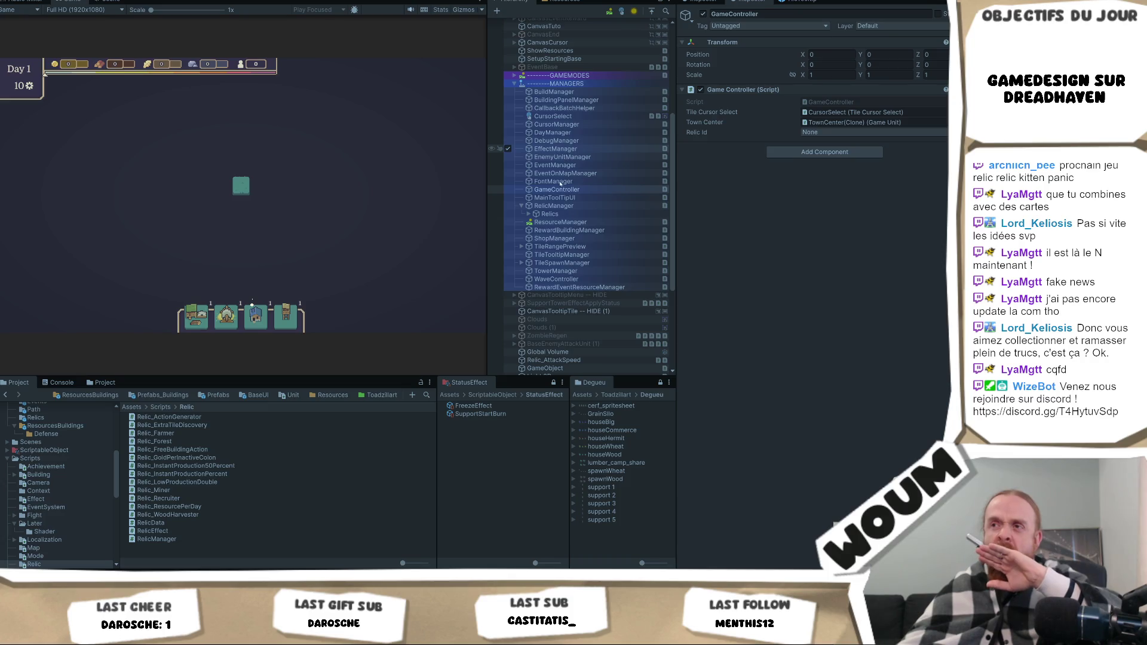
Apply Relic_Action Generator via the hihi action and take the New Constructions Kit offer.
{"action": "right_click", "coordinate": [805, 89]}
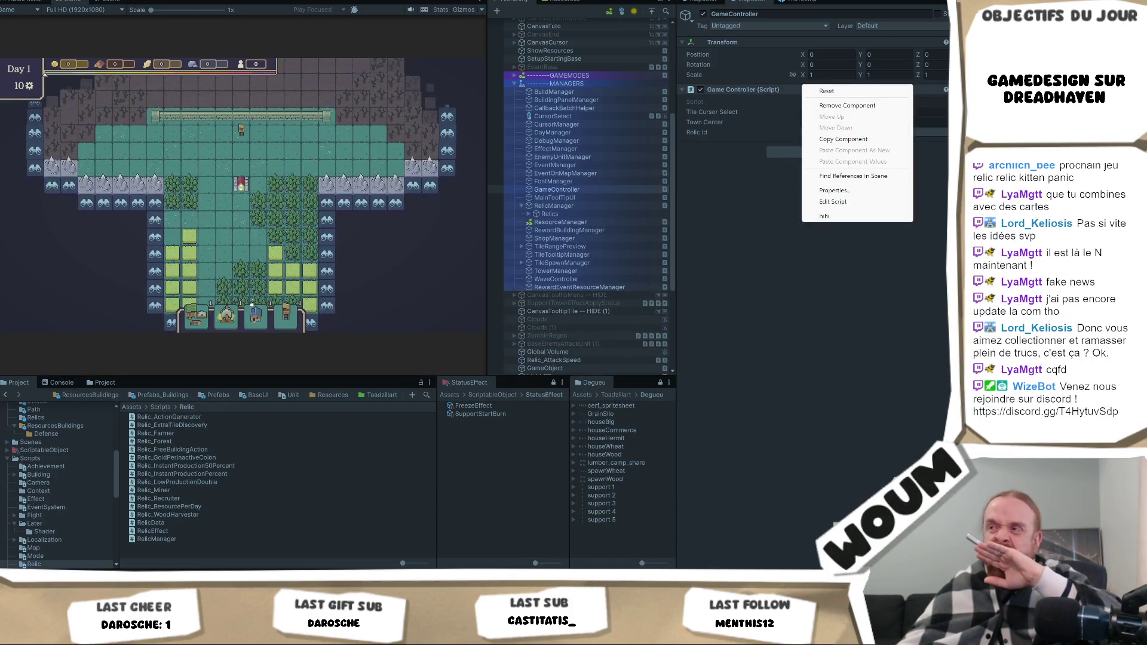
{"action": "left_click", "coordinate": [923, 132]}
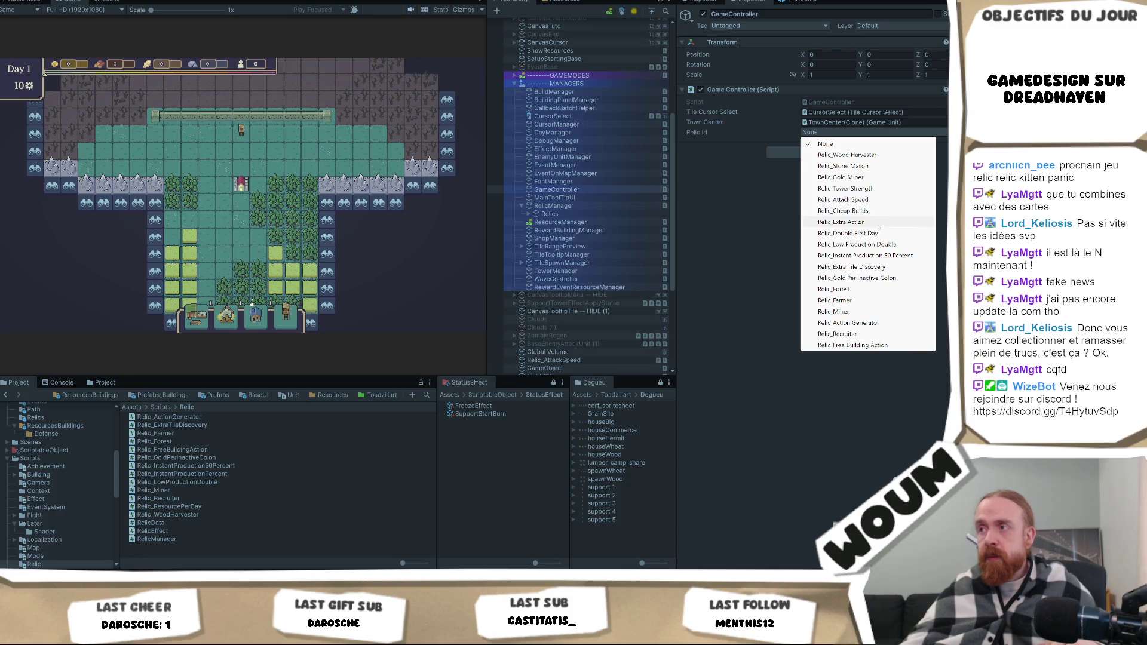
{"action": "left_click", "coordinate": [852, 323]}
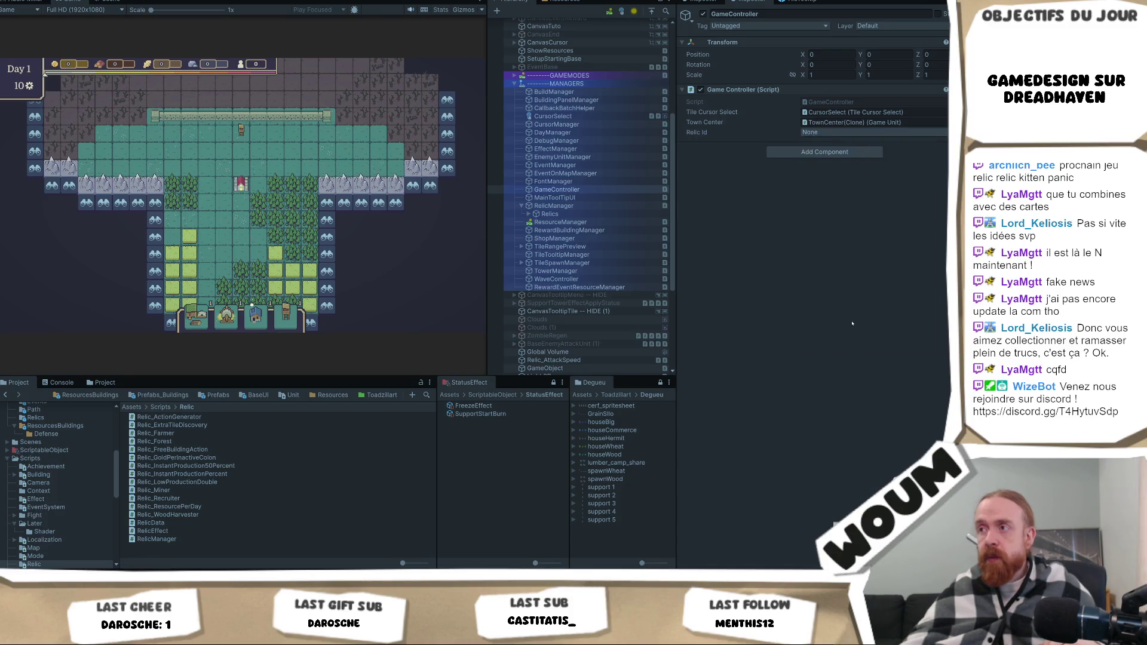
{"action": "right_click", "coordinate": [797, 90]}
{"action": "left_click", "coordinate": [834, 223]}
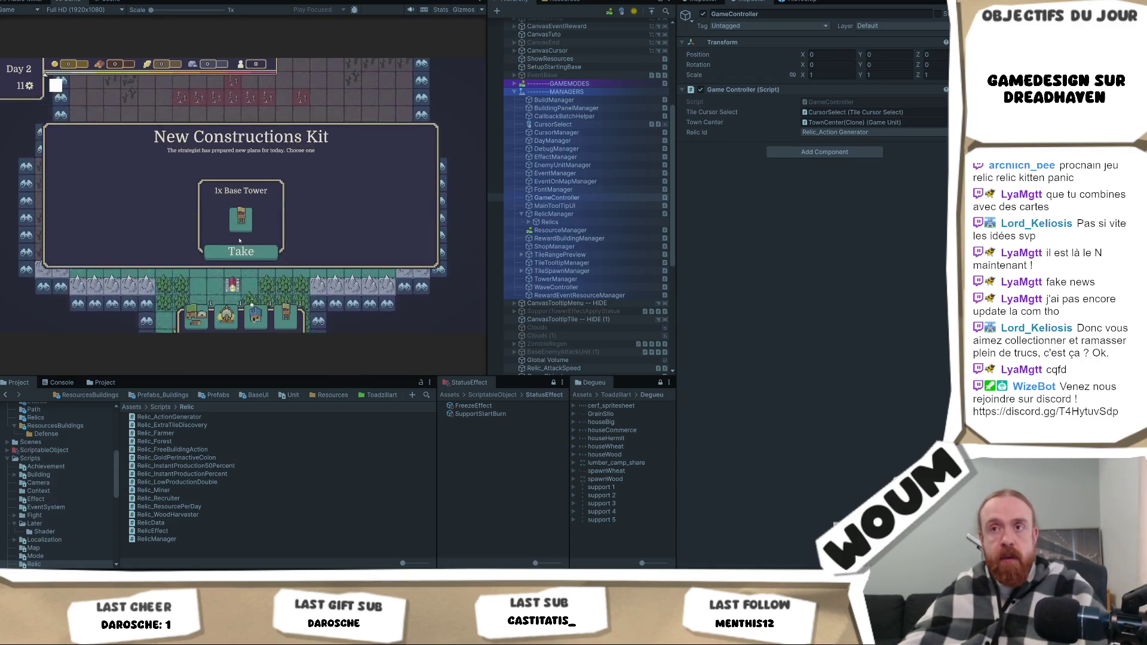
{"action": "left_click", "coordinate": [236, 256]}
{"action": "left_click", "coordinate": [234, 257]}
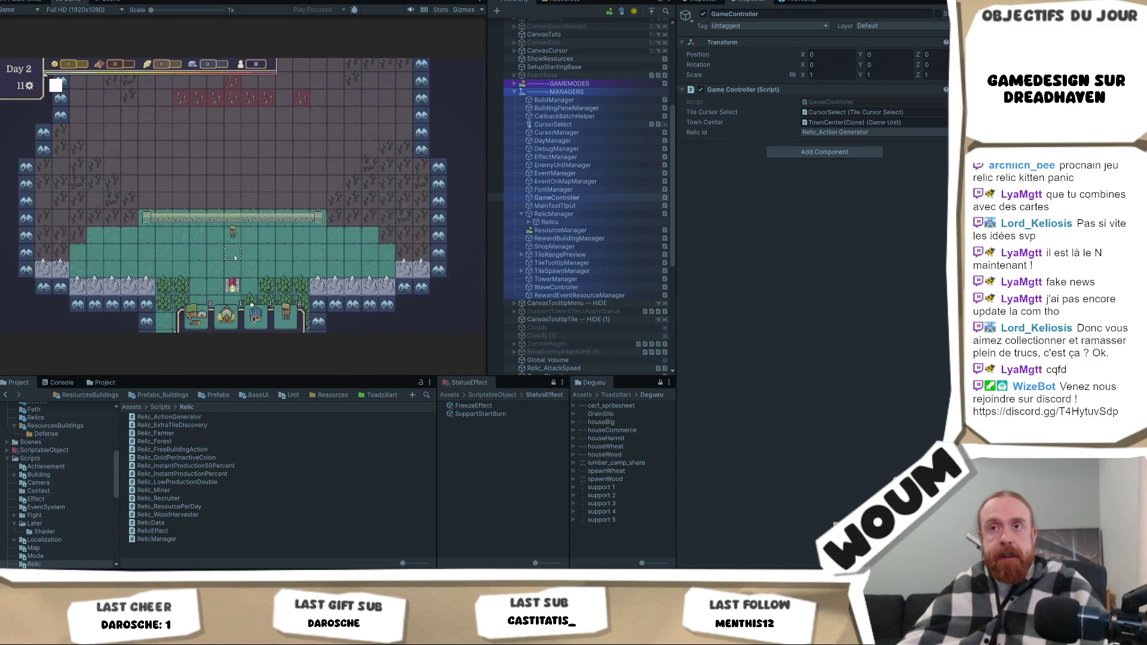
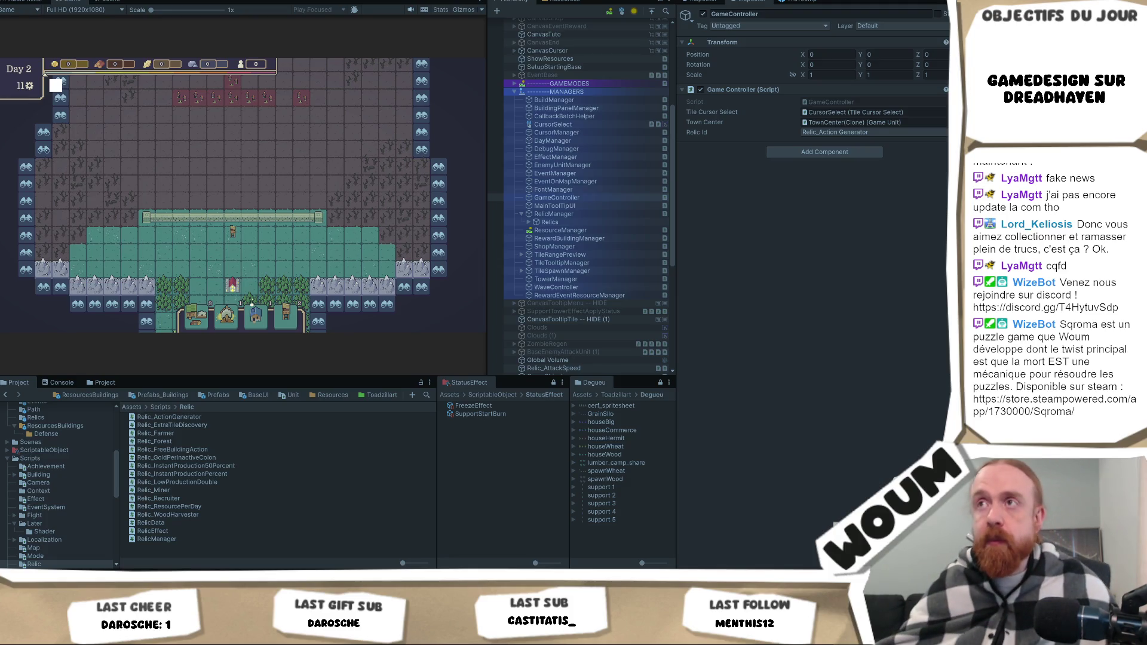
Stop play mode and inspect the Relic_ExtraTileDiscovery prefab in Resources > Relics.
{"action": "key", "text": "ctrl+p"}
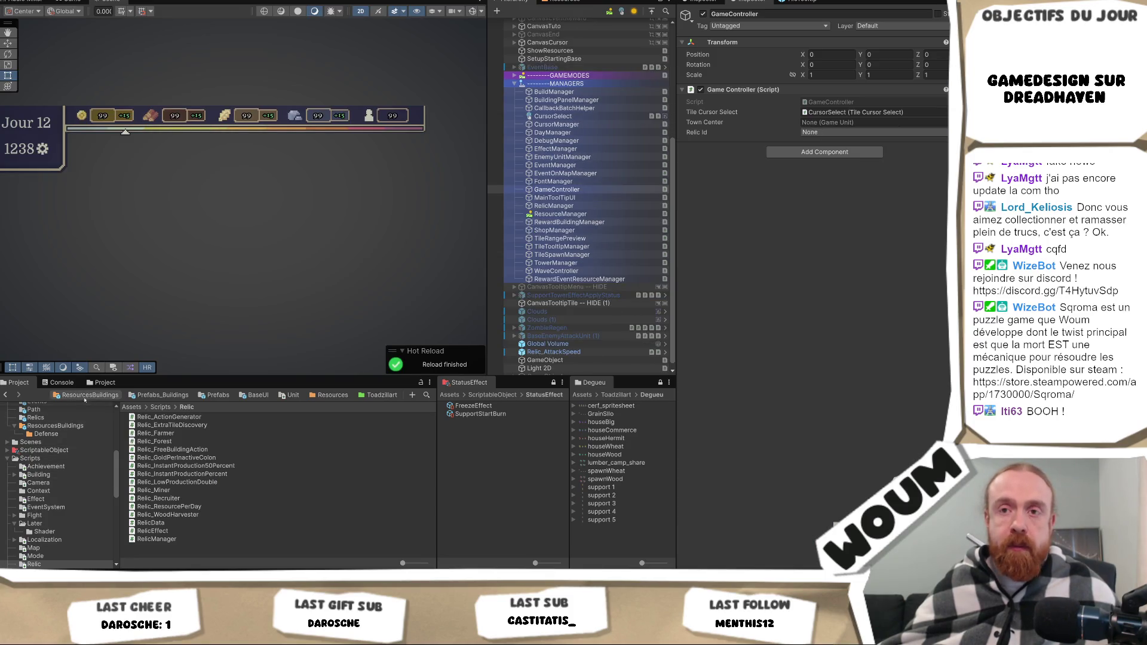
{"action": "left_click", "coordinate": [87, 395]}
{"action": "scroll", "coordinate": [55, 472], "scroll_direction": "up", "scroll_amount": 2}
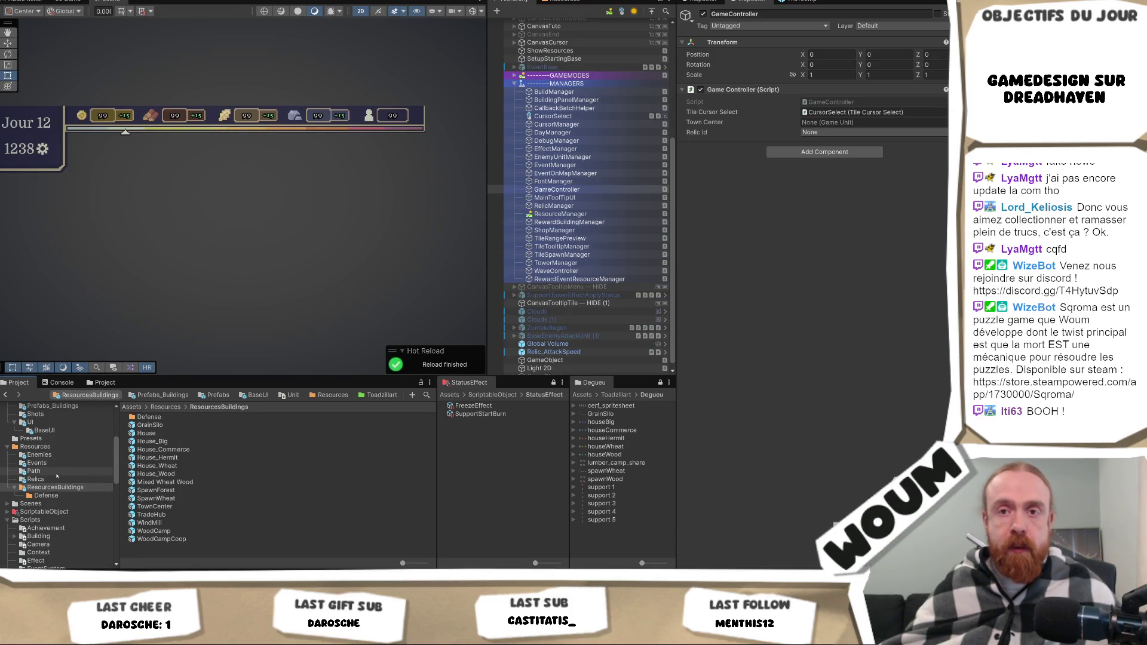
{"action": "left_click", "coordinate": [53, 480]}
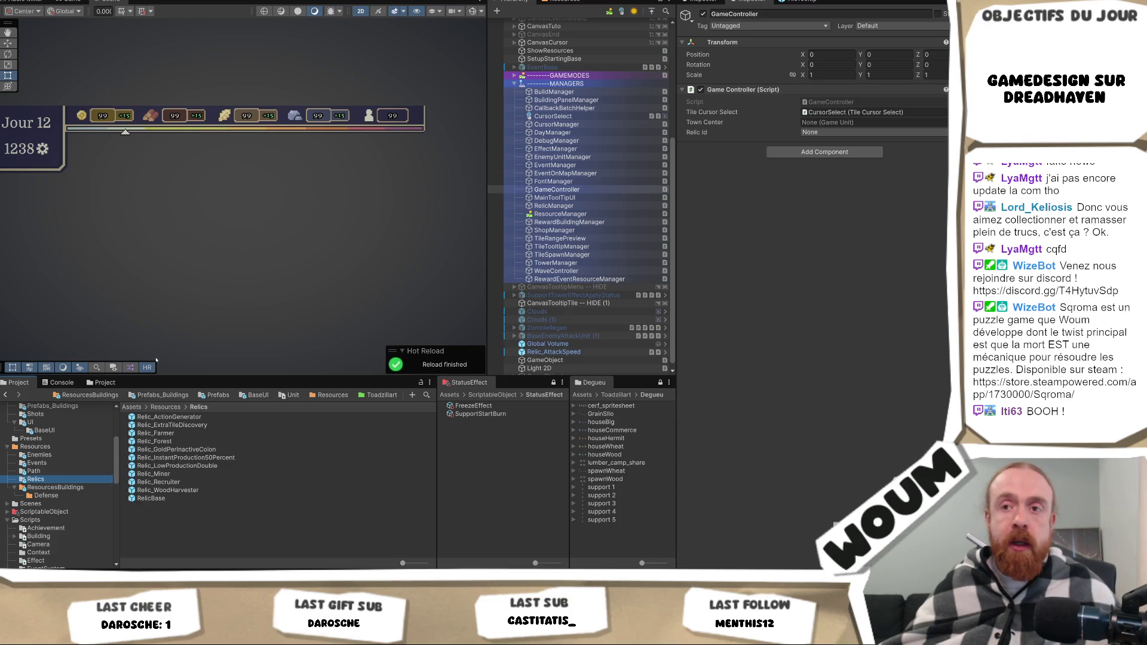
{"action": "left_click", "coordinate": [182, 426]}
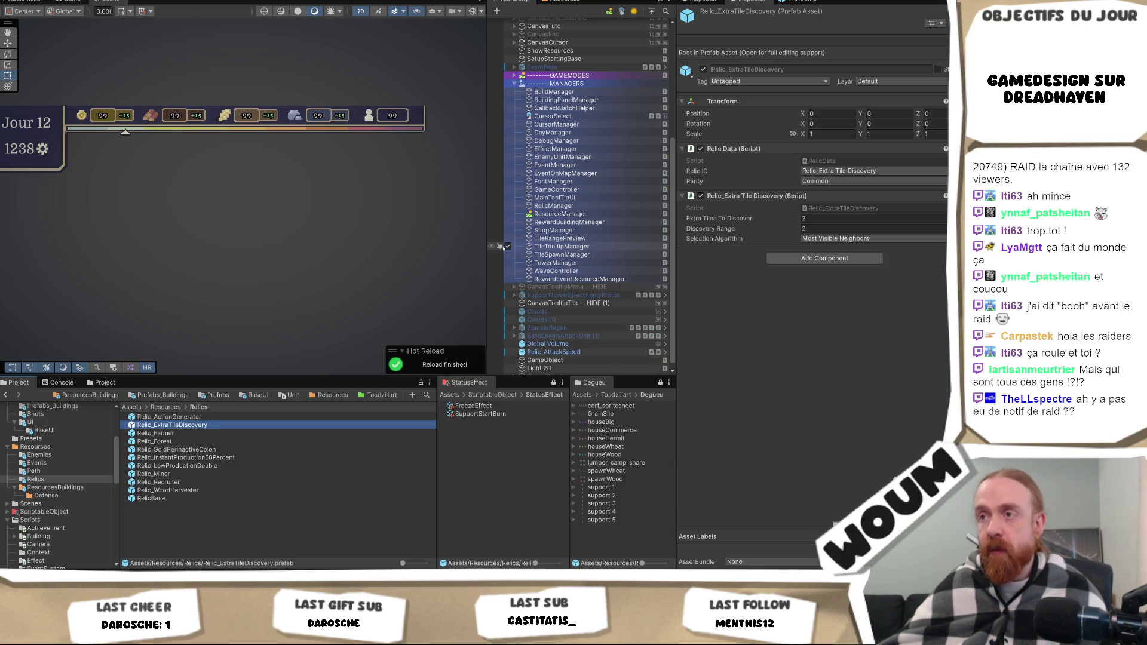
Restart the game in play mode from the Game view.
{"action": "mouse_move", "coordinate": [486, 225]}
{"action": "left_mouse_down"}
{"action": "mouse_move", "coordinate": [471, 225]}
{"action": "mouse_move", "coordinate": [487, 225]}
{"action": "left_mouse_up"}
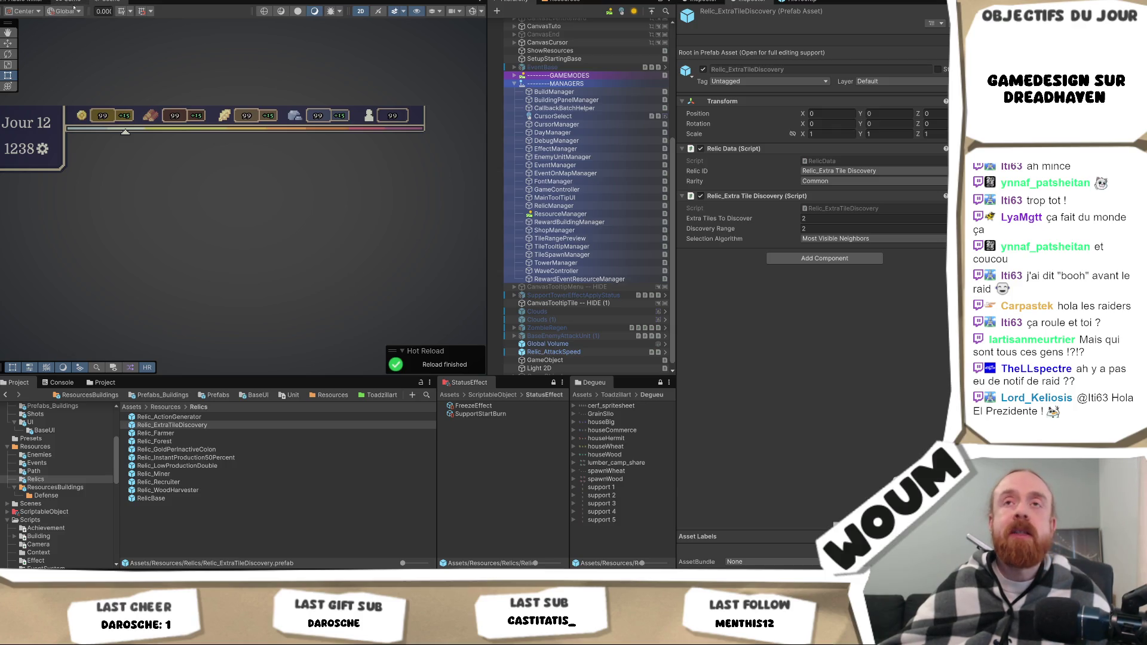
{"action": "left_click", "coordinate": [70, 1]}
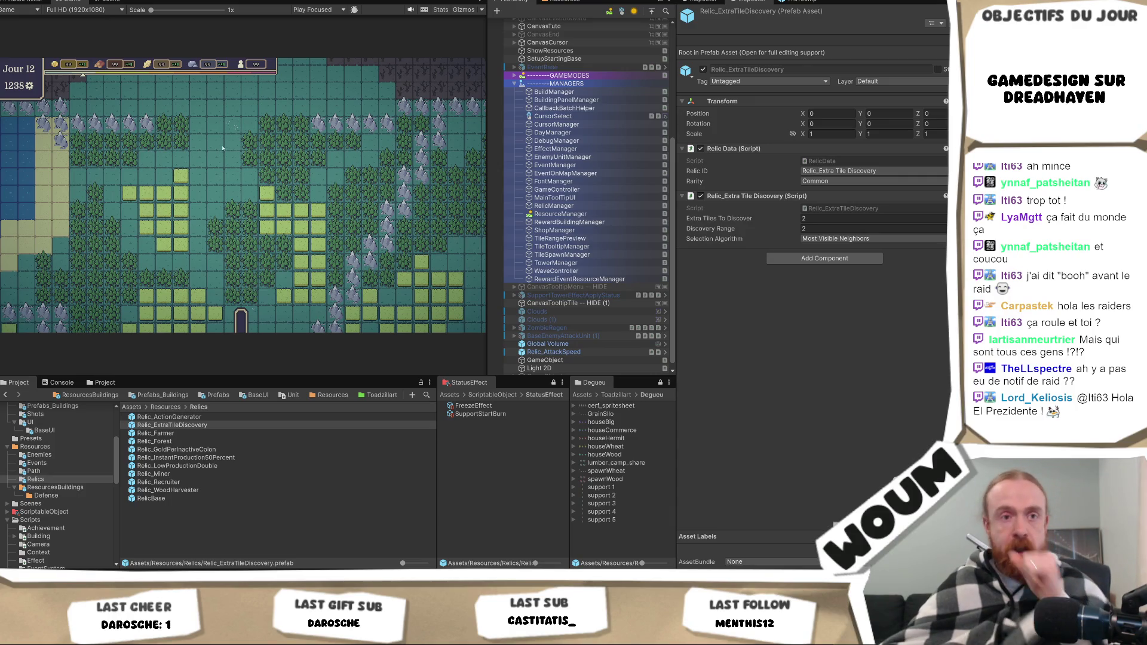
{"action": "key", "text": "ctrl+p"}
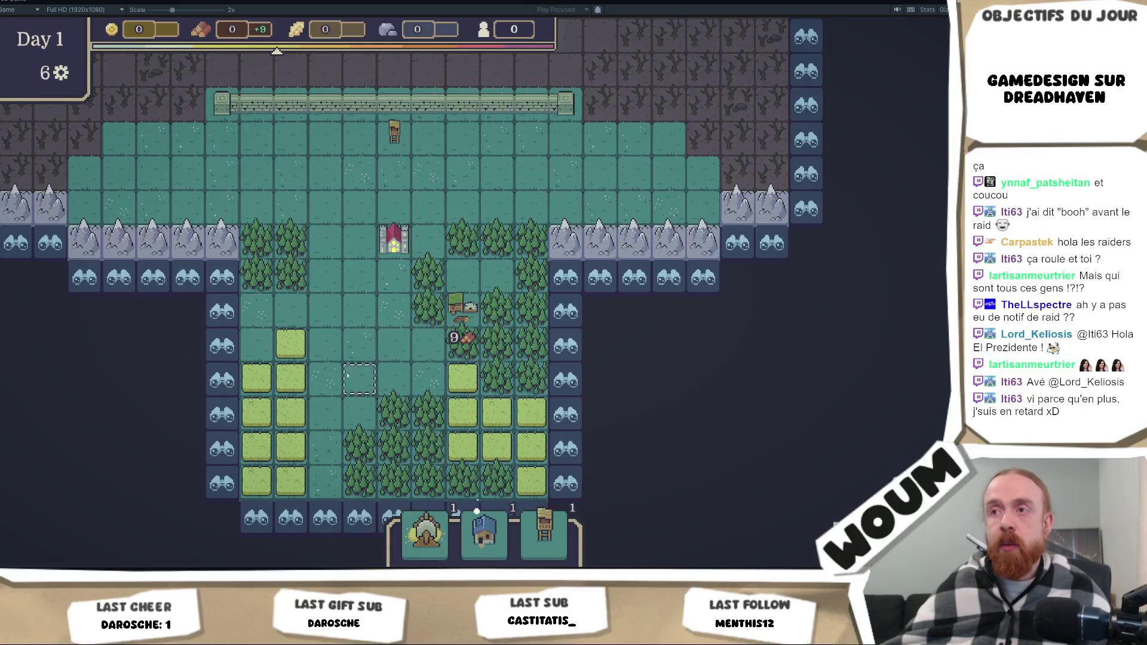
Harvest a forest tile three times for wood, then take the Base Tower kit and the first building pack.
{"action": "left_click", "coordinate": [257, 276]}
{"action": "left_click", "coordinate": [256, 276]}
{"action": "left_click", "coordinate": [257, 276]}
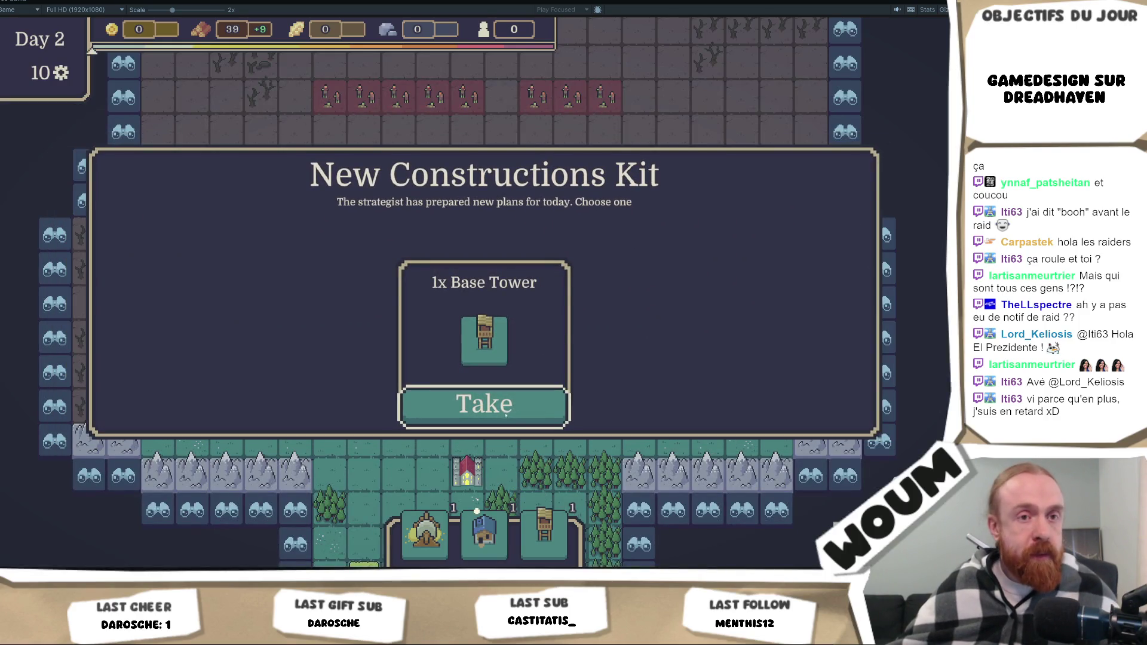
{"action": "left_click", "coordinate": [494, 426]}
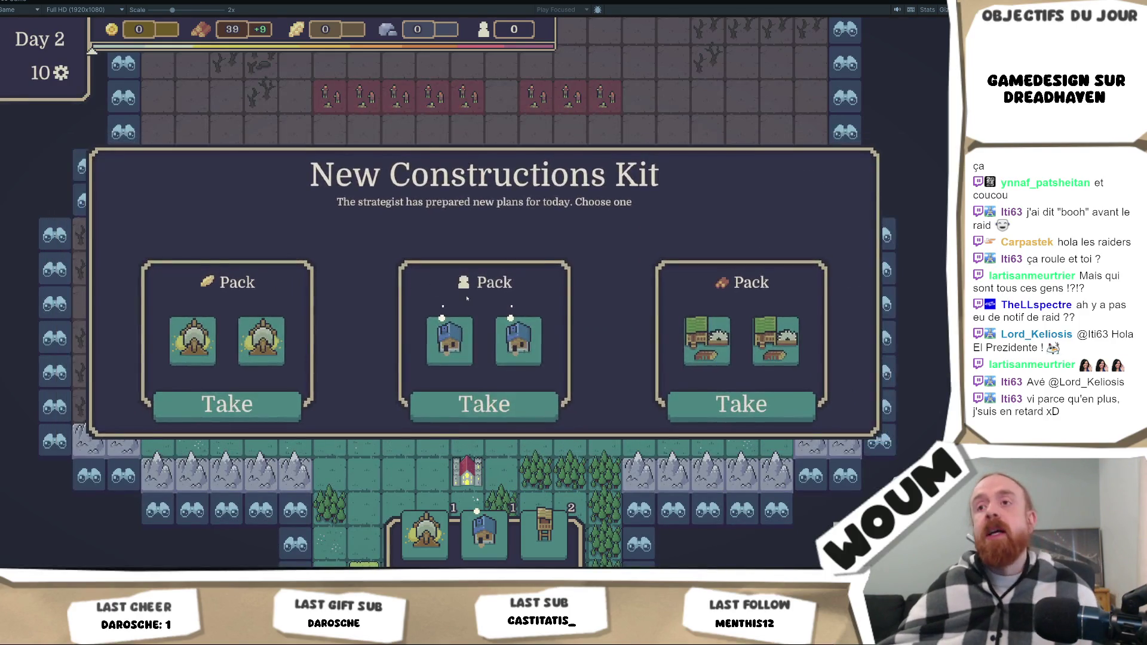
{"action": "left_click", "coordinate": [270, 411]}
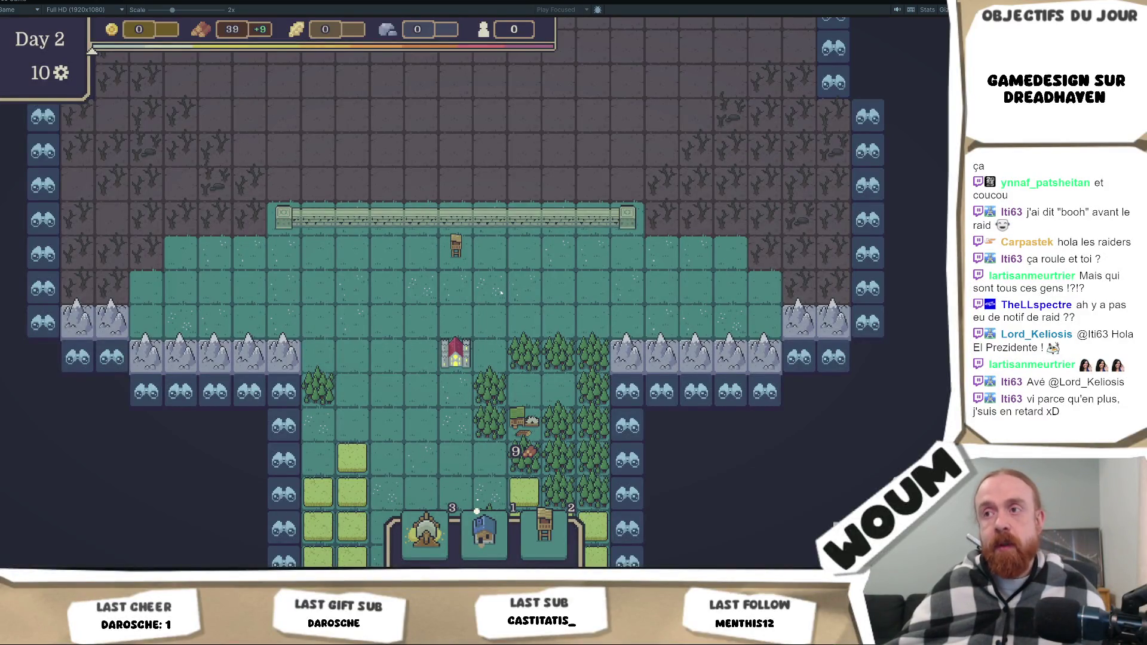
Reveal four discoverable tiles west of the base, beside the wheat fields.
{"action": "scroll", "coordinate": [501, 293], "scroll_direction": "down", "scroll_amount": 2}
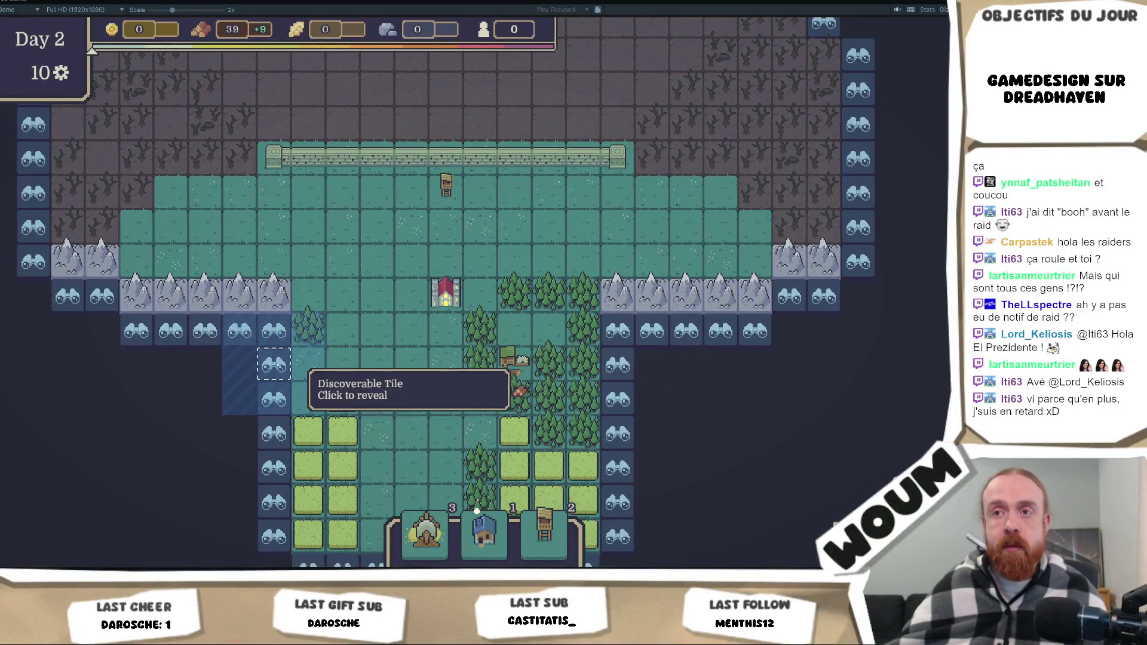
{"action": "left_click", "coordinate": [277, 363]}
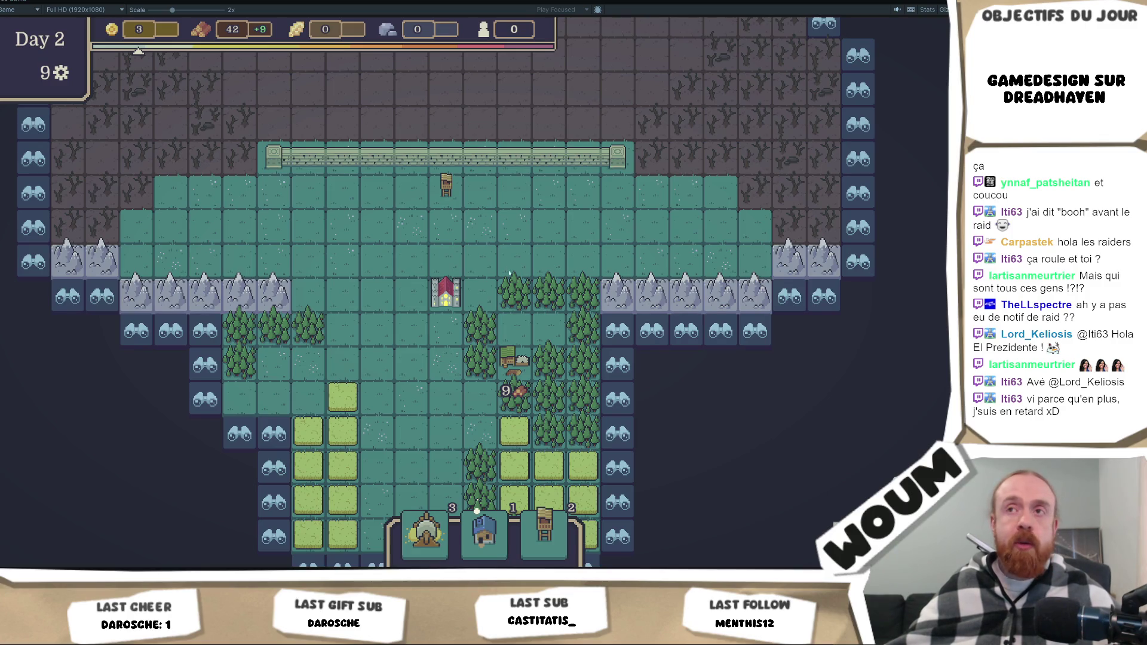
{"action": "scroll", "coordinate": [356, 419], "scroll_direction": "down", "scroll_amount": 1}
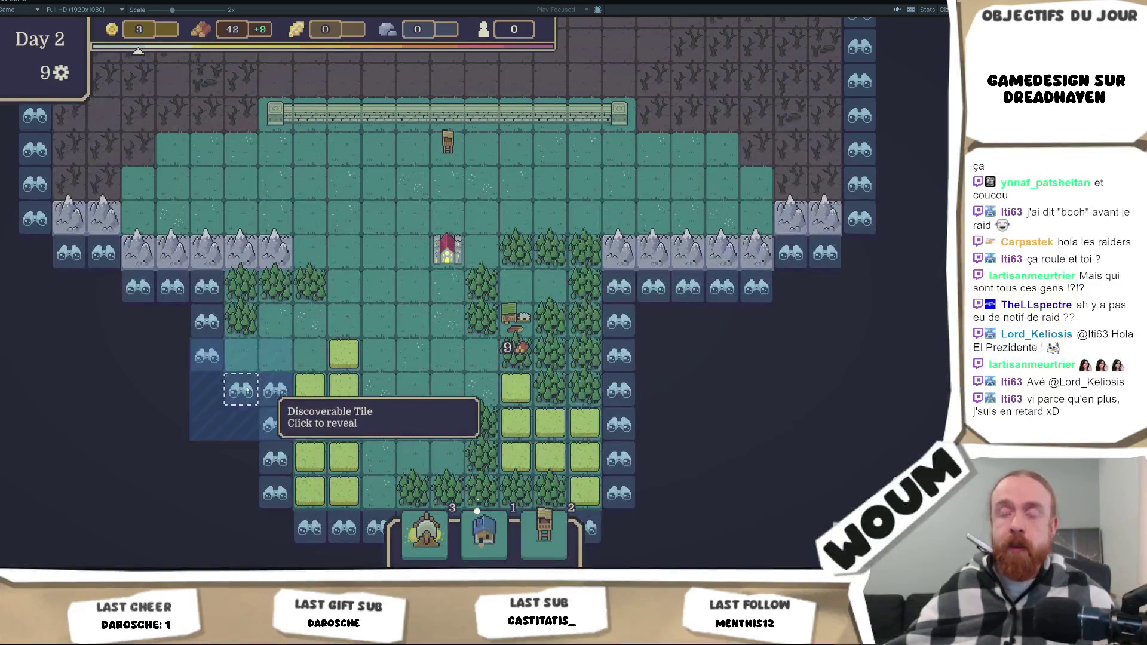
{"action": "left_click", "coordinate": [242, 390]}
{"action": "left_click", "coordinate": [207, 322]}
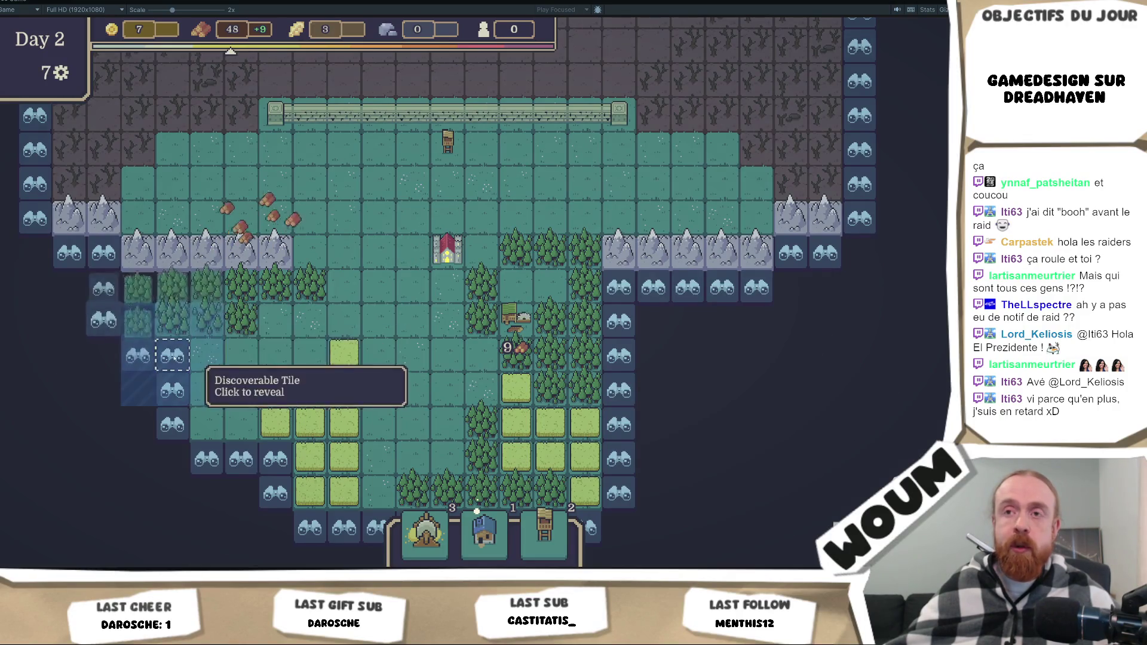
{"action": "left_click", "coordinate": [171, 366]}
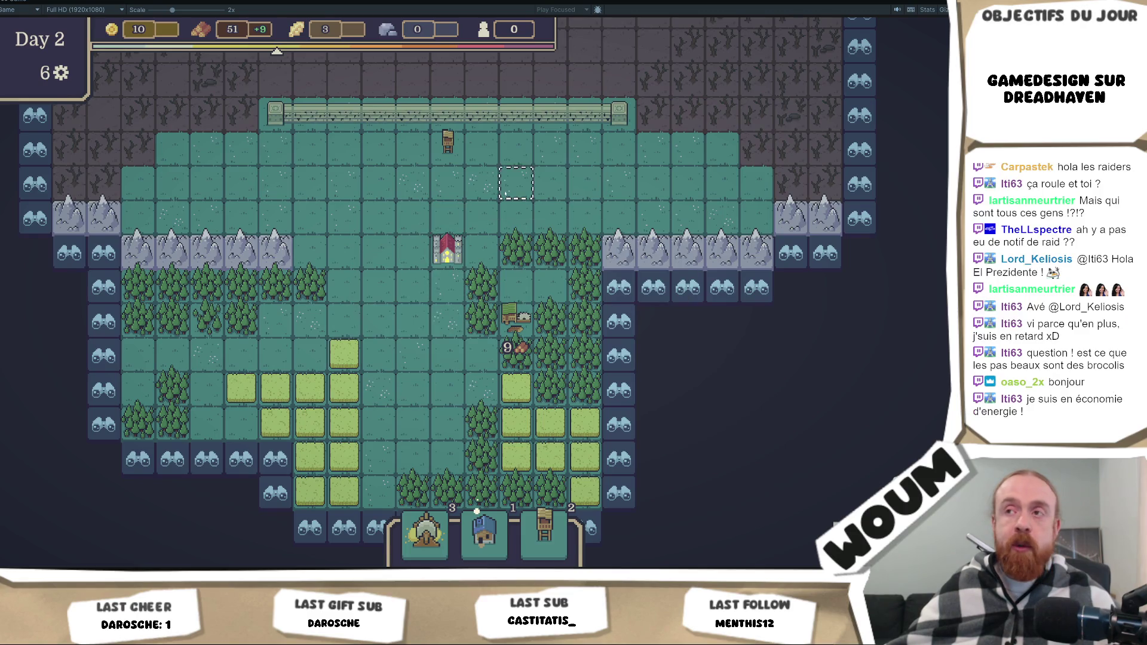
Pan the map north across the wasteland to survey the enemies.
{"action": "key", "text": "w"}
{"action": "key", "text": "d"}
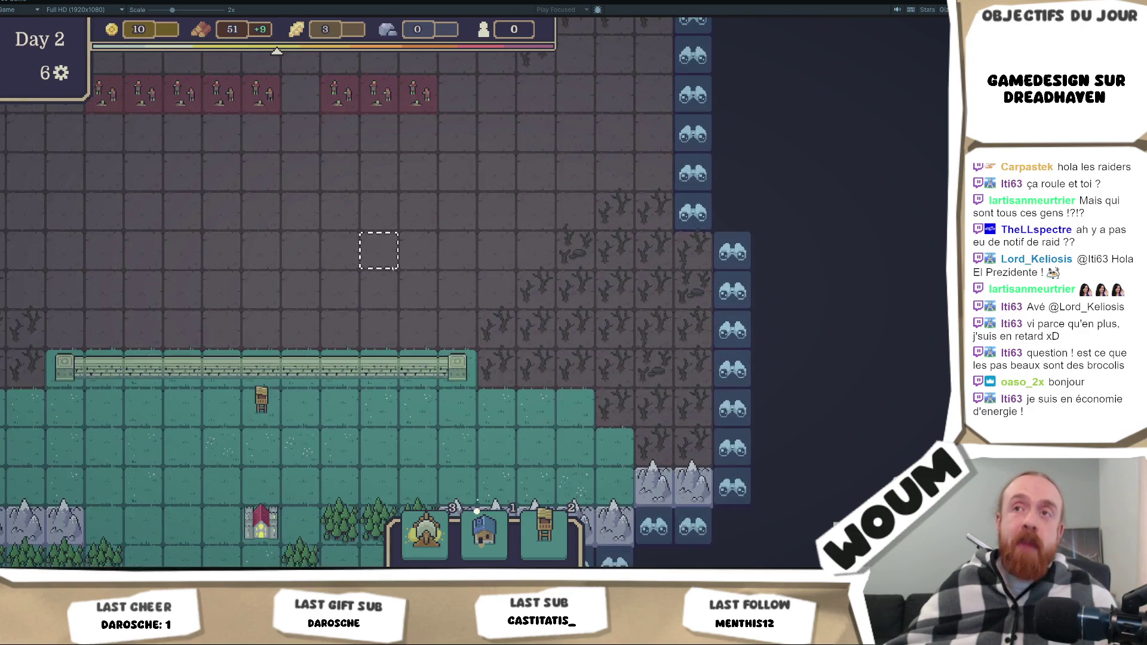
{"action": "key", "text": "w"}
{"action": "key", "text": "a"}
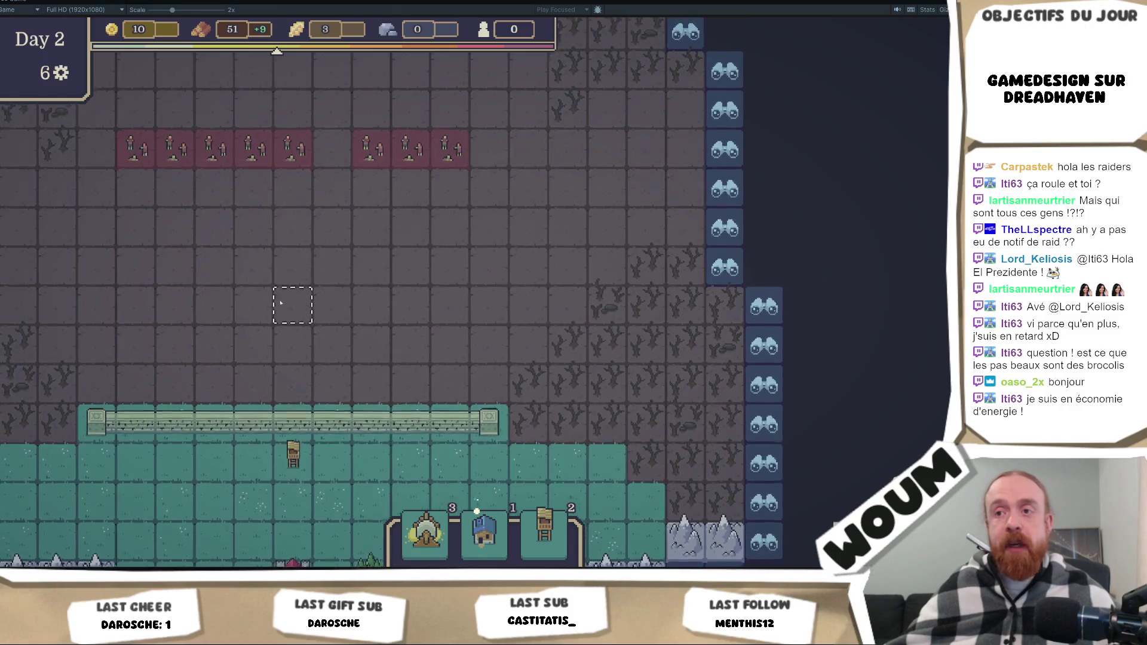
{"action": "key", "text": "w"}
{"action": "key", "text": "a"}
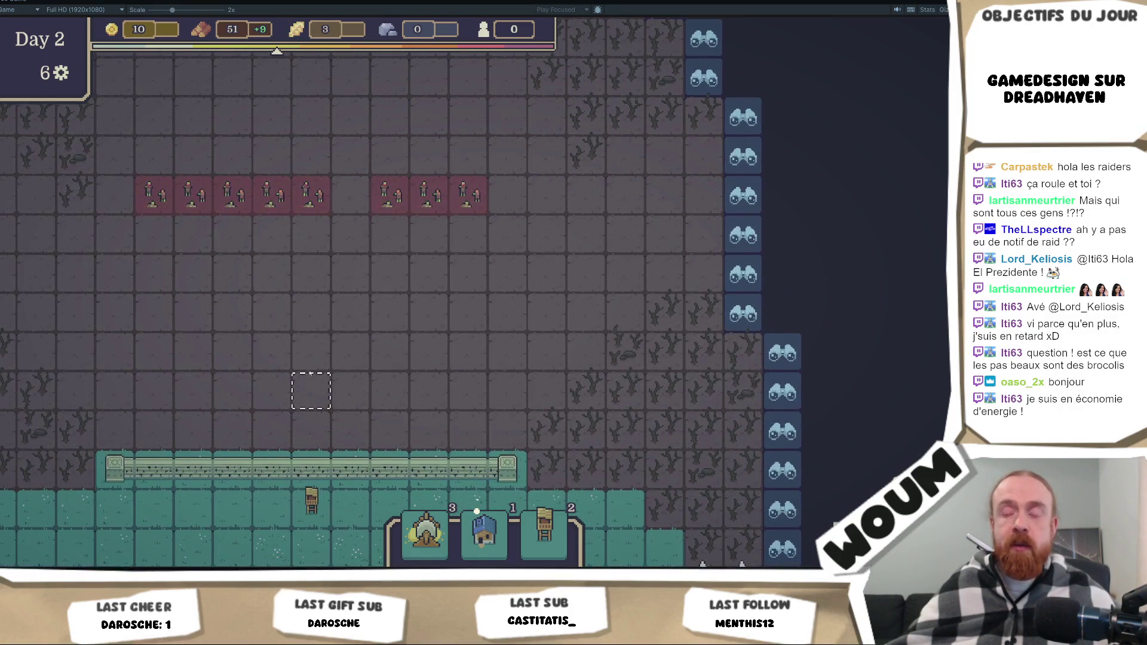
{"action": "key", "text": "s"}
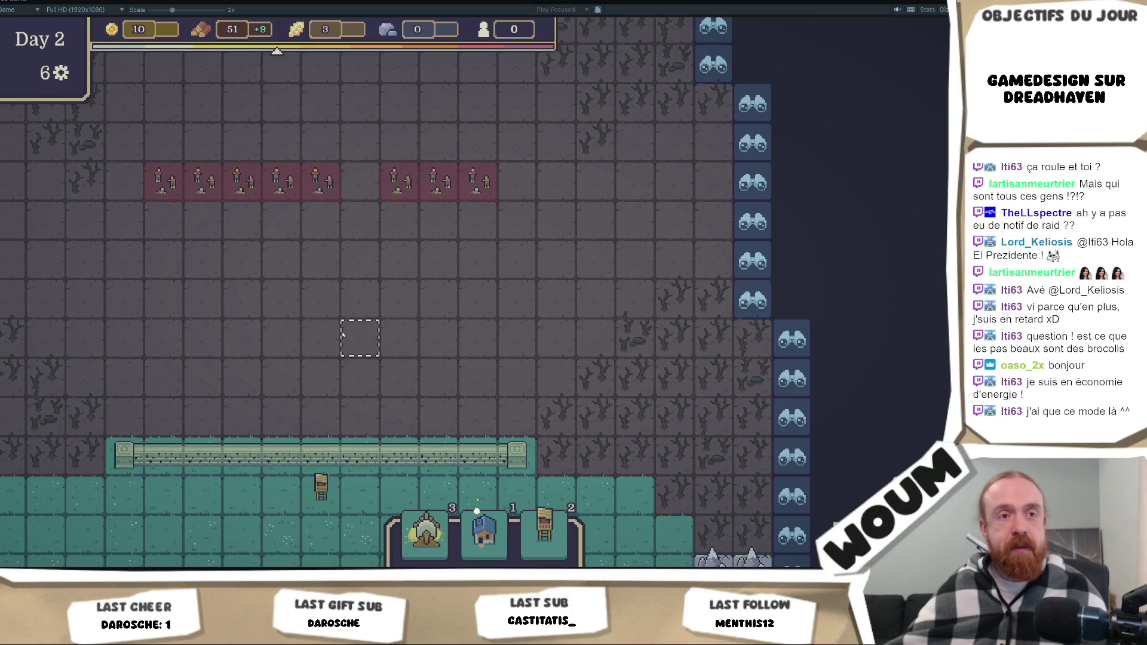
Bring the base back into view and harvest the forest tile next to the wood camp.
{"action": "mouse_move", "coordinate": [321, 493]}
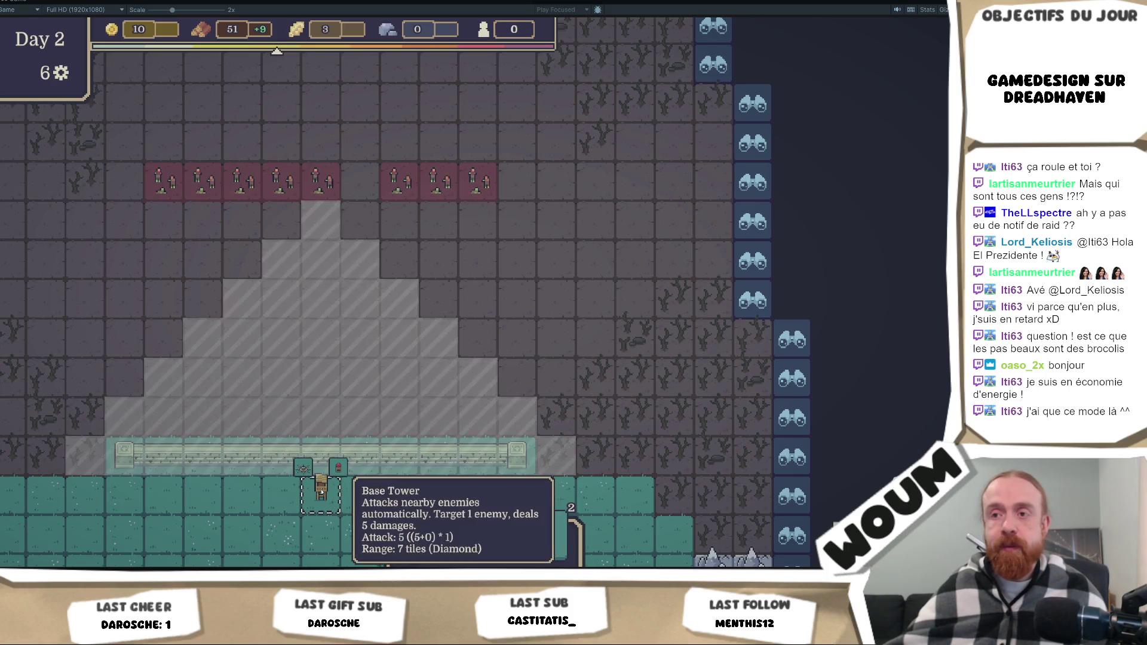
{"action": "scroll", "coordinate": [334, 167], "scroll_direction": "up", "scroll_amount": 3}
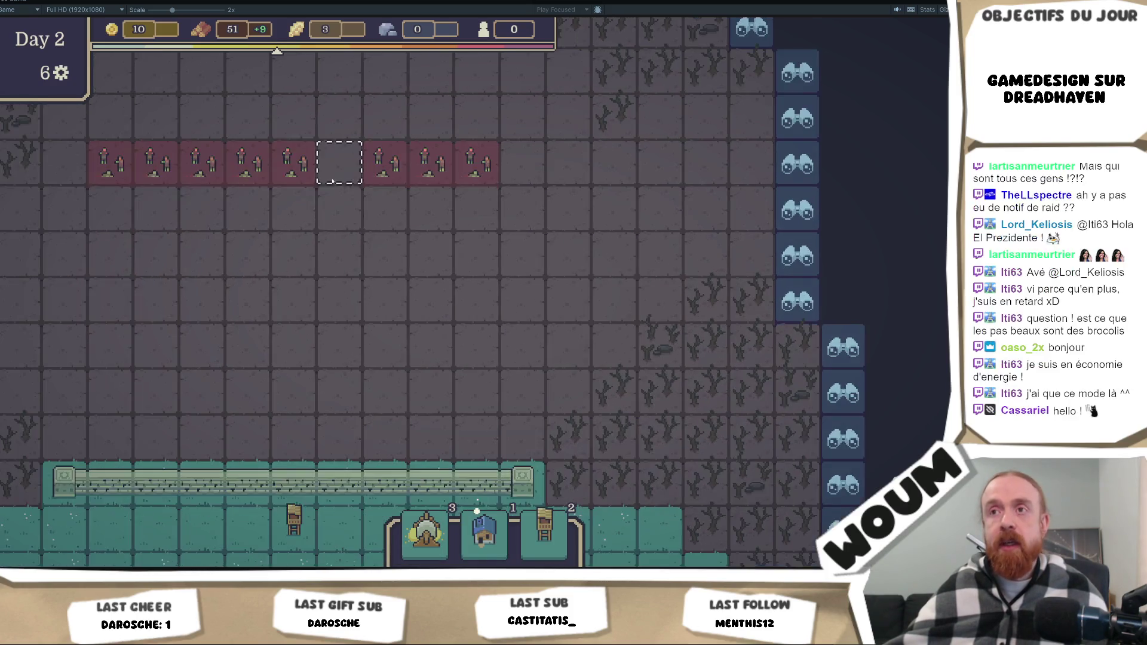
{"action": "scroll", "coordinate": [332, 196], "scroll_direction": "down", "scroll_amount": 3}
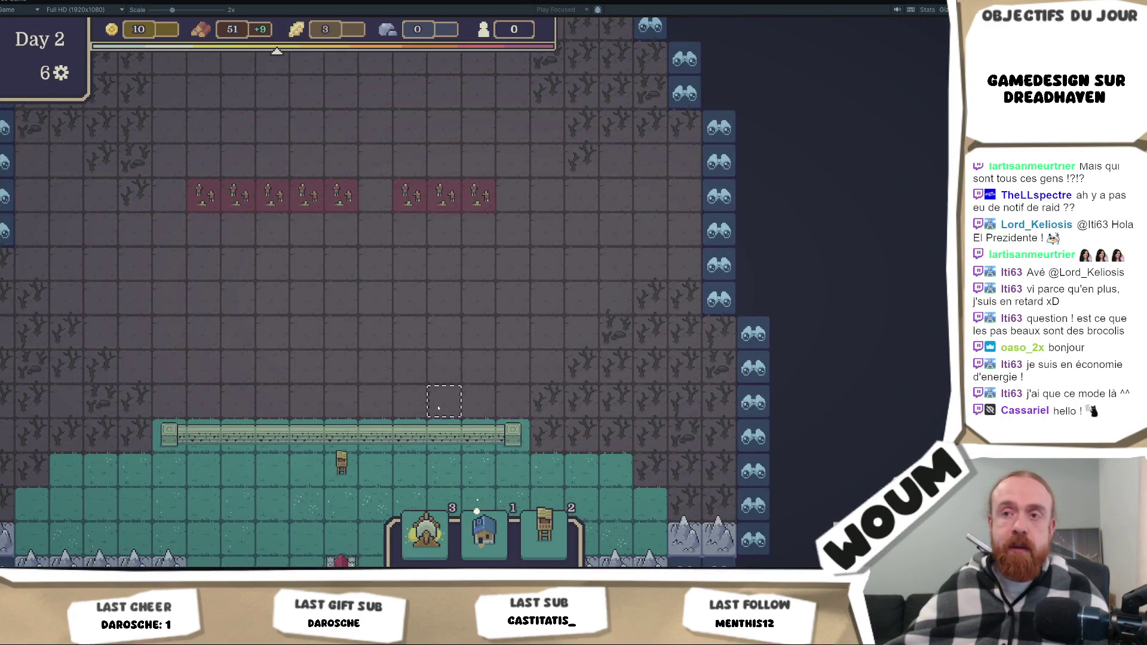
{"action": "left_click_drag", "start_coordinate": [435, 396], "coordinate": [433, 118]}
{"action": "left_click_drag", "start_coordinate": [442, 350], "coordinate": [438, 224]}
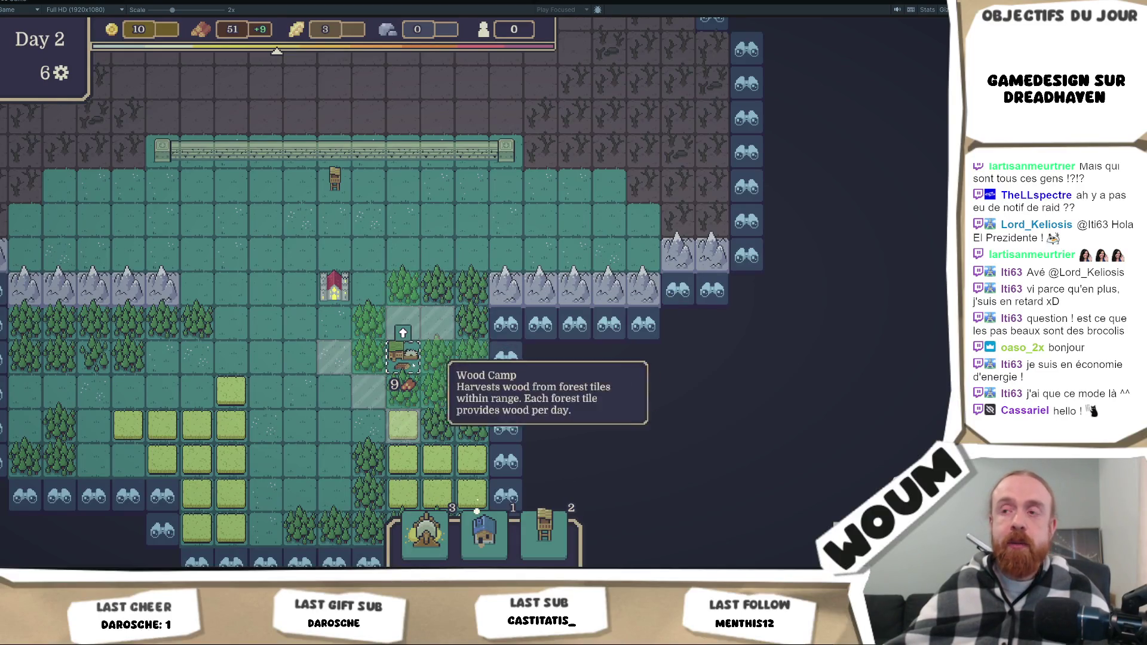
{"action": "left_click", "coordinate": [438, 291]}
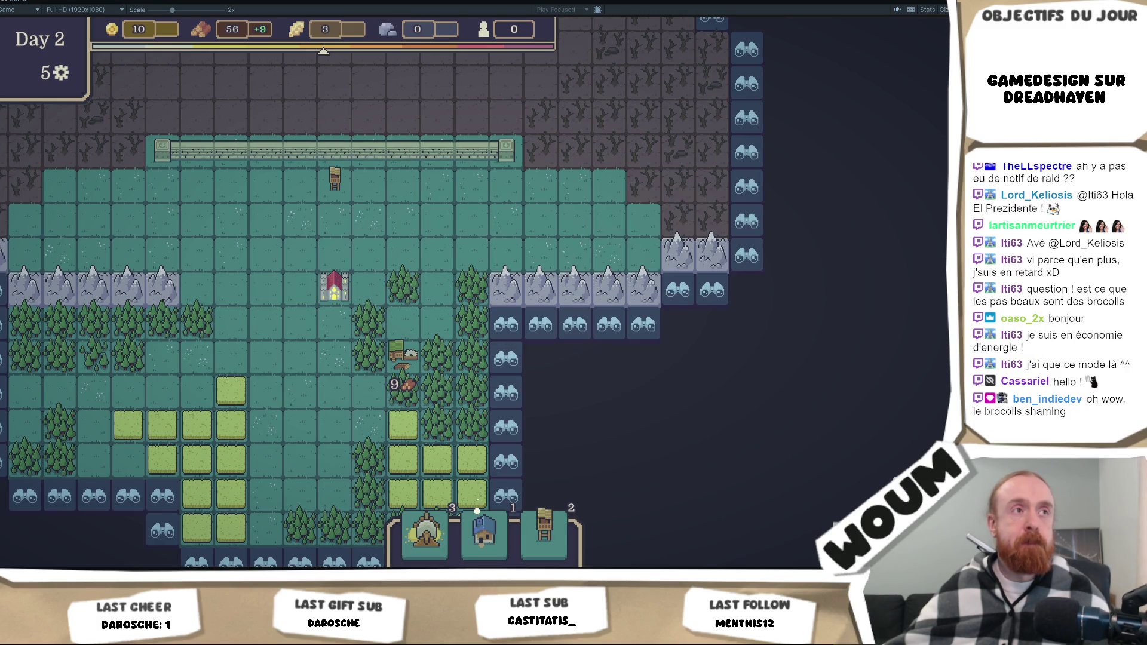
{"action": "key", "text": "a"}
{"action": "key", "text": "s"}
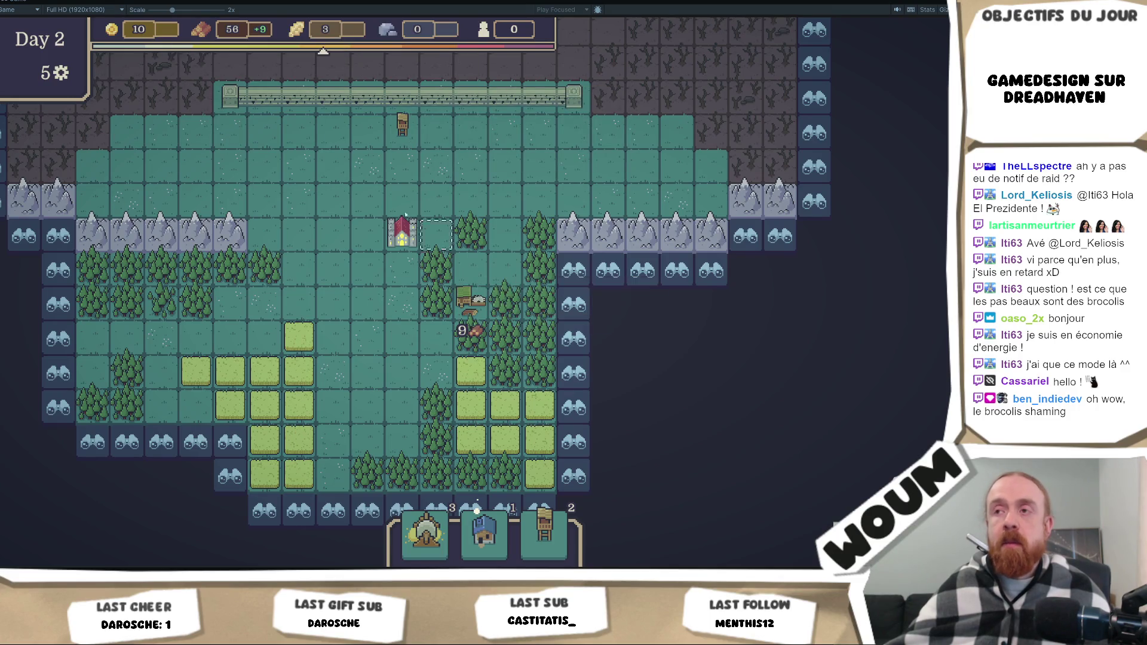
{"action": "right_click", "coordinate": [6, 1]}
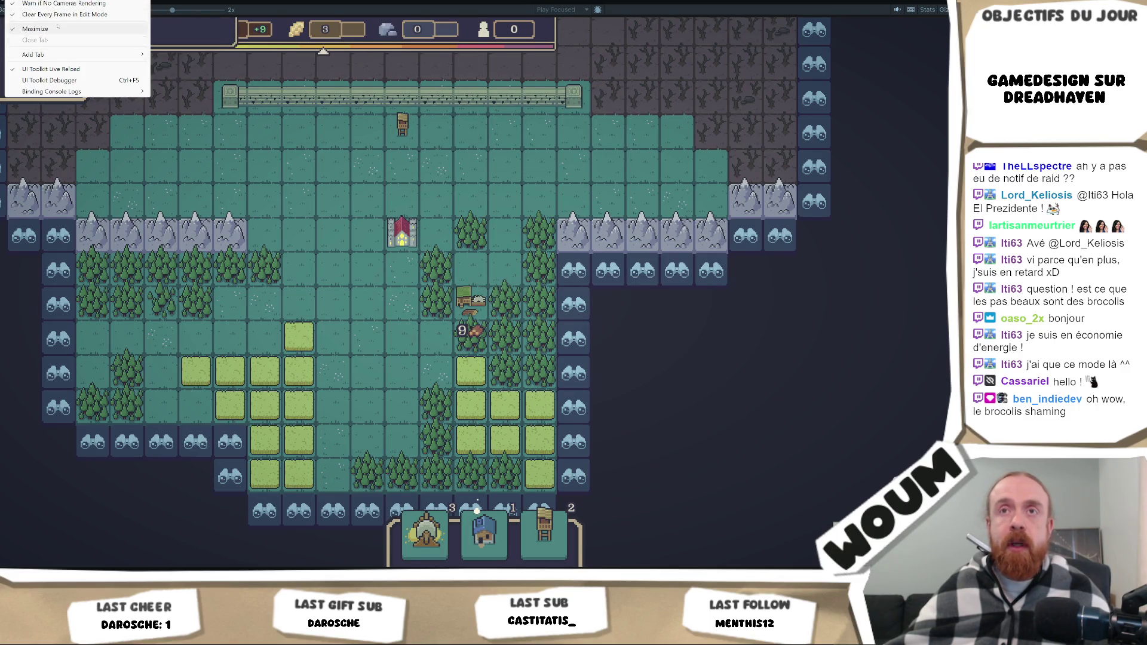
Restore the editor layout, reveal a tile beside the base, and inspect the Relic_Farmer prefab.
{"action": "left_click", "coordinate": [35, 29]}
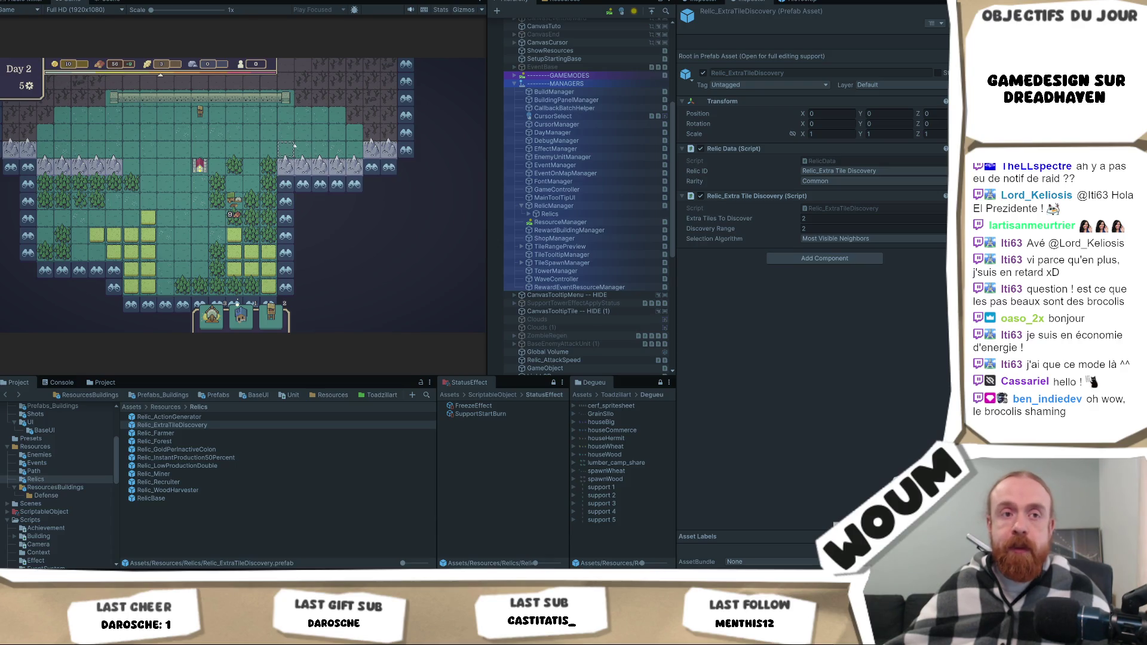
{"action": "mouse_move", "coordinate": [213, 106]}
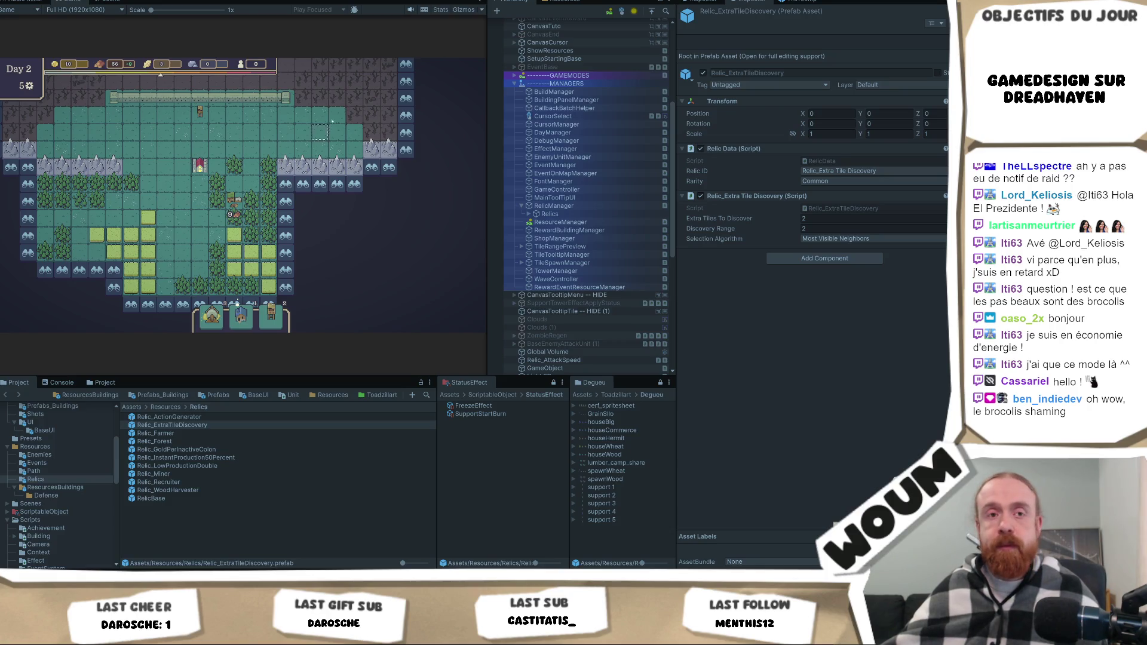
{"action": "left_click", "coordinate": [303, 186]}
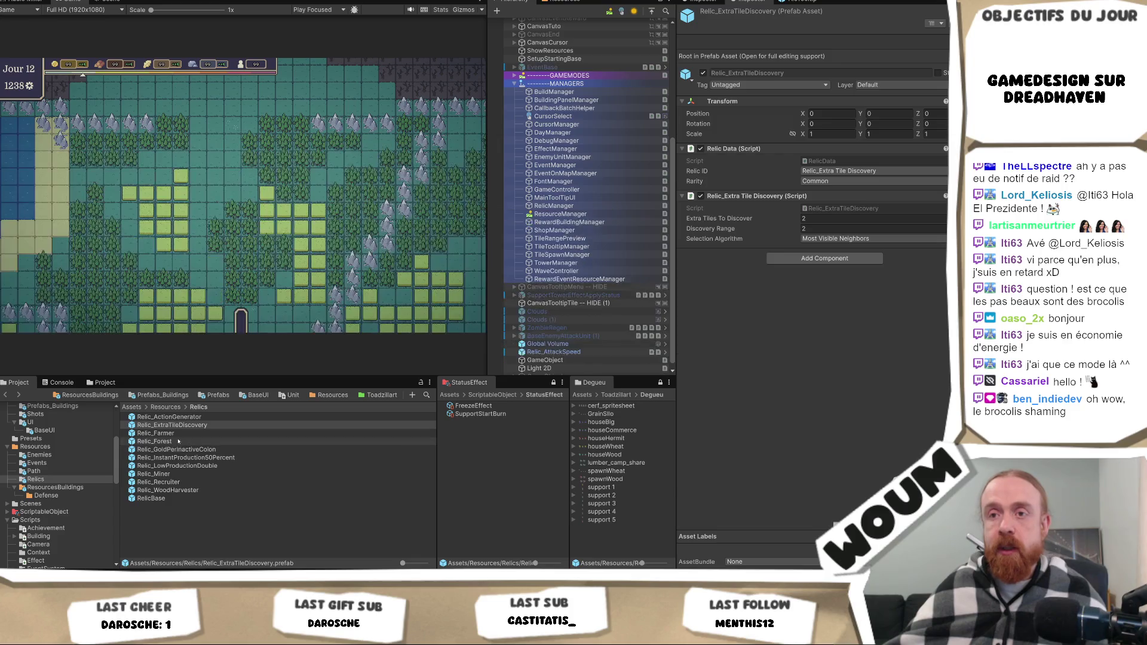
{"action": "left_click", "coordinate": [173, 433]}
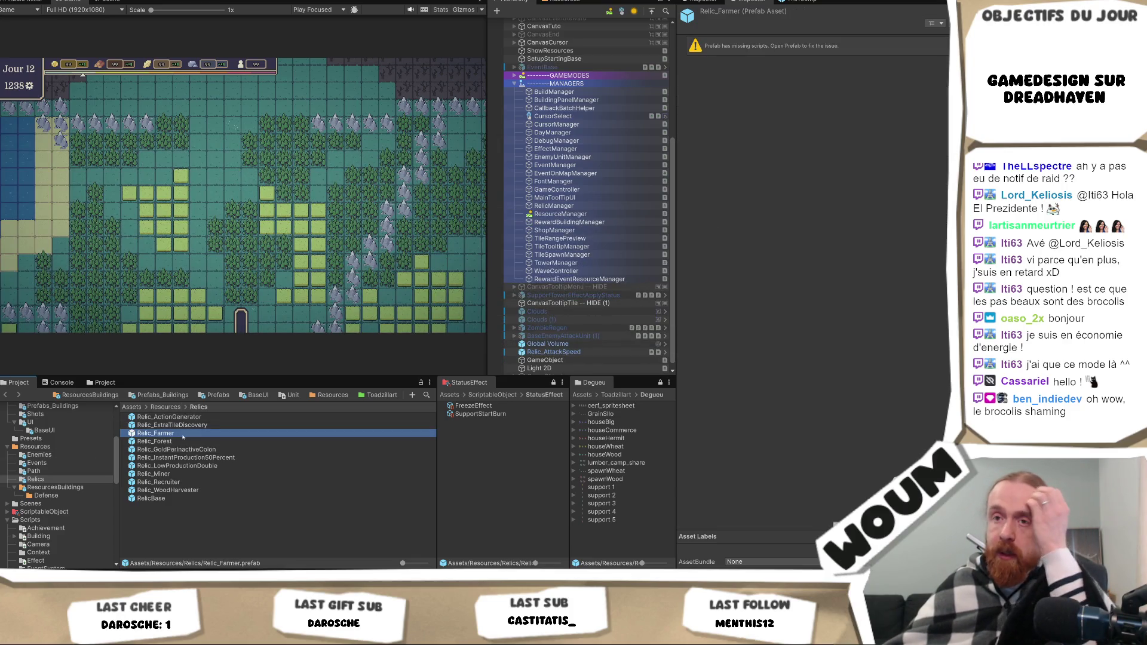
Duplicate the RelicBase prefab and compare its components with the existing relic prefabs.
{"action": "left_click", "coordinate": [158, 498]}
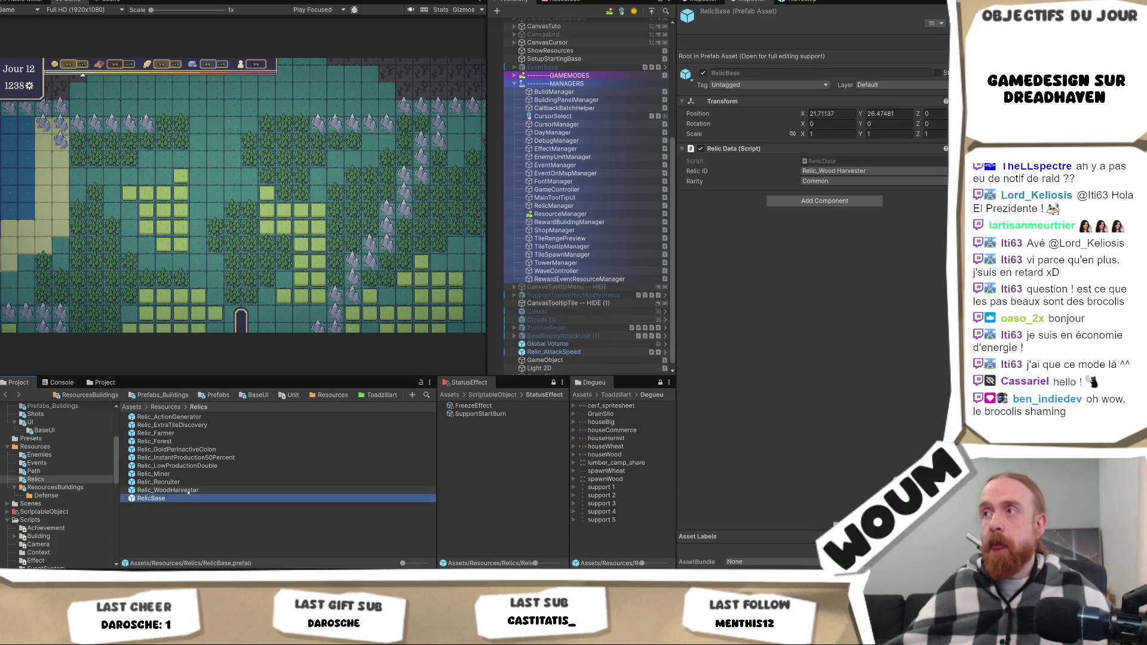
{"action": "left_click", "coordinate": [204, 425]}
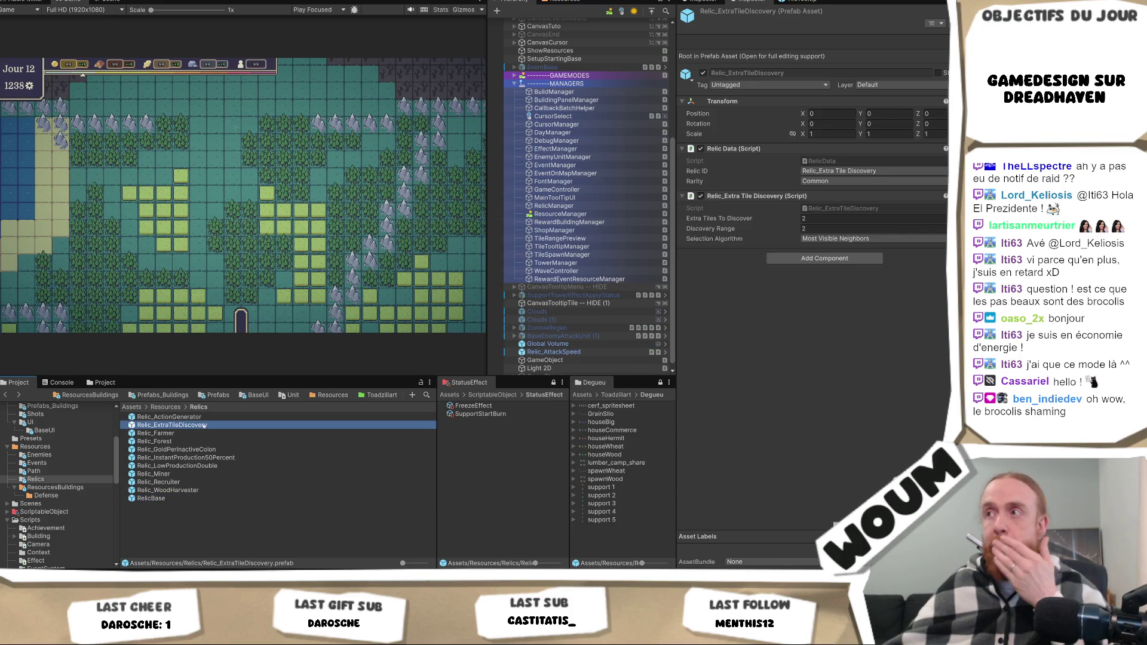
{"action": "left_click", "coordinate": [174, 498]}
{"action": "key", "text": "ctrl+d"}
{"action": "left_click", "coordinate": [203, 425]}
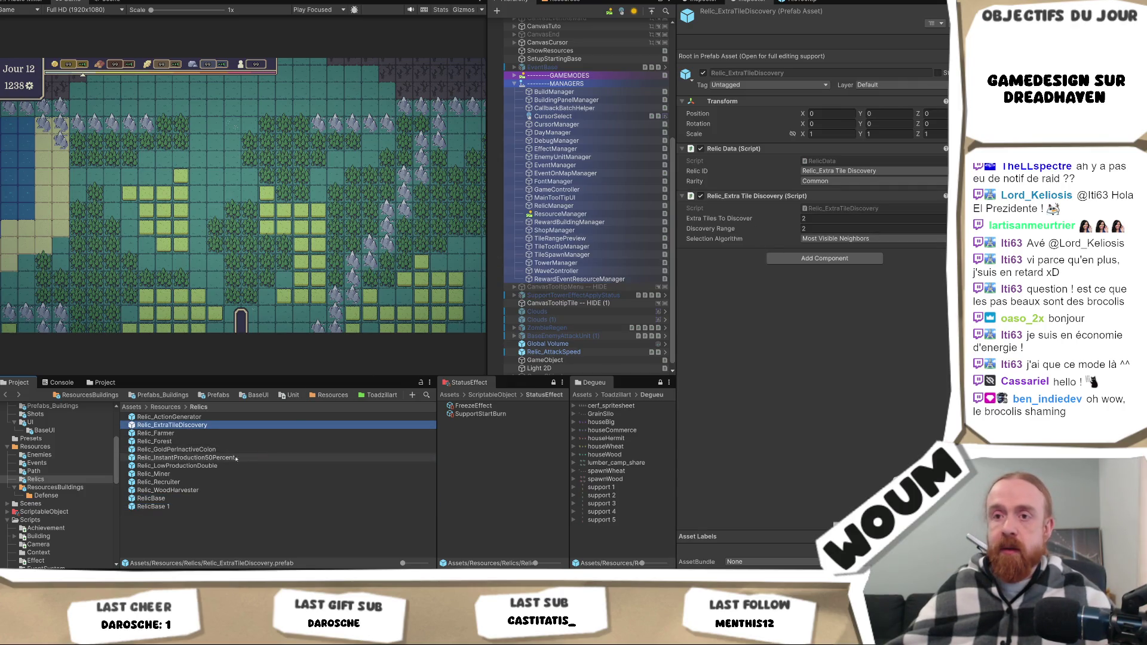
{"action": "left_click", "coordinate": [170, 499]}
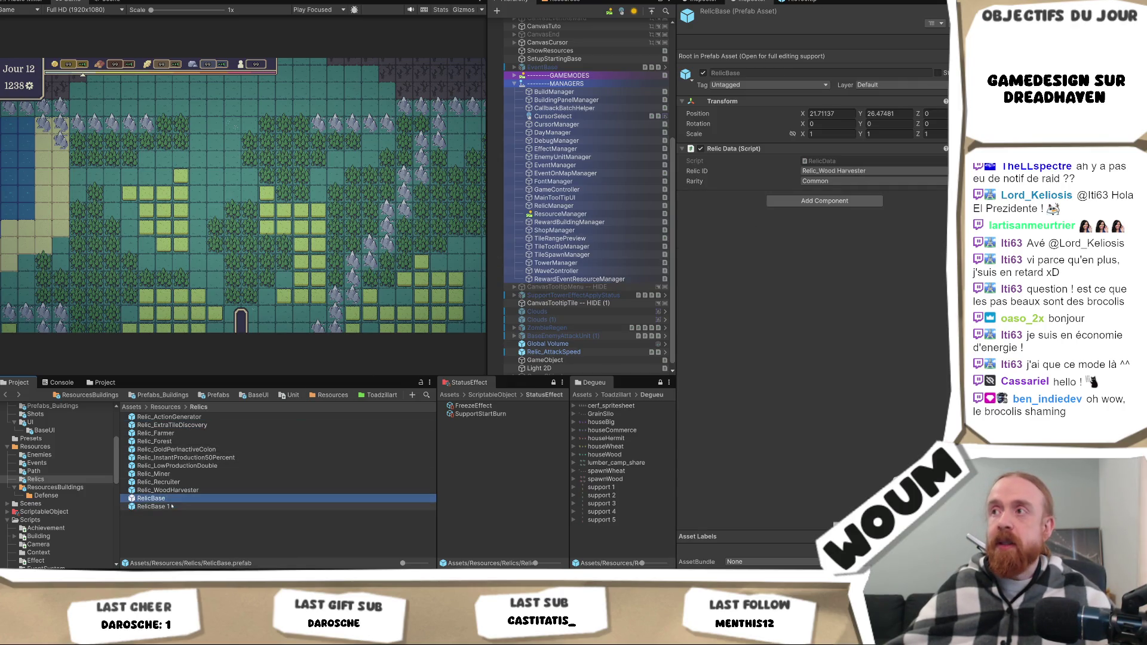
{"action": "left_click", "coordinate": [179, 417]}
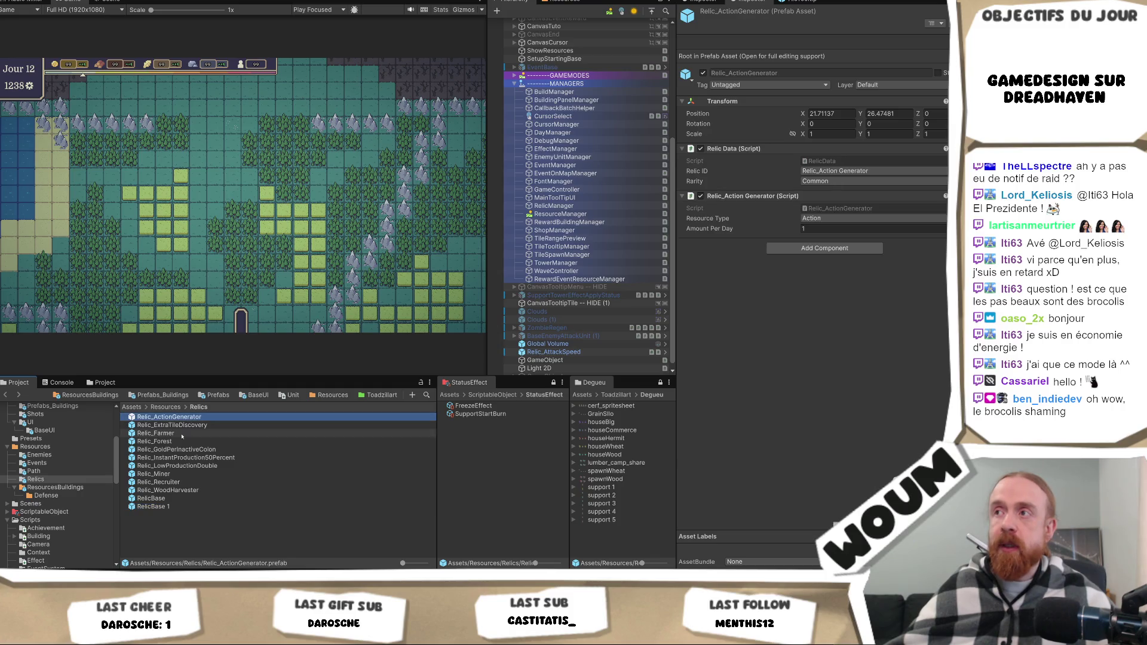
Place a RelicBase instance into the scene hierarchy and select it.
{"action": "left_click", "coordinate": [173, 498]}
{"action": "left_click_drag", "start_coordinate": [170, 499], "coordinate": [546, 344]}
{"action": "left_click", "coordinate": [179, 418]}
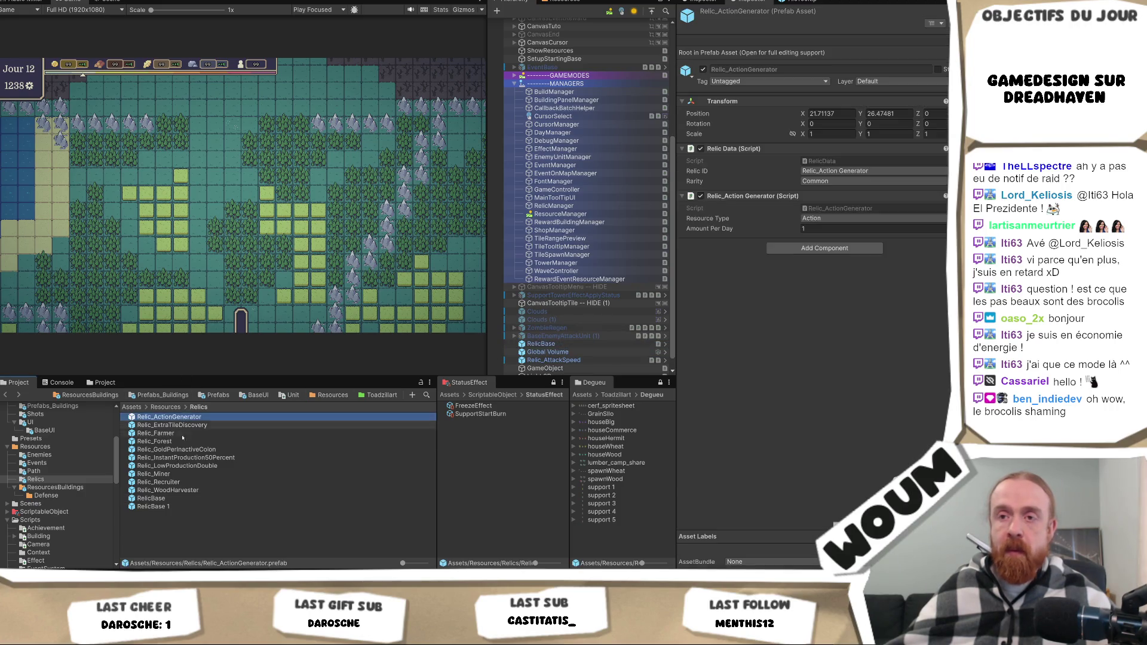
{"action": "left_click", "coordinate": [548, 345]}
Rename the scene RelicBase instance to Relic_ActionGenerator.
{"action": "key", "text": "F2"}
{"action": "type", "text": "Relic_ActionGenerator"}
{"action": "key", "text": "Return"}
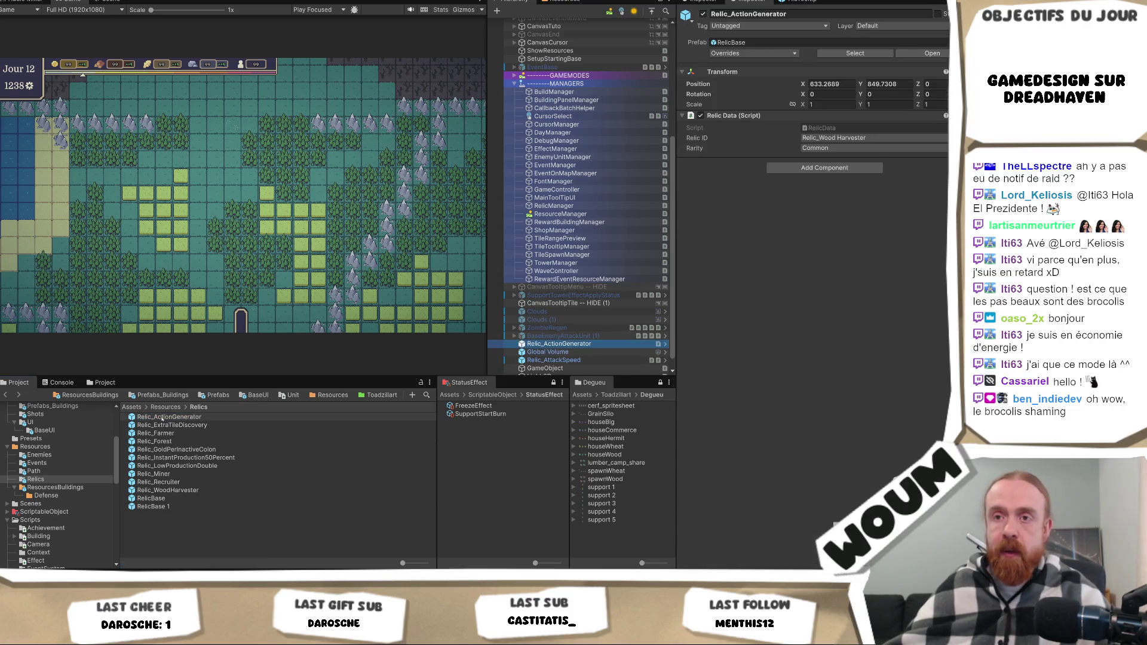
{"action": "left_click", "coordinate": [162, 419]}
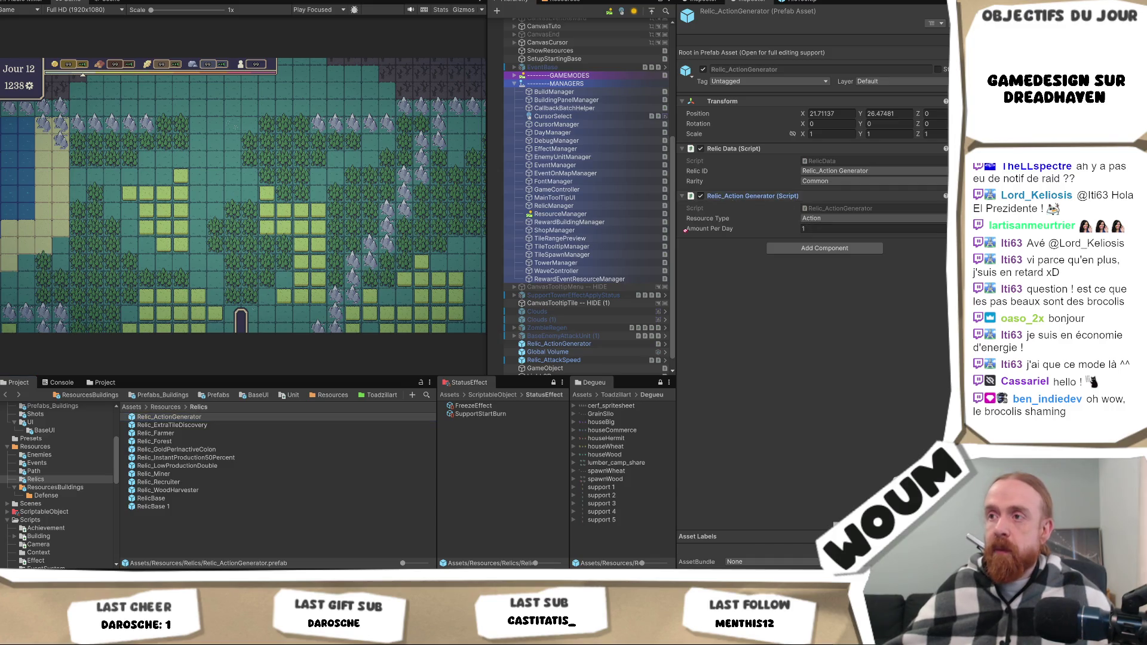
{"action": "left_click", "coordinate": [568, 346]}
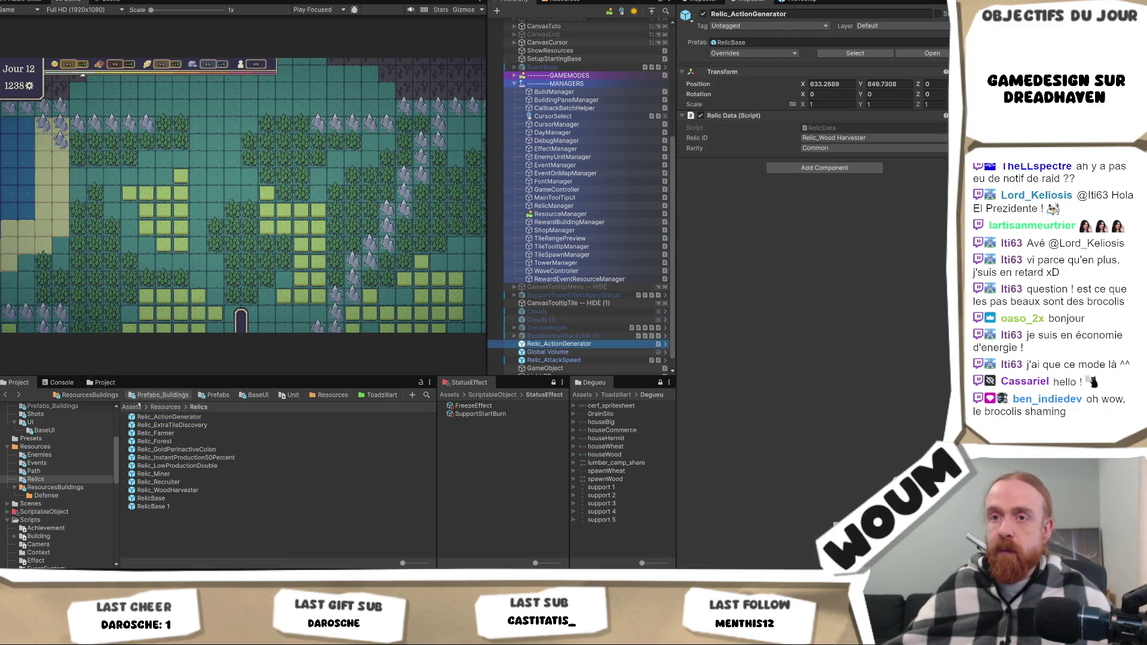
Copy the Action Generator script onto the instance and drag it over the Relic_ActionGenerator prefab.
{"action": "left_click", "coordinate": [174, 417]}
{"action": "right_click", "coordinate": [770, 196]}
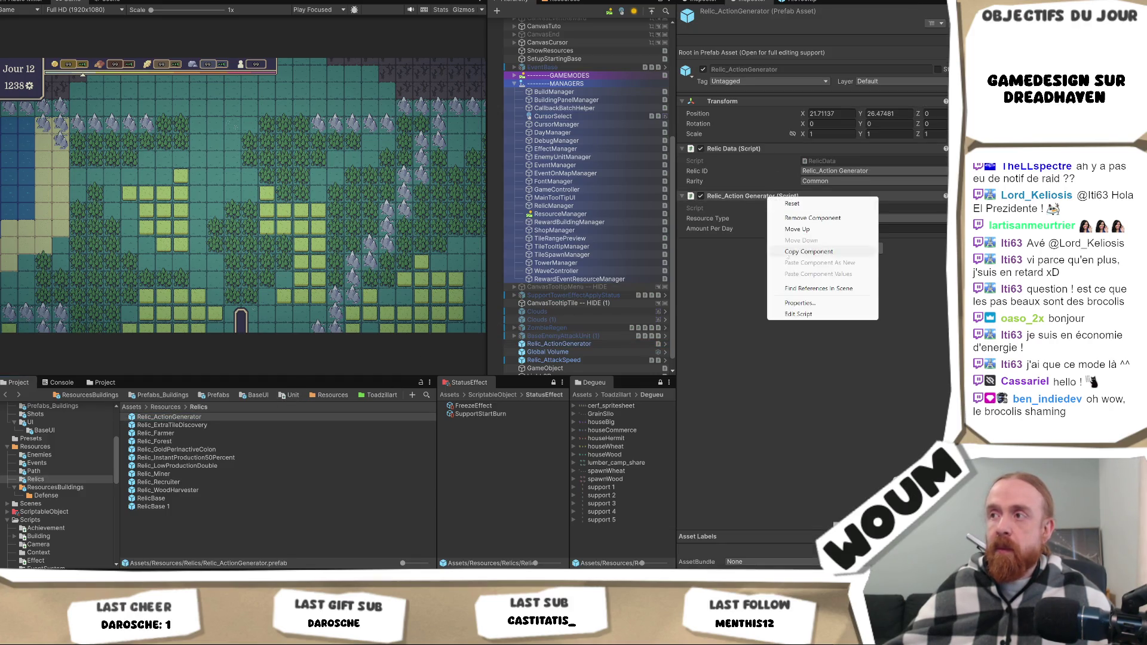
{"action": "left_click", "coordinate": [836, 250]}
{"action": "left_click", "coordinate": [559, 344]}
{"action": "right_click", "coordinate": [760, 117]}
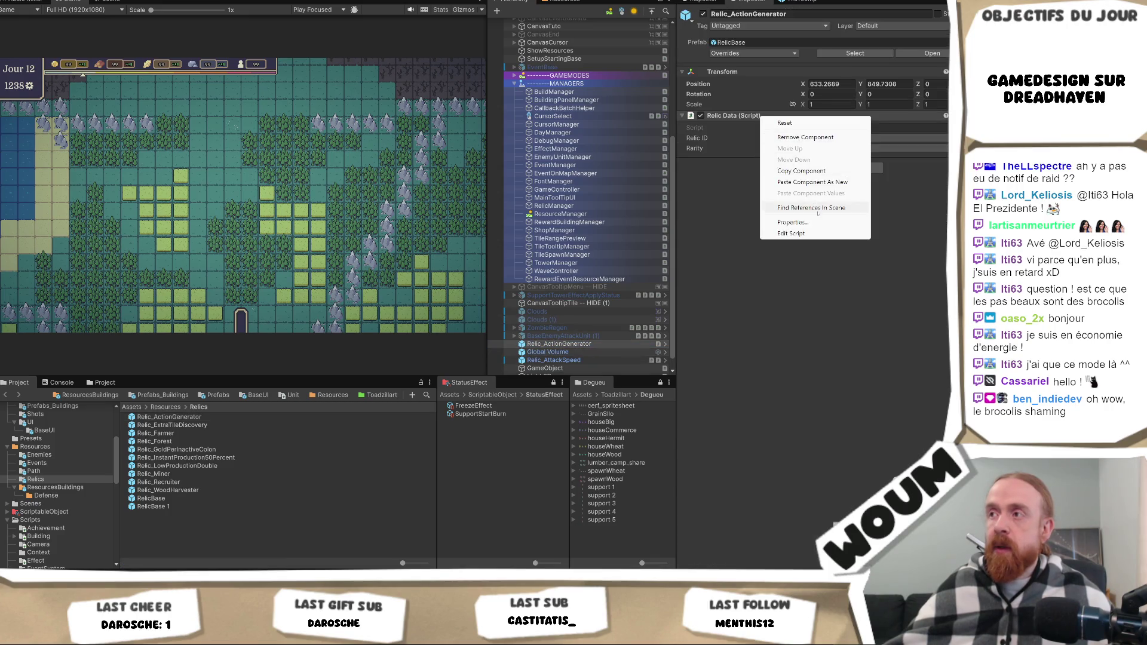
{"action": "left_click", "coordinate": [828, 182]}
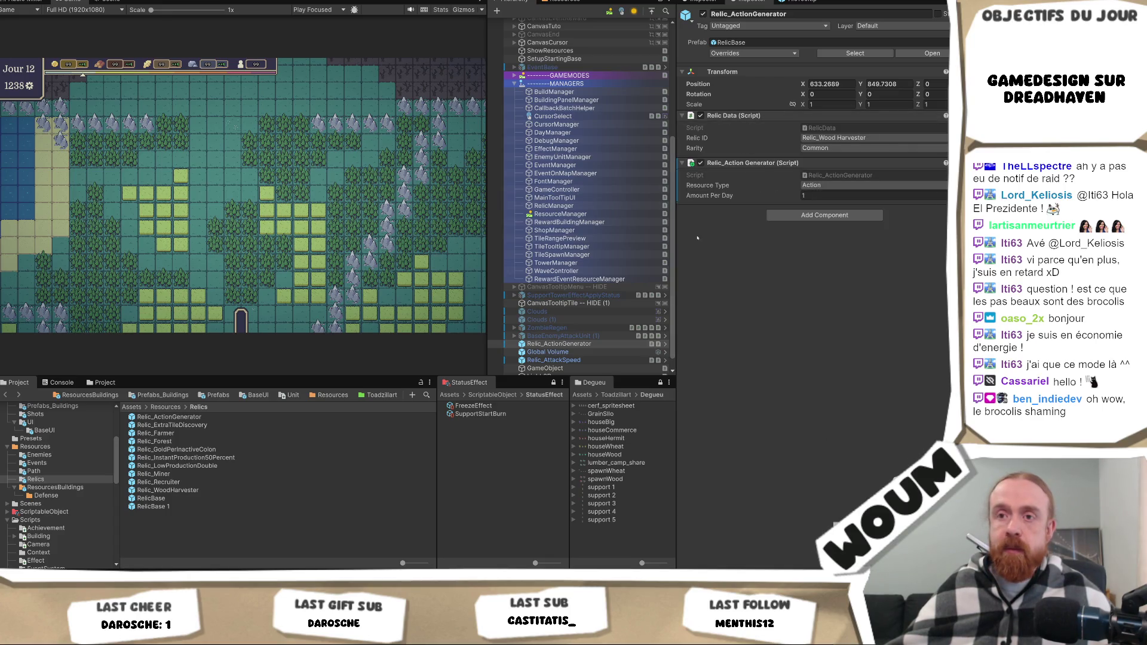
{"action": "mouse_move", "coordinate": [559, 344]}
{"action": "left_mouse_down"}
{"action": "mouse_move", "coordinate": [182, 413]}
{"action": "mouse_move", "coordinate": [191, 417]}
{"action": "left_mouse_up"}
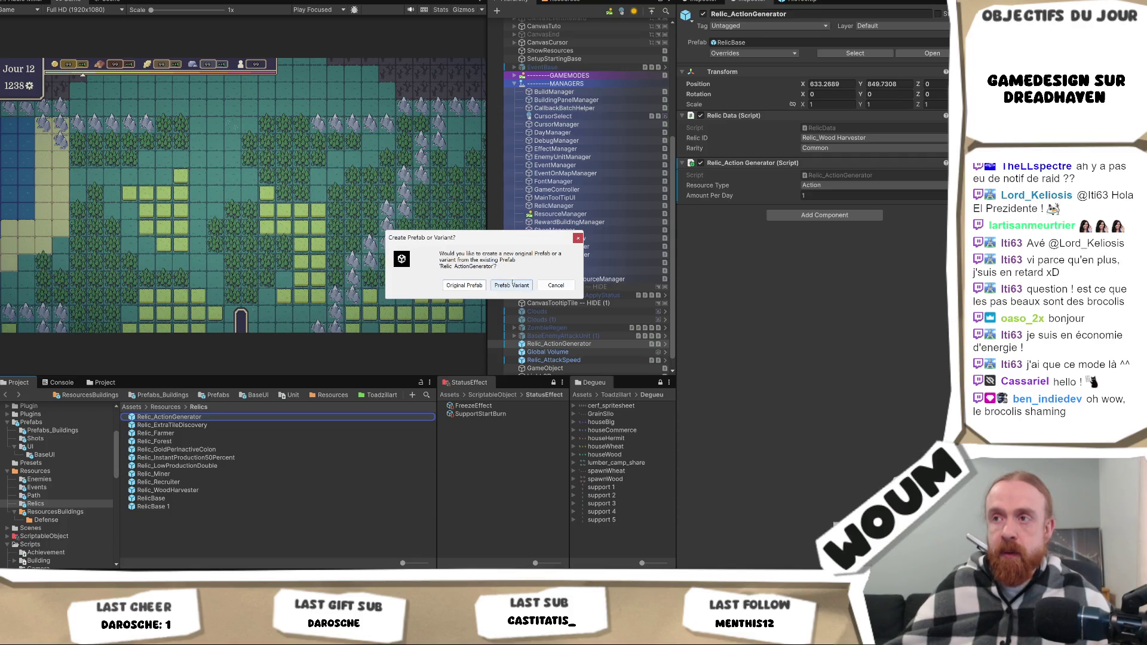
Save Relic_ActionGenerator as a RelicBase prefab variant and delete its scene instance.
{"action": "left_click", "coordinate": [489, 286]}
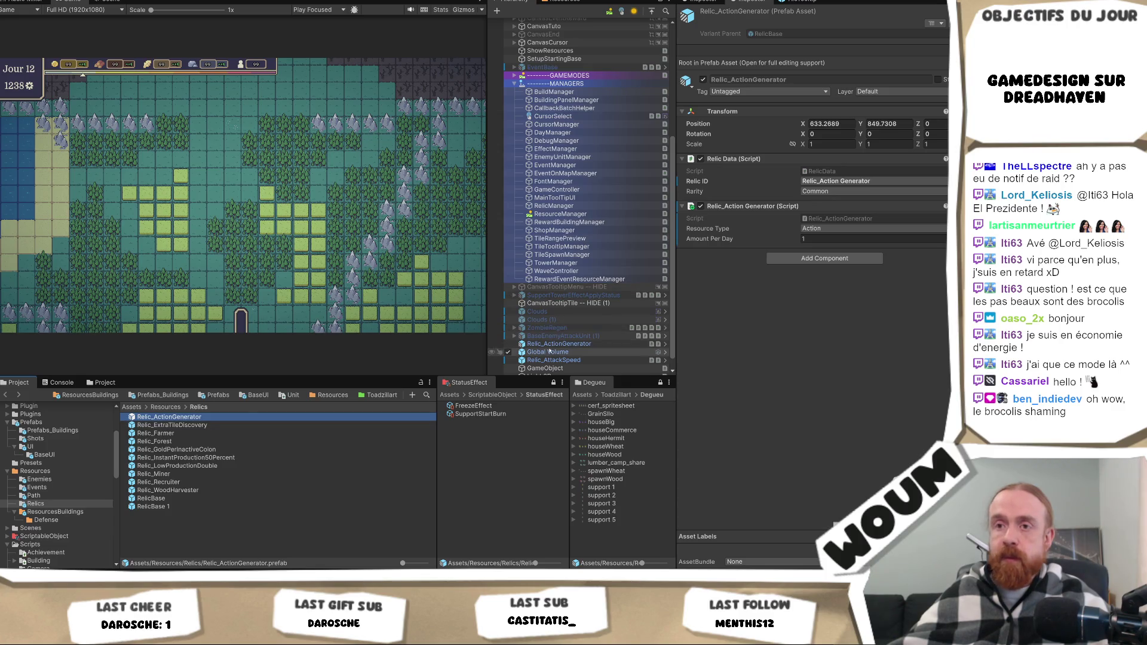
{"action": "scroll", "coordinate": [559, 354], "scroll_direction": "down", "scroll_amount": 1}
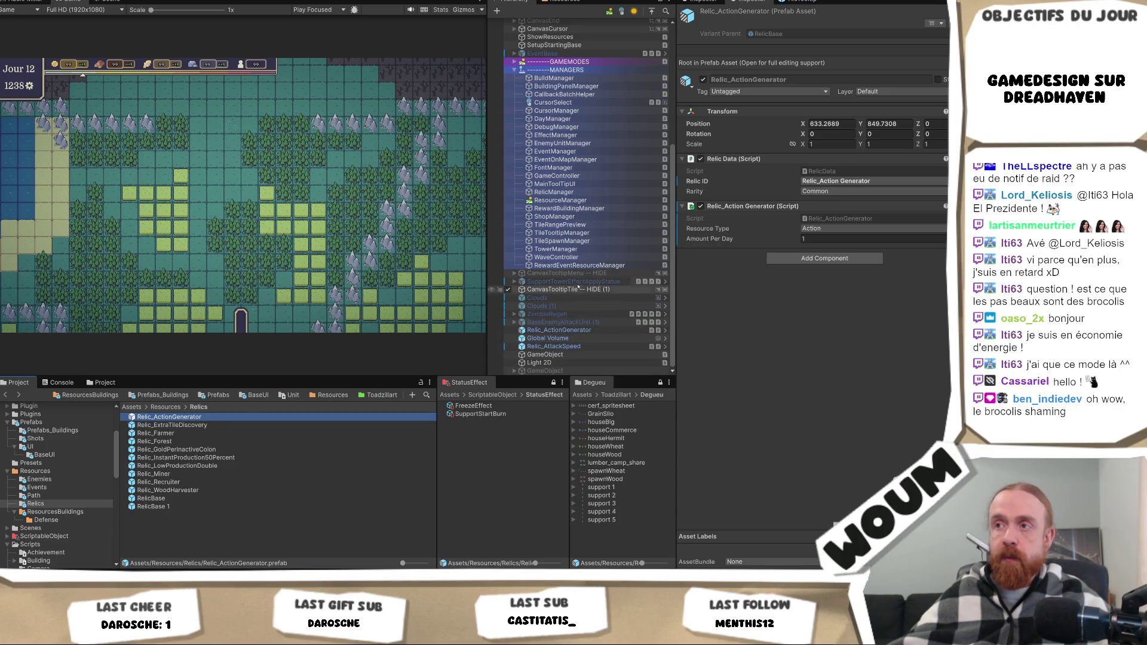
{"action": "left_click", "coordinate": [578, 331]}
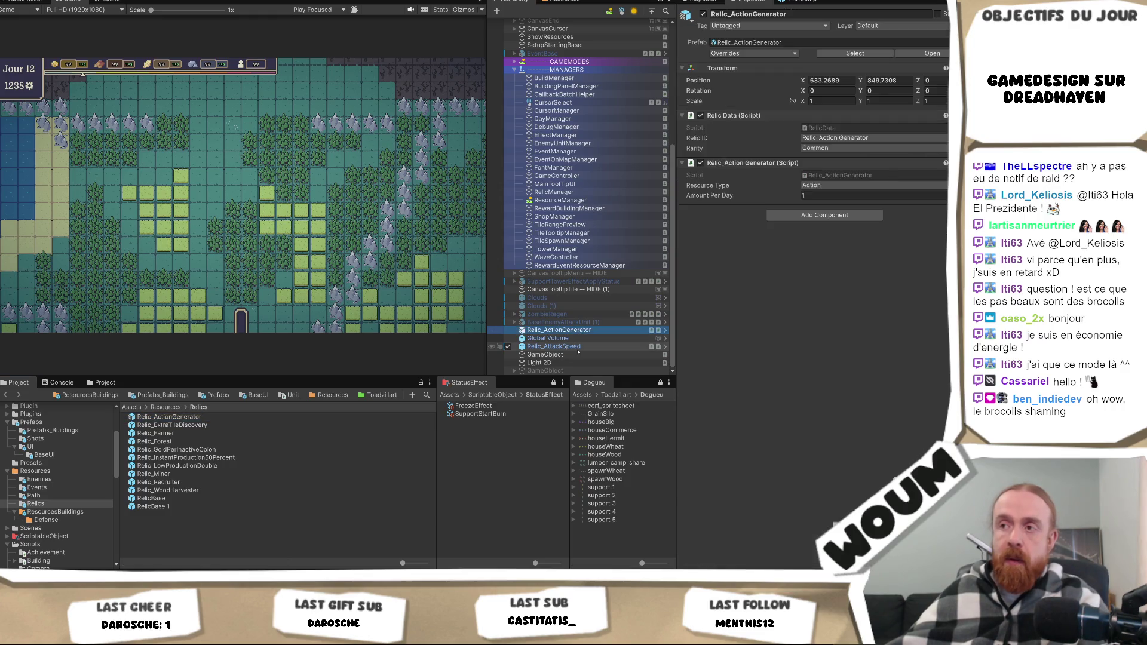
{"action": "key", "text": "Delete"}
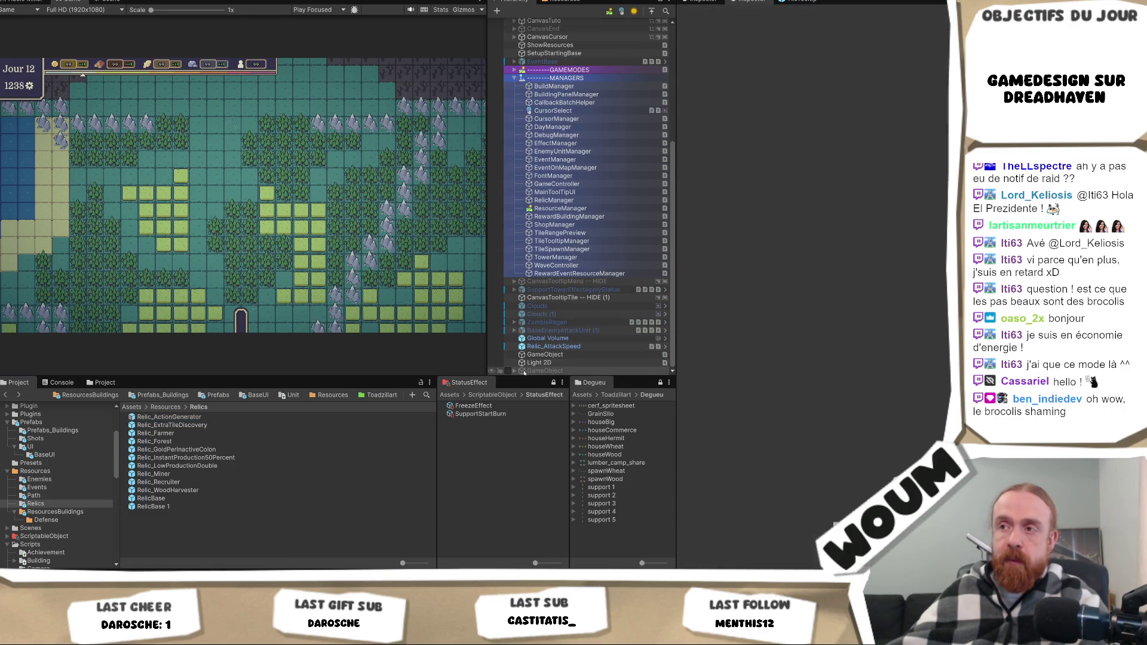
{"action": "right_click", "coordinate": [539, 371]}
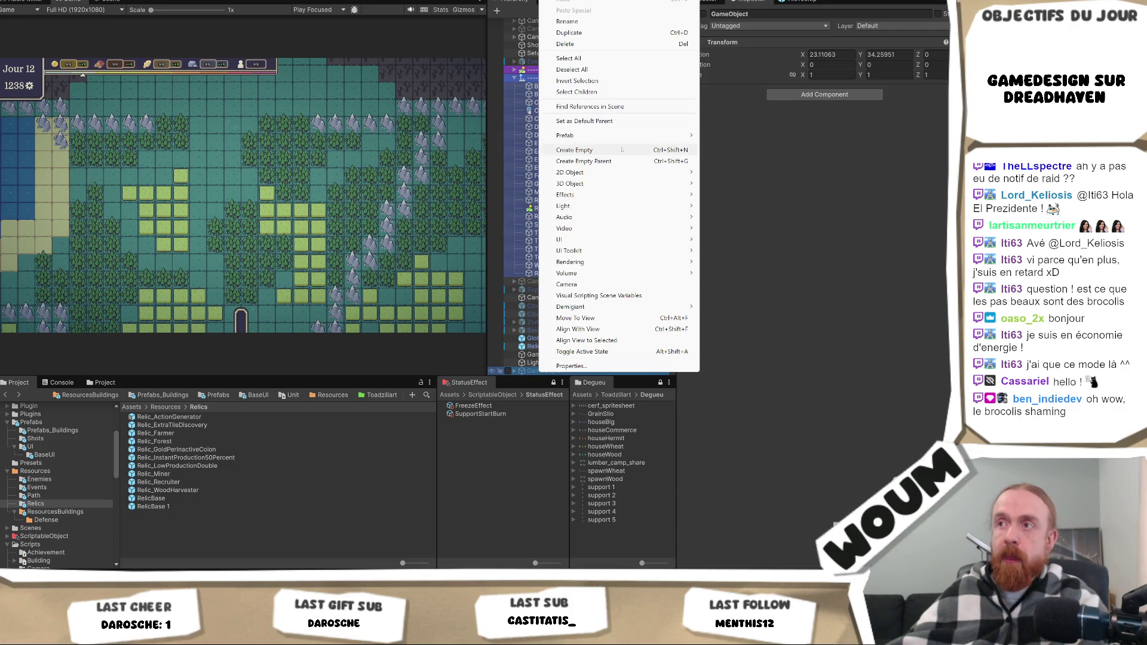
Create an empty Relics object in the scene and fill it with RelicBase copies.
{"action": "left_click", "coordinate": [622, 150]}
{"action": "scroll", "coordinate": [622, 150], "scroll_direction": "down", "scroll_amount": 5}
{"action": "left_click", "coordinate": [558, 363]}
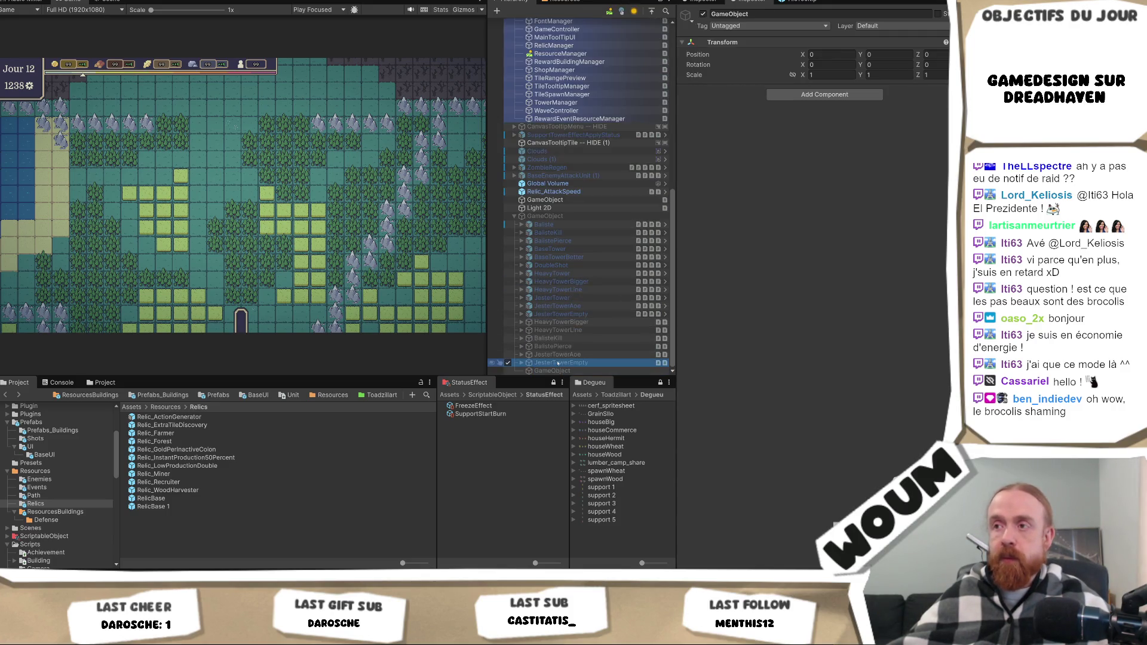
{"action": "mouse_move", "coordinate": [555, 377]}
{"action": "left_mouse_down"}
{"action": "mouse_move", "coordinate": [553, 243]}
{"action": "mouse_move", "coordinate": [548, 417]}
{"action": "left_mouse_up"}
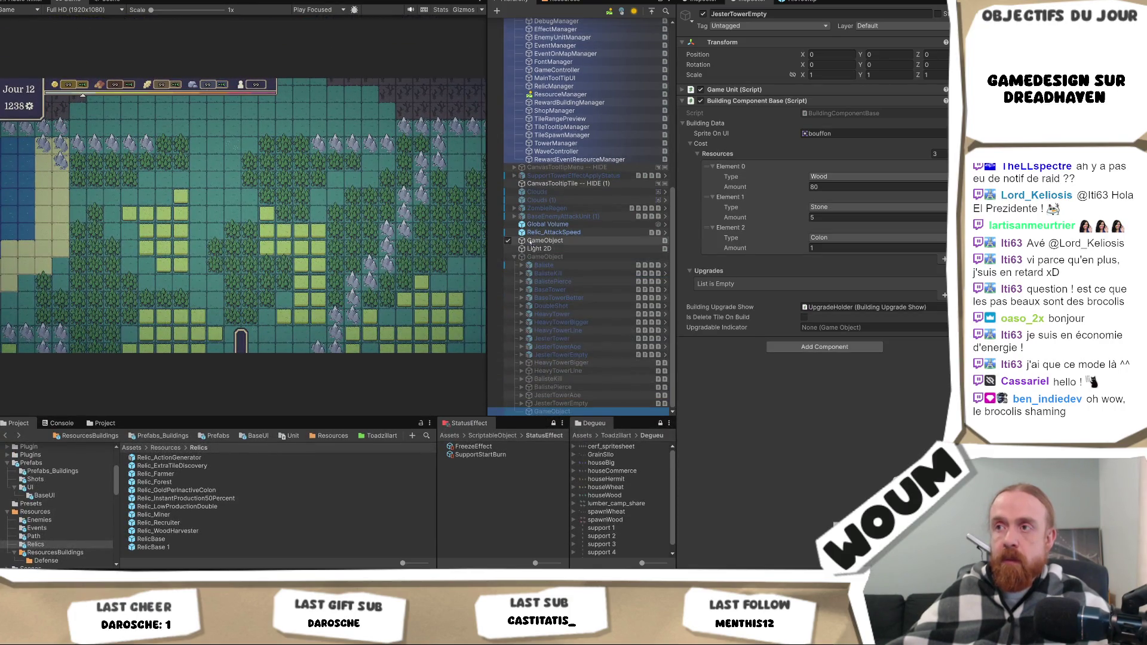
{"action": "key", "text": "ctrl+shift+n"}
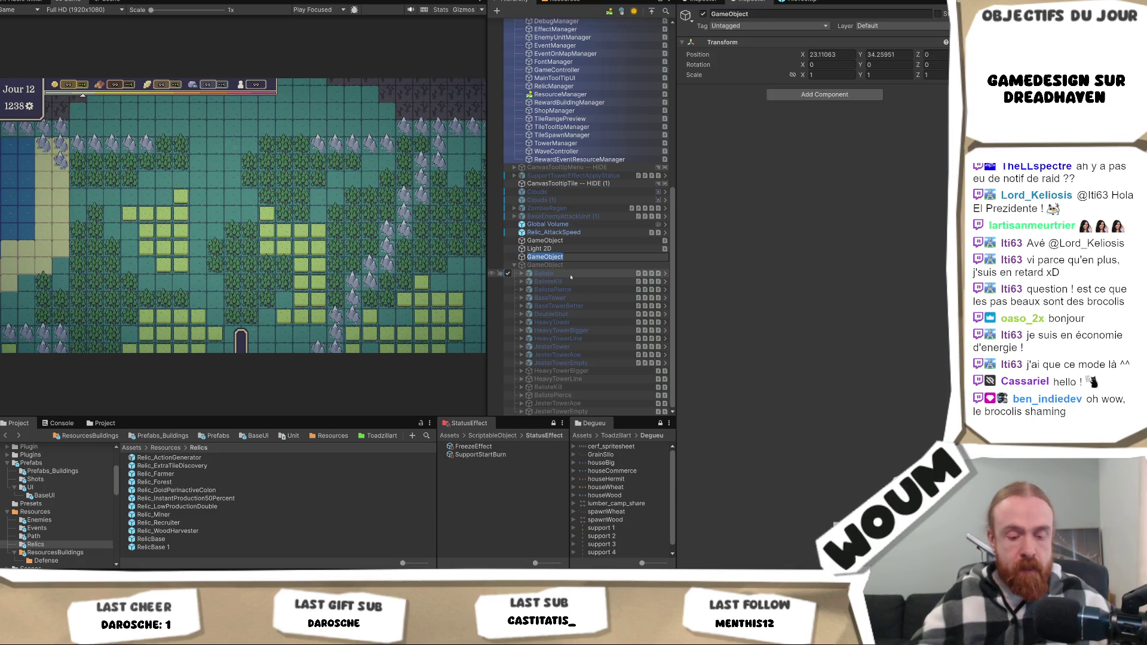
{"action": "type", "text": "Relics"}
{"action": "key", "text": "Return"}
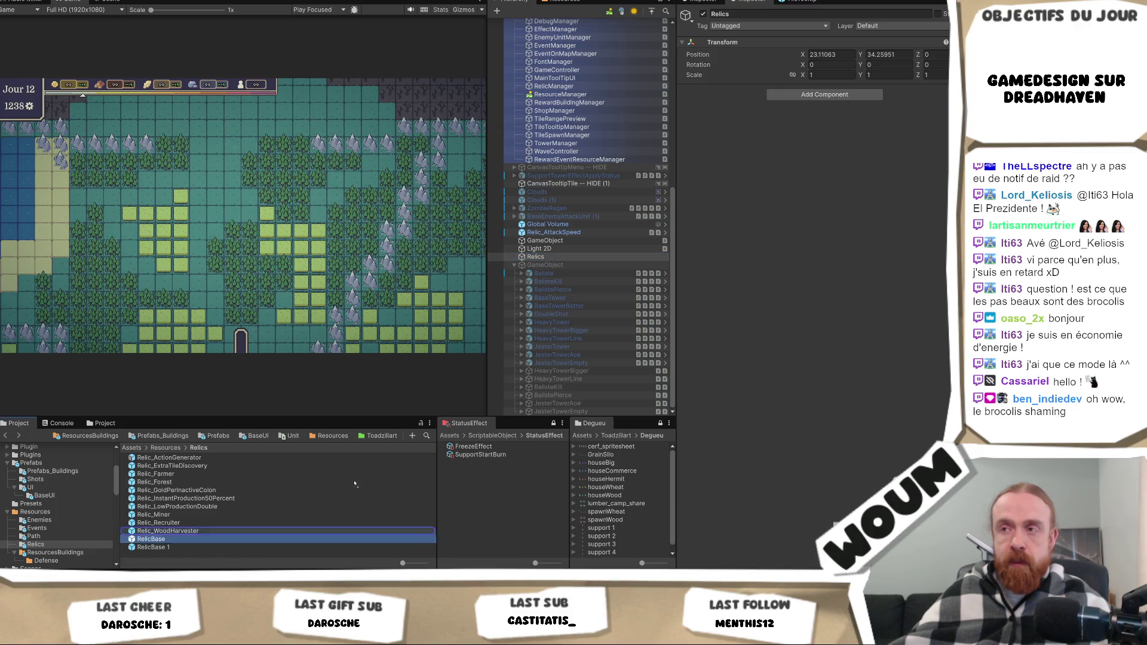
{"action": "key", "text": "ctrl+shift+v"}
{"action": "key", "text": "ctrl+d"}
{"action": "key", "text": "ctrl+d"}
{"action": "key", "text": "ctrl+d"}
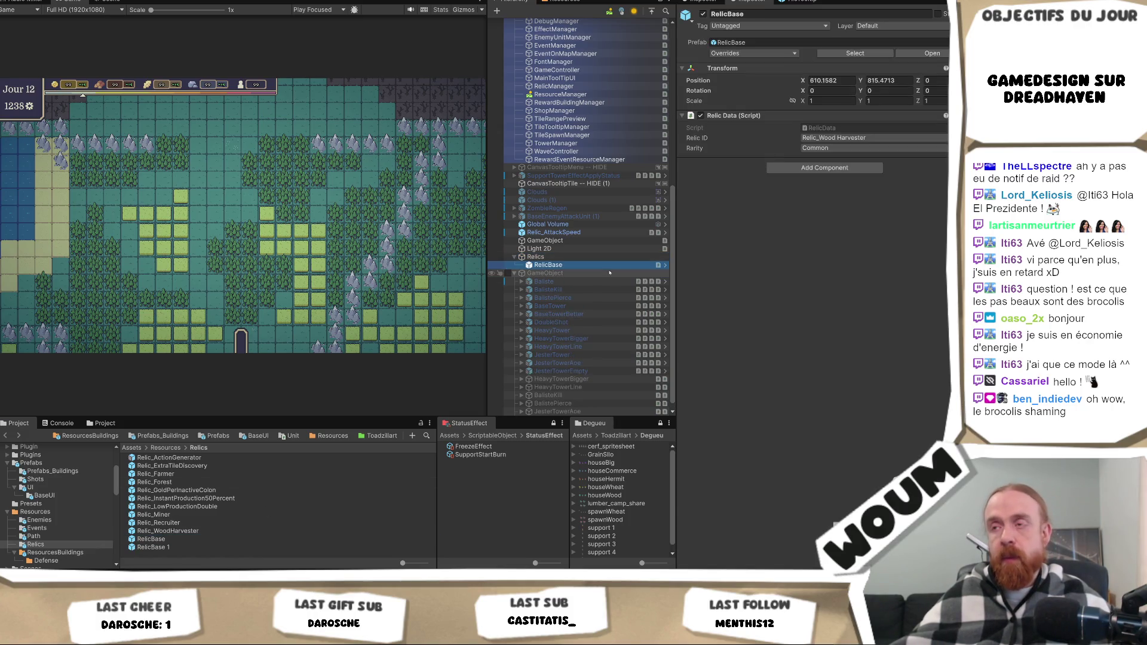
{"action": "key", "text": "ctrl+d"}
{"action": "key", "text": "ctrl+d"}
{"action": "key", "text": "ctrl+d"}
Delete the leftover RelicBase 1 prefab from the Relics folder.
{"action": "left_click", "coordinate": [227, 547]}
{"action": "key", "text": "Delete"}
{"action": "key", "text": "Return"}
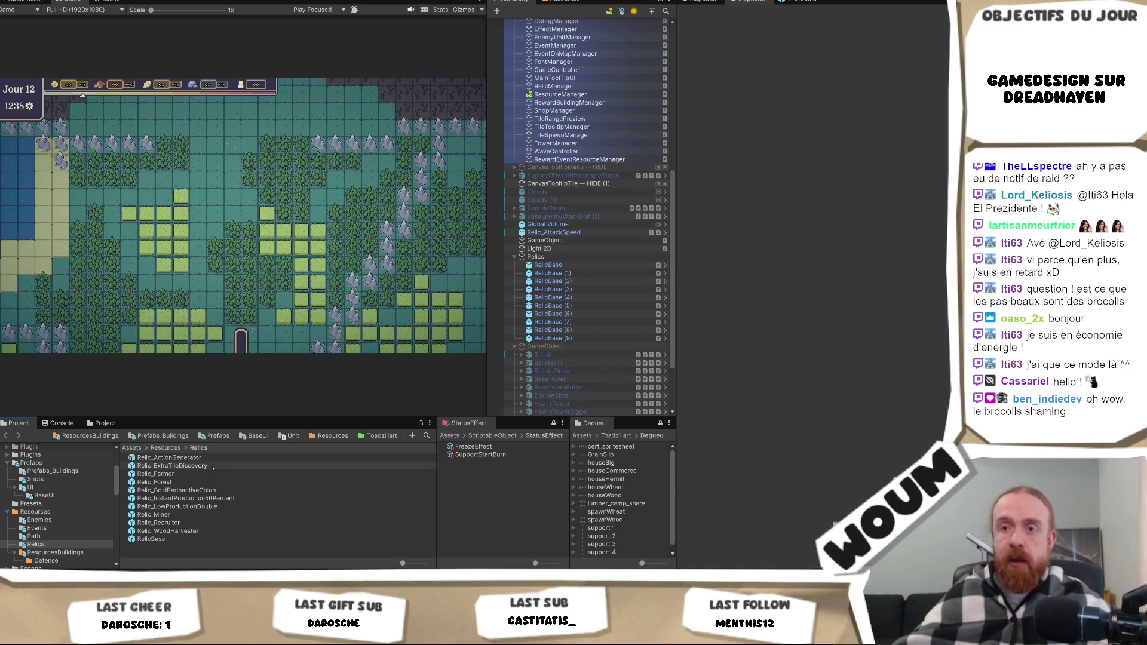
Copy the Extra Tile Discovery script from the prefab onto the scene's RelicBase (1).
{"action": "left_click", "coordinate": [228, 465]}
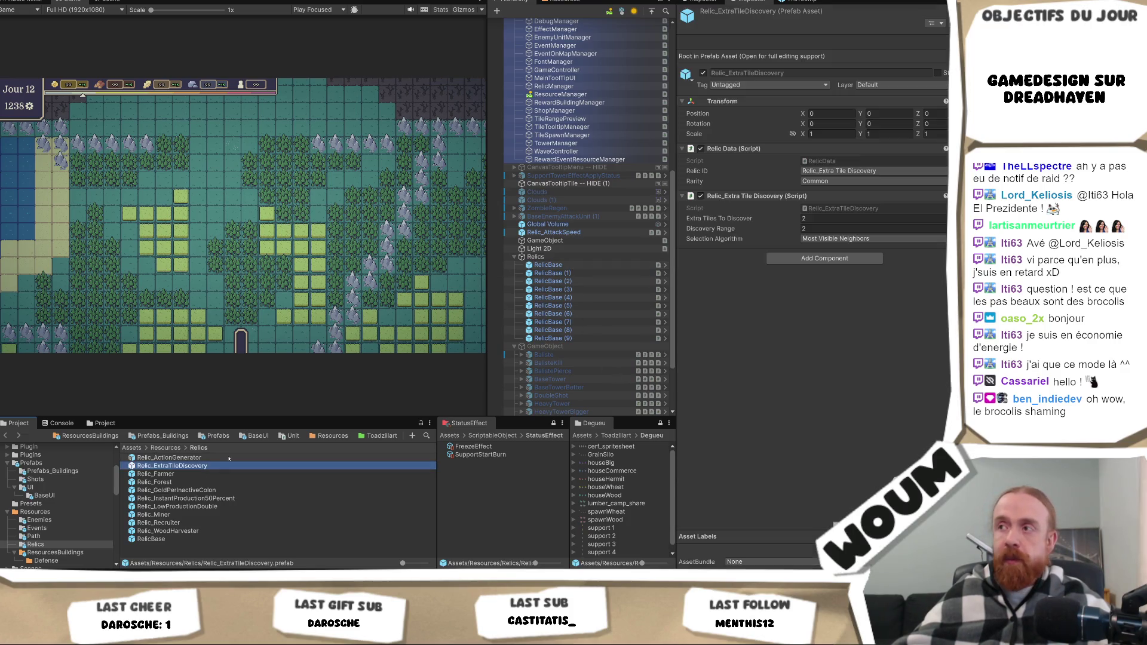
{"action": "right_click", "coordinate": [769, 197]}
{"action": "left_click", "coordinate": [810, 251]}
{"action": "left_click", "coordinate": [548, 273]}
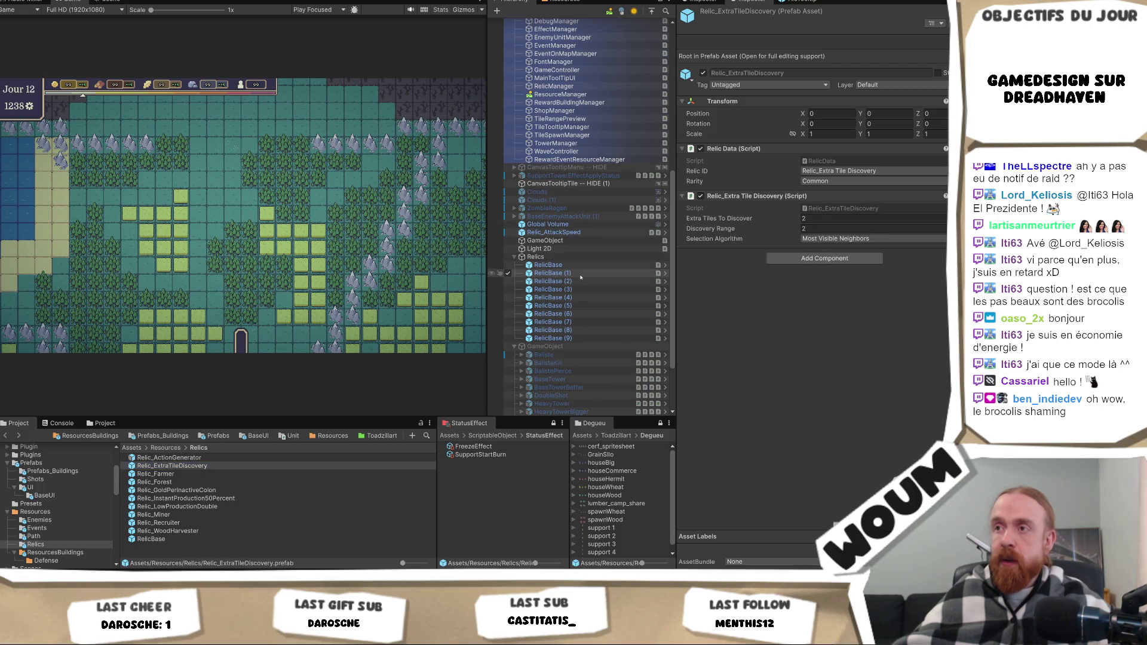
{"action": "right_click", "coordinate": [802, 116]}
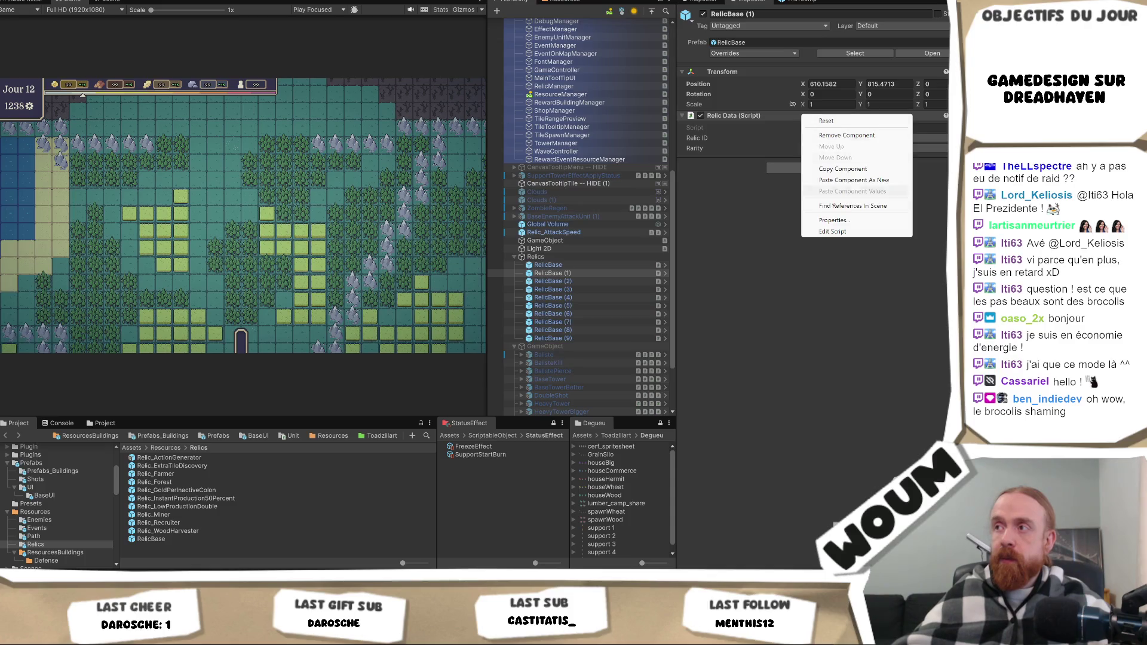
{"action": "left_click", "coordinate": [854, 180]}
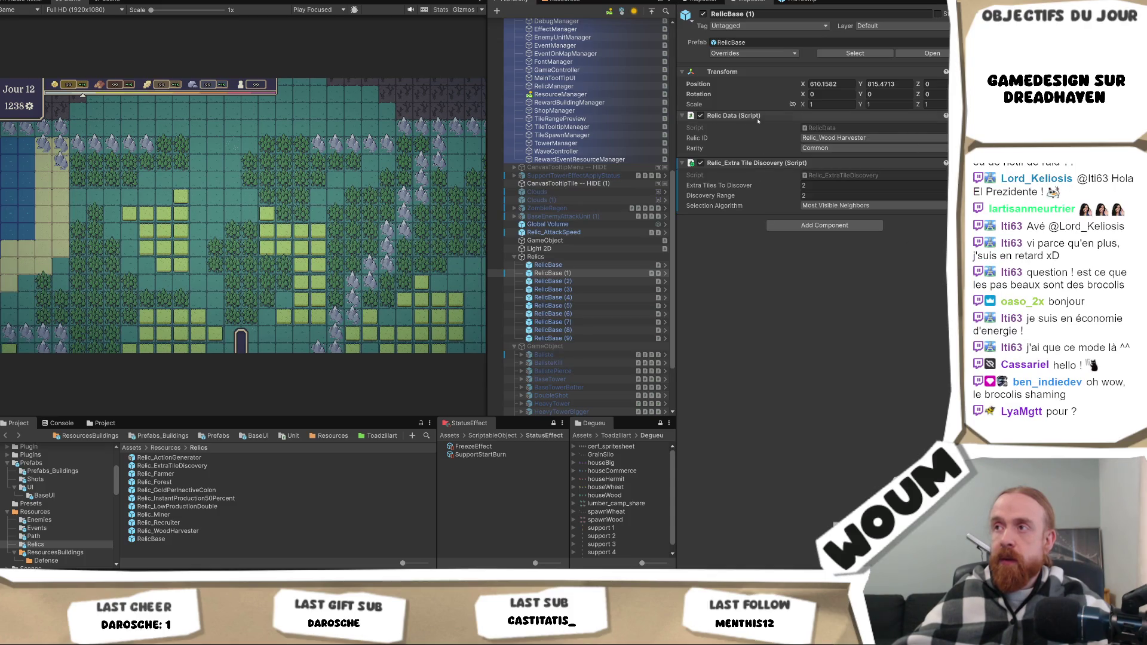
Rename RelicBase (1) to Relic_ExtraTileDiscovery and save it over that prefab as a RelicBase variant.
{"action": "left_click", "coordinate": [223, 468]}
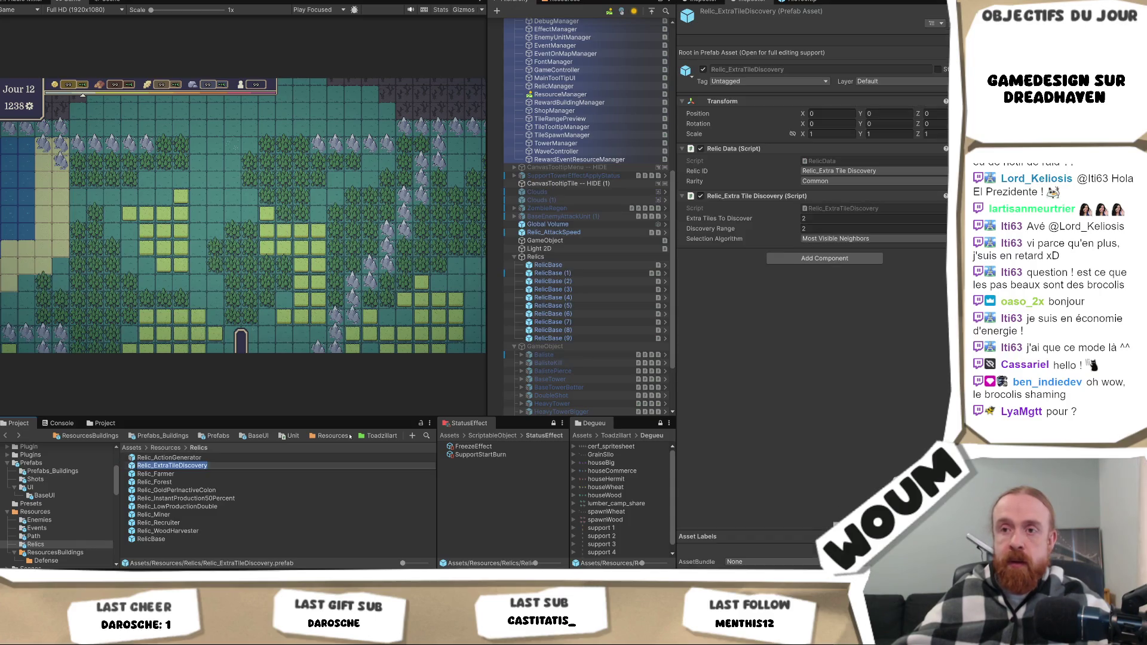
{"action": "left_click", "coordinate": [587, 273]}
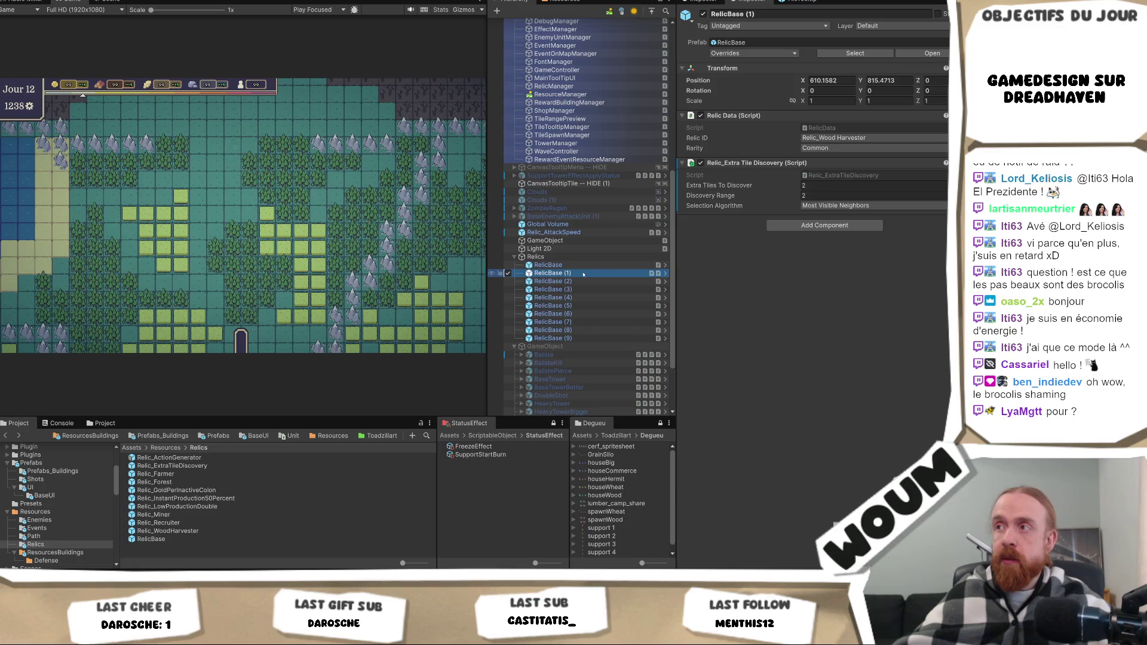
{"action": "key", "text": "ctrl+v"}
{"action": "key", "text": "Return"}
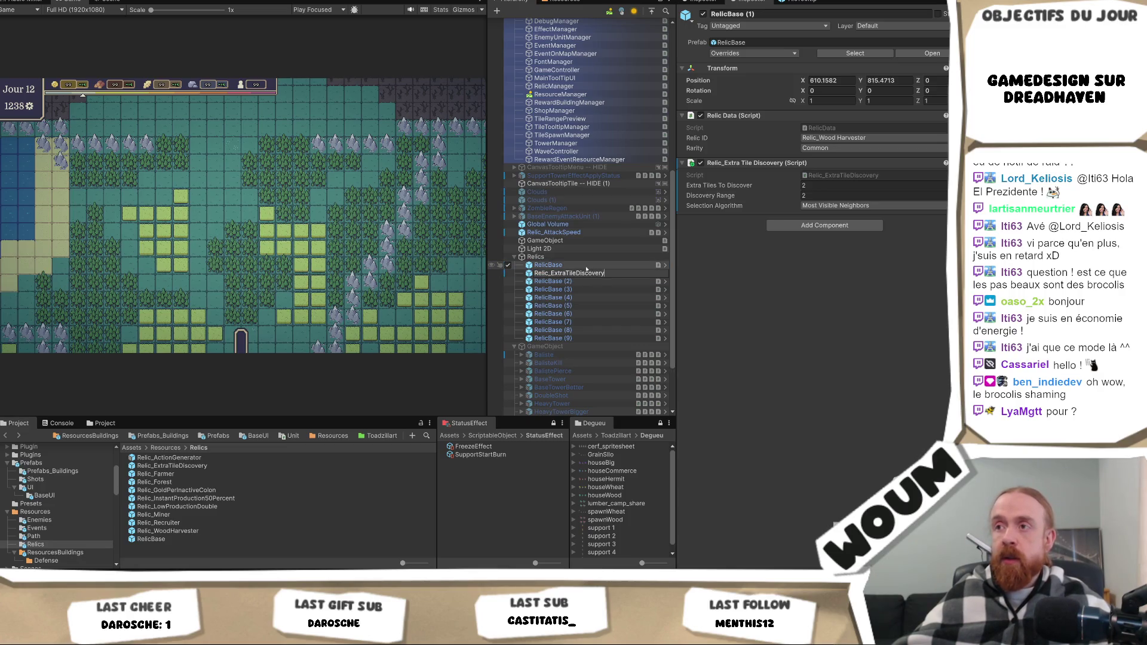
{"action": "left_click_drag", "start_coordinate": [584, 278], "coordinate": [216, 462]}
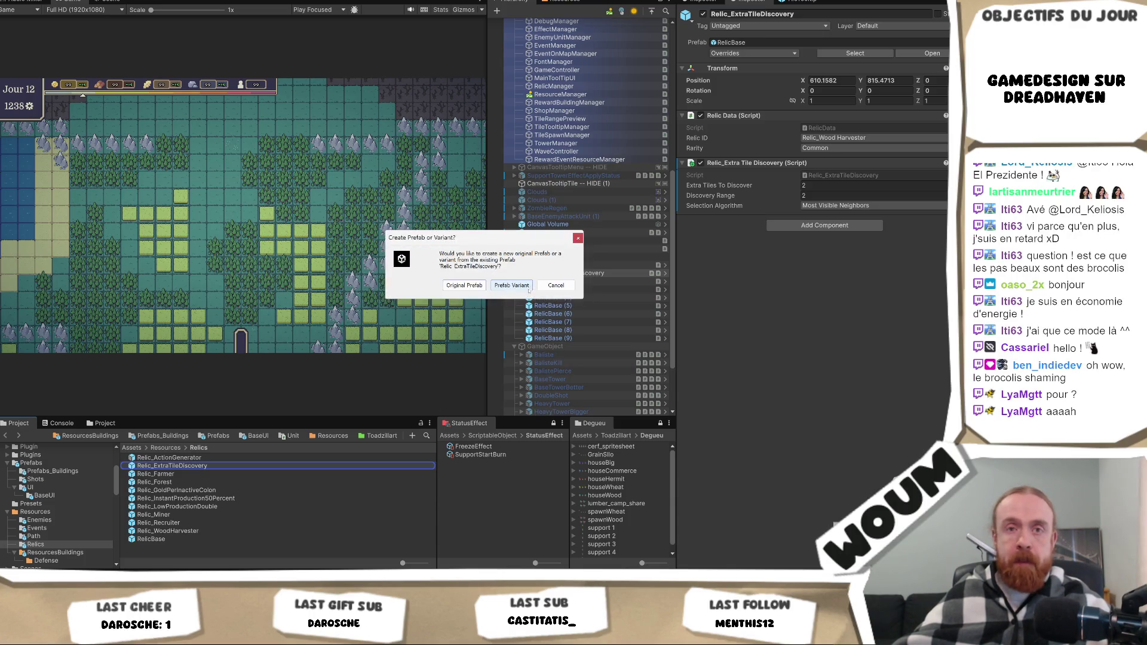
{"action": "left_click", "coordinate": [509, 285]}
Review the Relic_ActionGenerator, Relic_ExtraTileDiscovery and Relic_Farmer prefabs in the Inspector.
{"action": "left_click", "coordinate": [172, 465]}
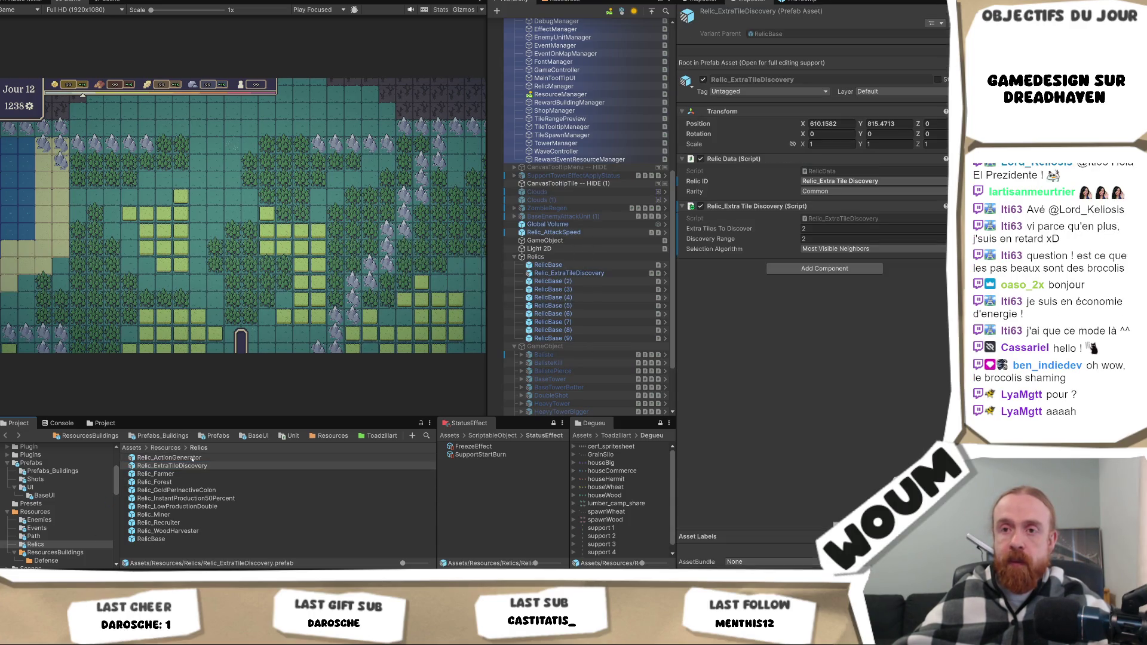
{"action": "left_click", "coordinate": [174, 458]}
{"action": "left_click", "coordinate": [192, 465]}
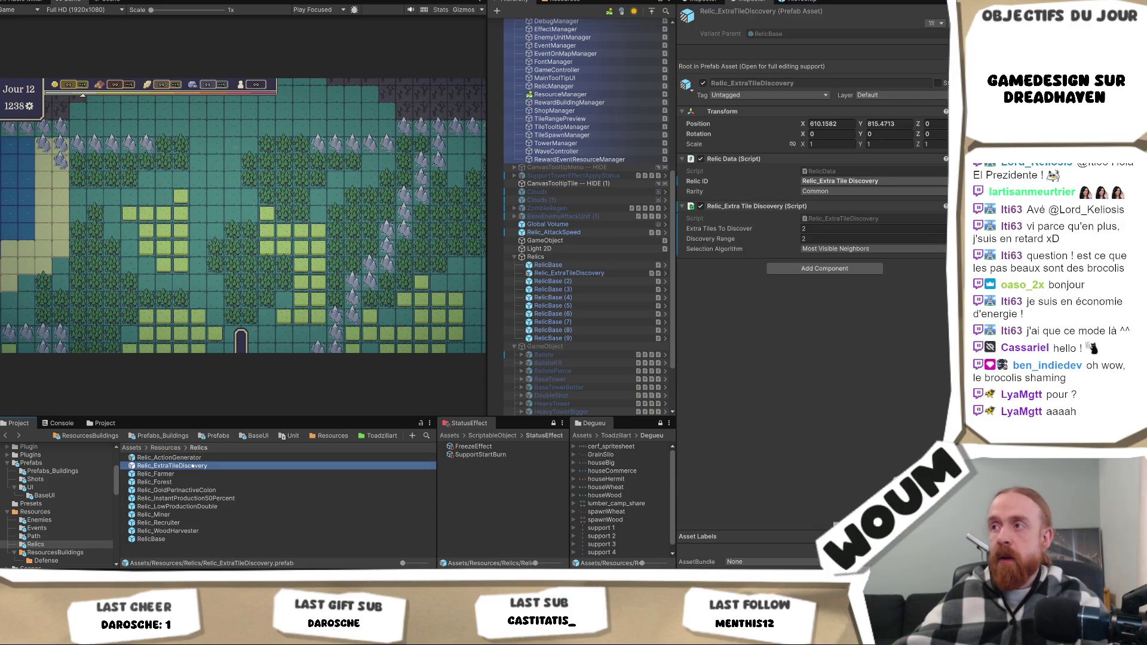
{"action": "left_click", "coordinate": [197, 474]}
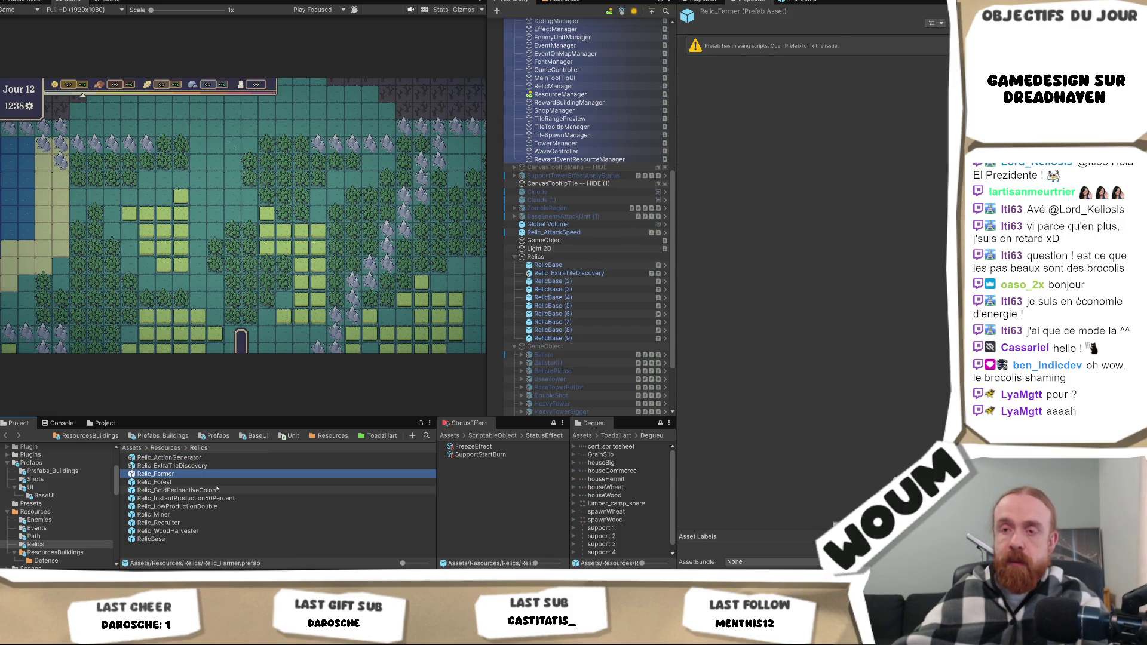
Remove the extra ExtraTileDiscovery copy from the scene.
{"action": "key", "text": "F2"}
{"action": "key", "text": "Return"}
{"action": "key", "text": "Return"}
{"action": "key", "text": "Escape"}
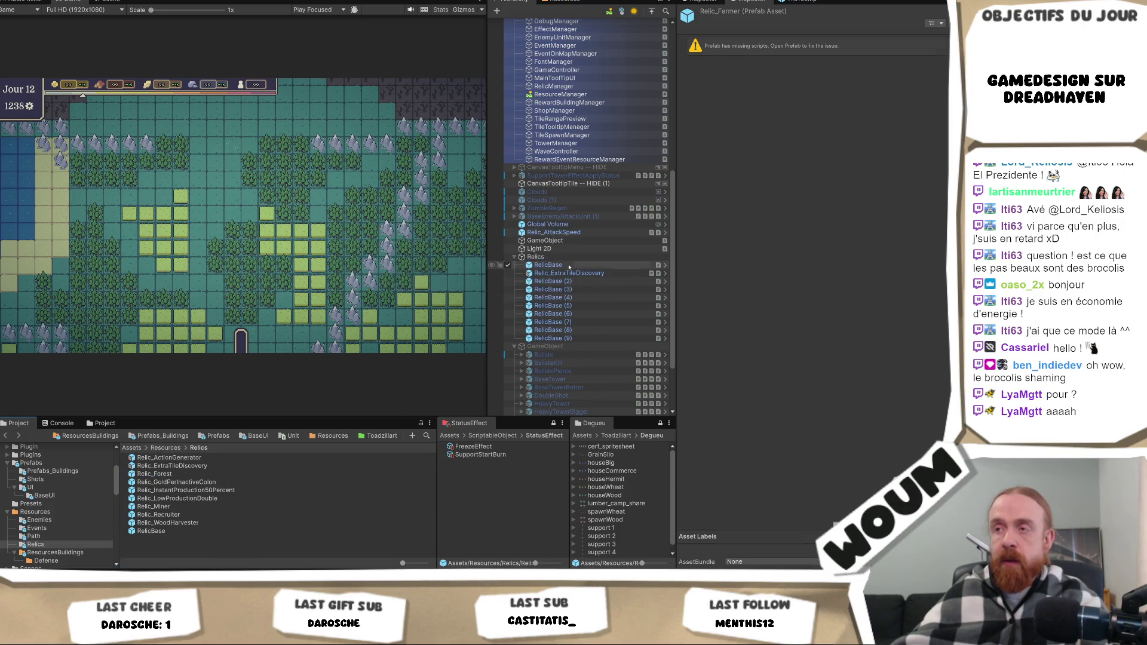
{"action": "left_click", "coordinate": [569, 273]}
{"action": "key", "text": "Delete"}
Add the Relic_Farmer script to the scene relic with Resource Type set to Wheat.
{"action": "left_click", "coordinate": [823, 168]}
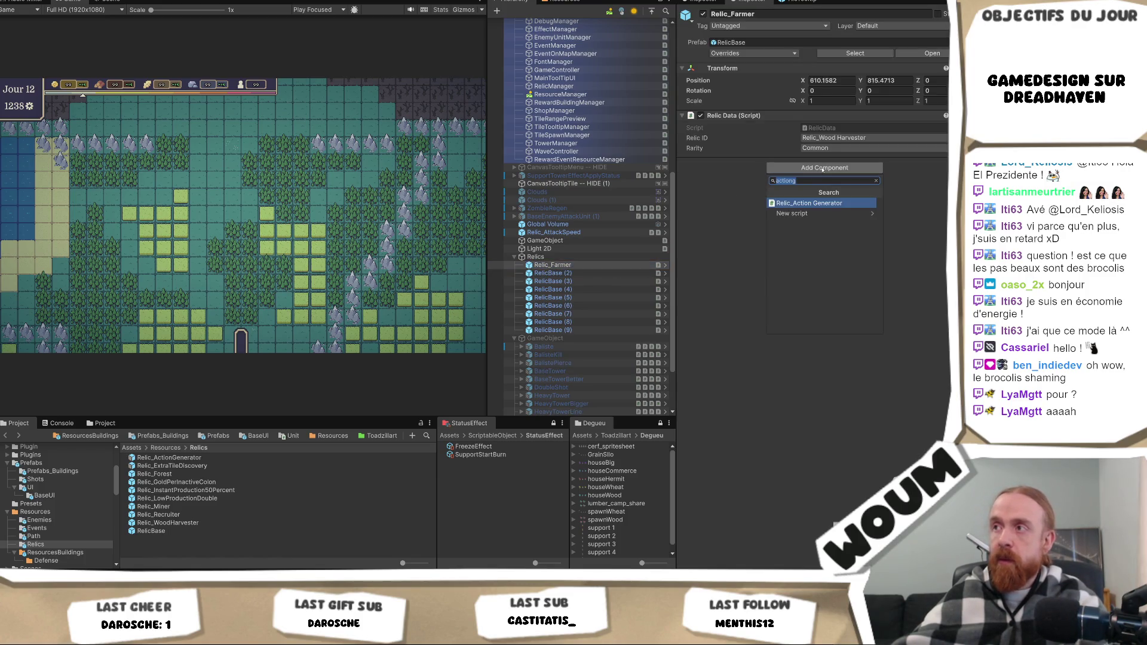
{"action": "type", "text": "farmer"}
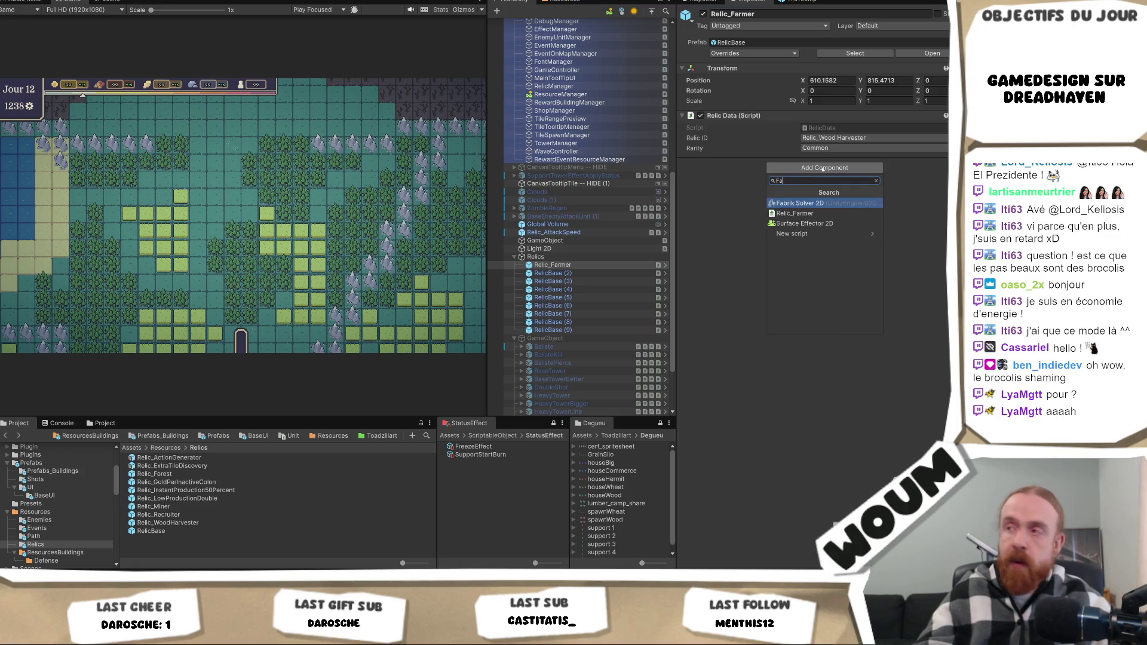
{"action": "key", "text": "Return"}
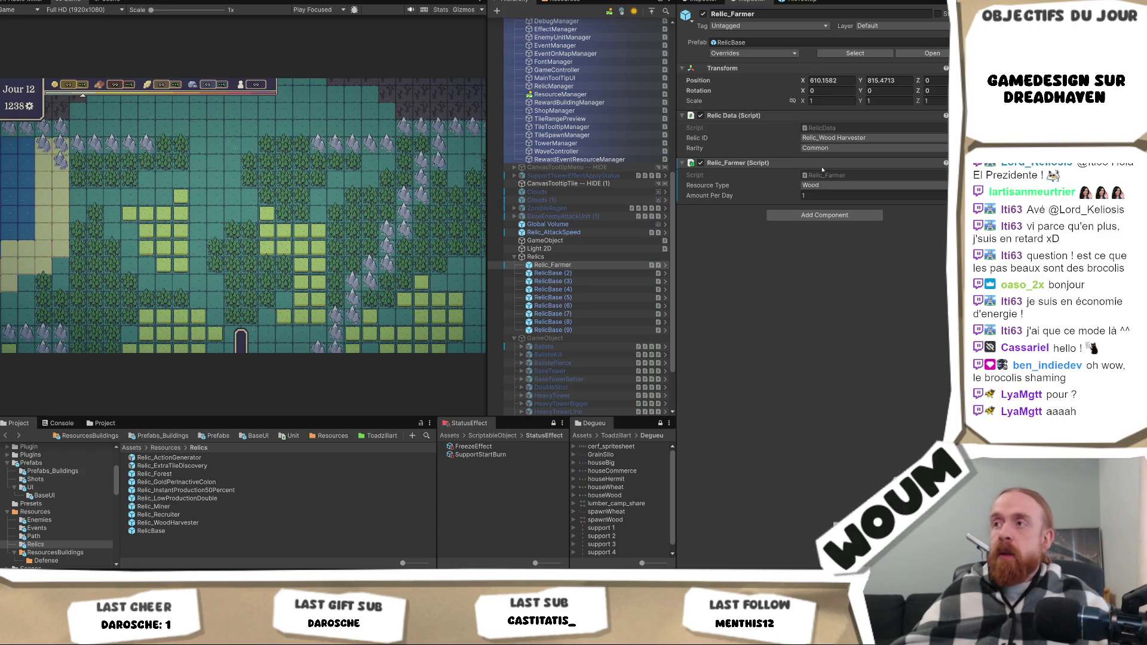
{"action": "left_click", "coordinate": [848, 185]}
{"action": "left_click", "coordinate": [848, 218]}
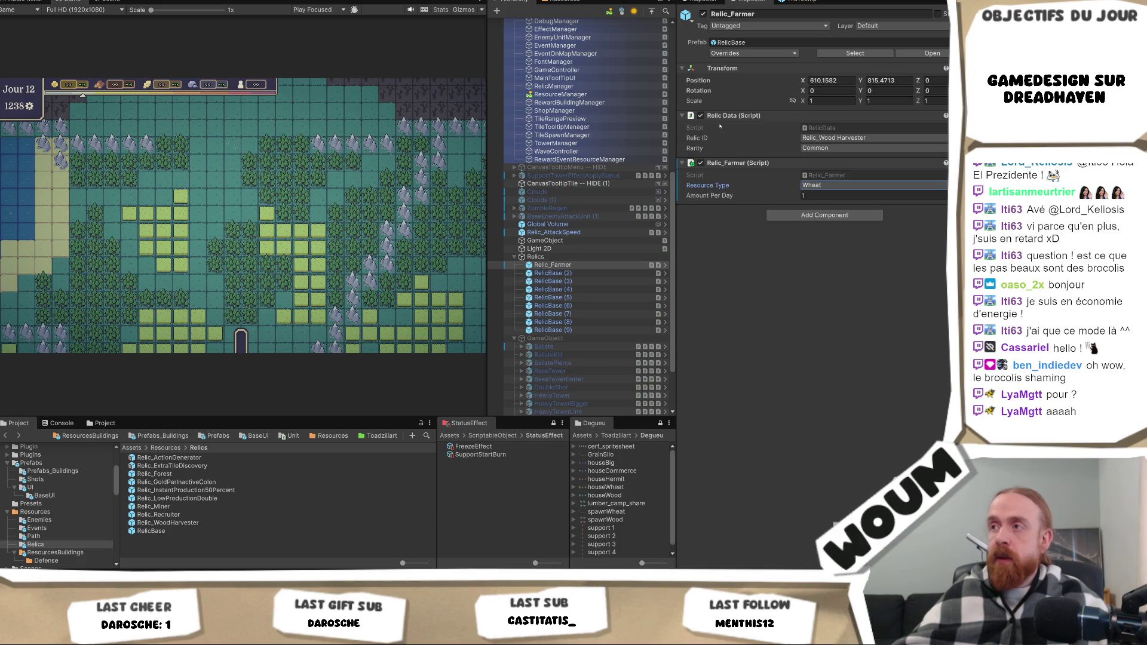
Save the farmer relic into Relics as a RelicBase variant named Relic_Farmer.
{"action": "mouse_move", "coordinate": [553, 266]}
{"action": "left_mouse_down"}
{"action": "mouse_move", "coordinate": [198, 447]}
{"action": "mouse_move", "coordinate": [186, 482]}
{"action": "left_mouse_up"}
{"action": "left_click_drag", "start_coordinate": [178, 549], "coordinate": [179, 548]}
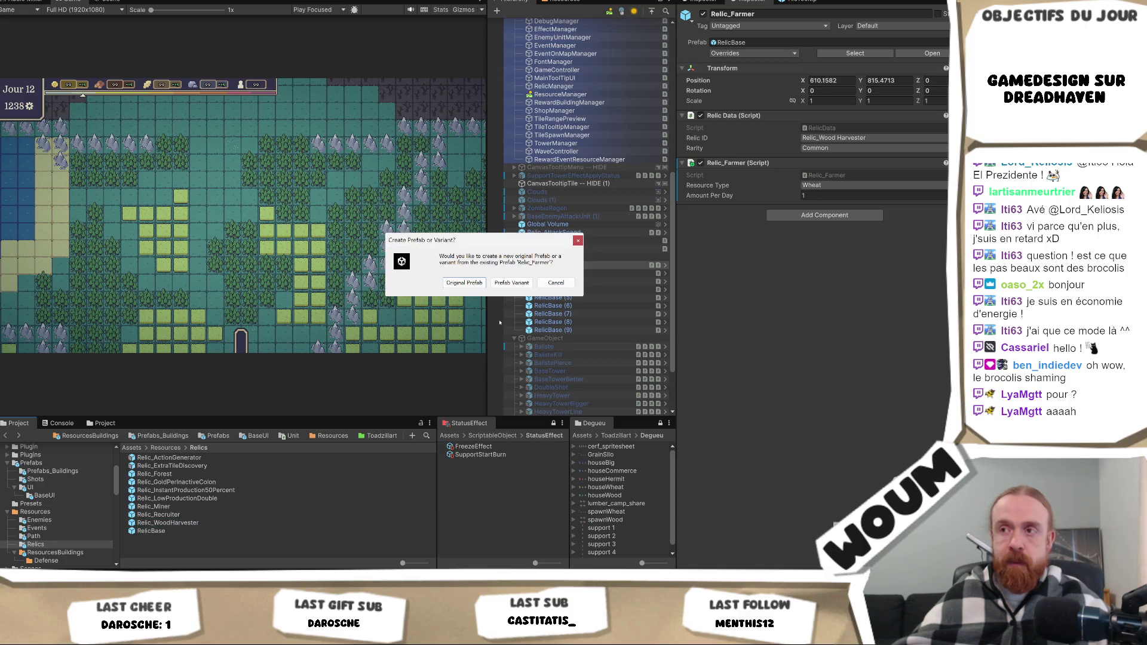
{"action": "left_click", "coordinate": [511, 284]}
{"action": "left_click", "coordinate": [193, 475]}
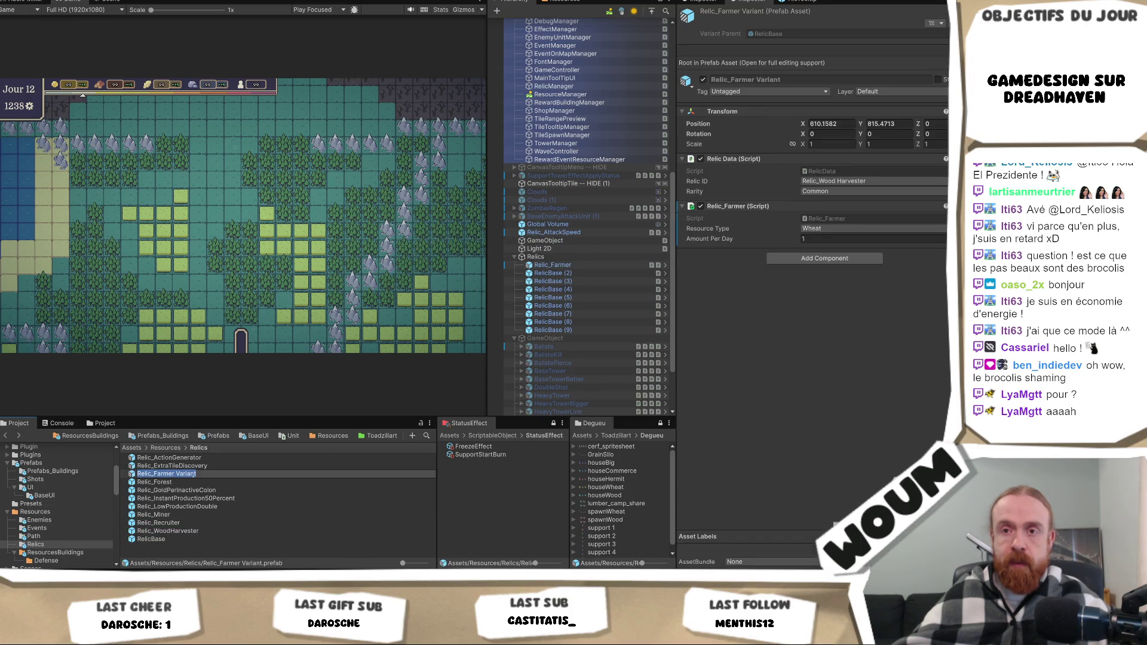
{"action": "key", "text": "End"}
{"action": "key", "text": "BackSpace"}
{"action": "key", "text": "BackSpace"}
{"action": "key", "text": "BackSpace"}
{"action": "key", "text": "Return"}
{"action": "left_click", "coordinate": [169, 483]}
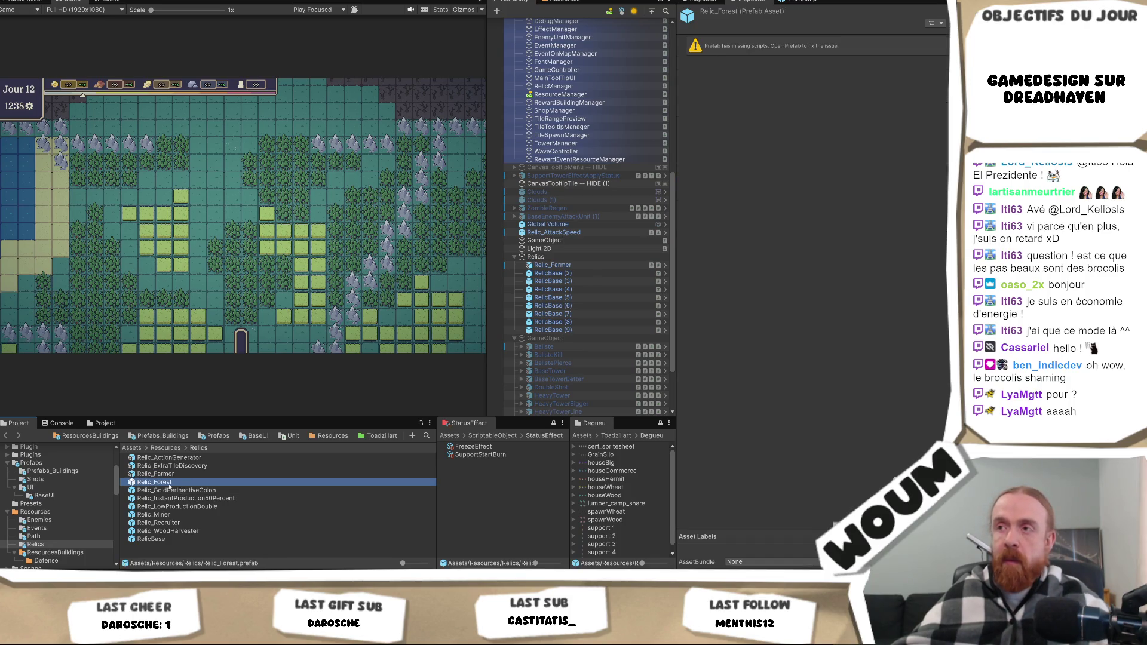
Turn the next scene relic into Relic_Forest by adding the Relic_Forest script.
{"action": "mouse_move", "coordinate": [169, 487]}
{"action": "left_mouse_down"}
{"action": "mouse_move", "coordinate": [448, 359]}
{"action": "mouse_move", "coordinate": [574, 289]}
{"action": "mouse_move", "coordinate": [573, 273]}
{"action": "mouse_move", "coordinate": [599, 259]}
{"action": "left_mouse_up"}
{"action": "left_click", "coordinate": [825, 171]}
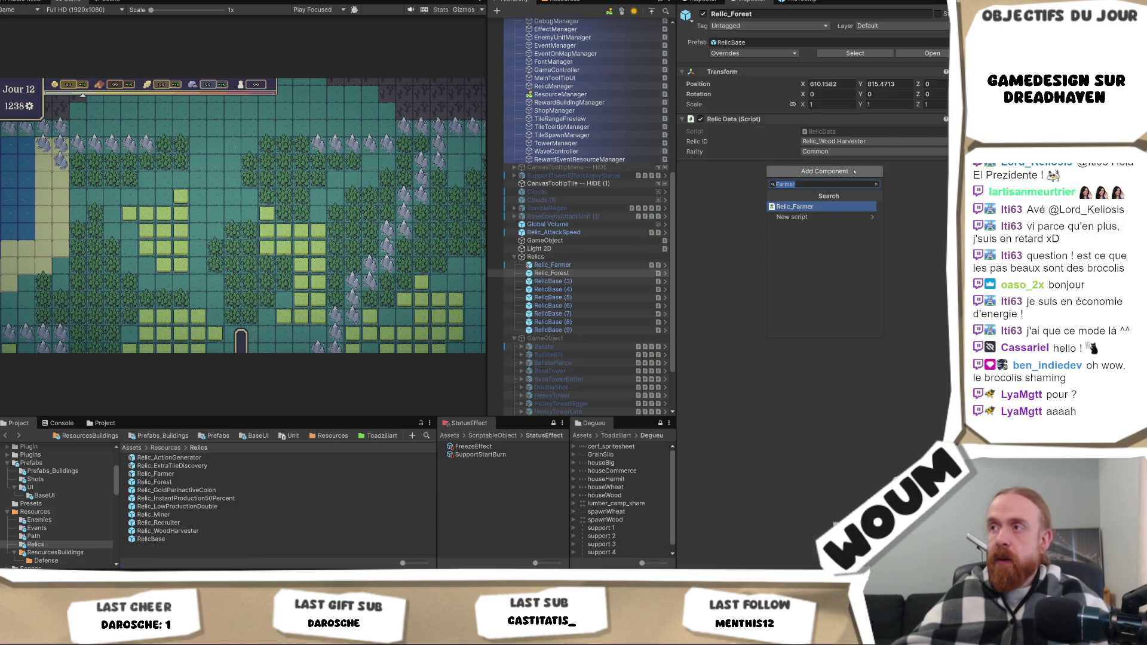
{"action": "type", "text": "Fore"}
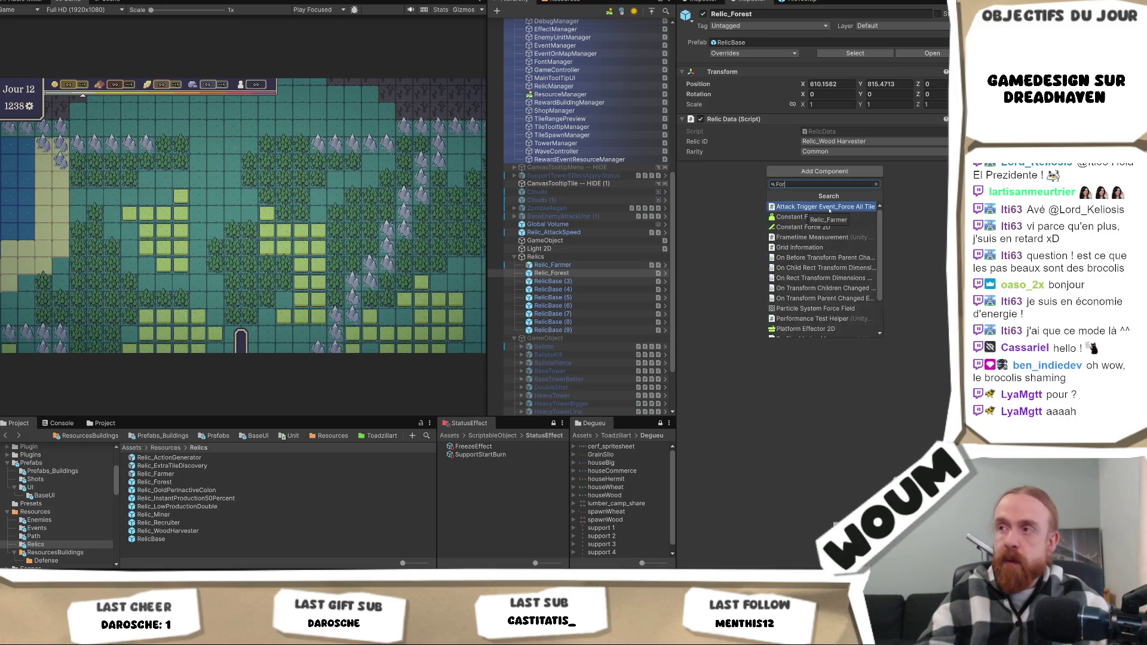
{"action": "left_click", "coordinate": [829, 218]}
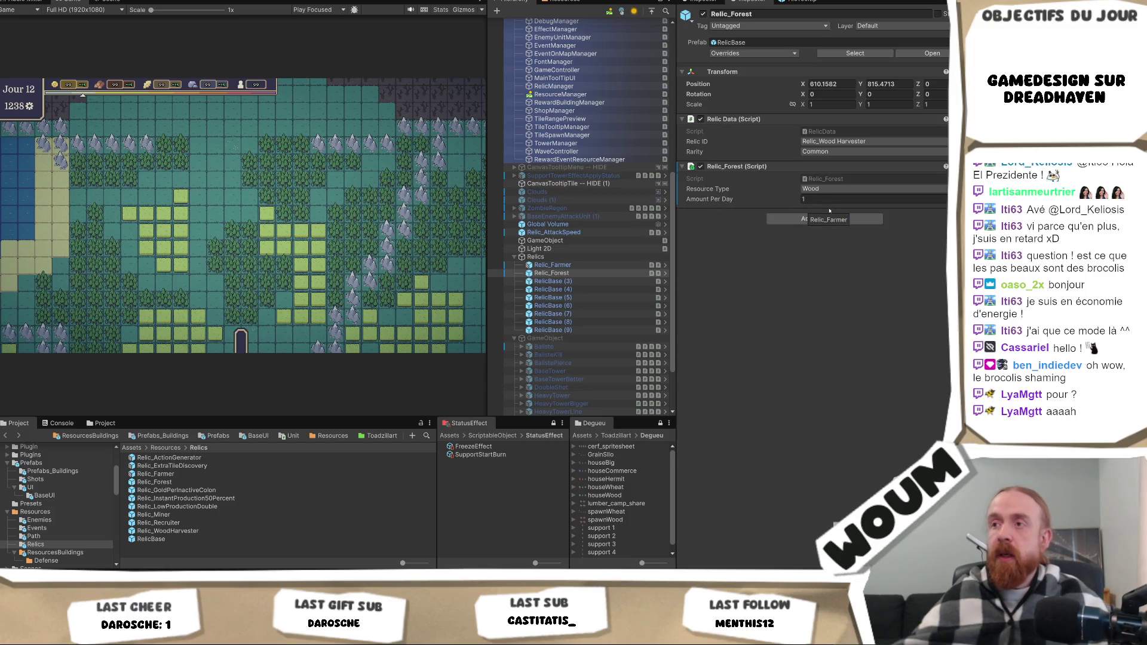
Set the Relic_Farmer prefab's Amount Per Day to 5.
{"action": "left_click", "coordinate": [211, 474]}
{"action": "left_click", "coordinate": [848, 238]}
{"action": "type", "text": "5"}
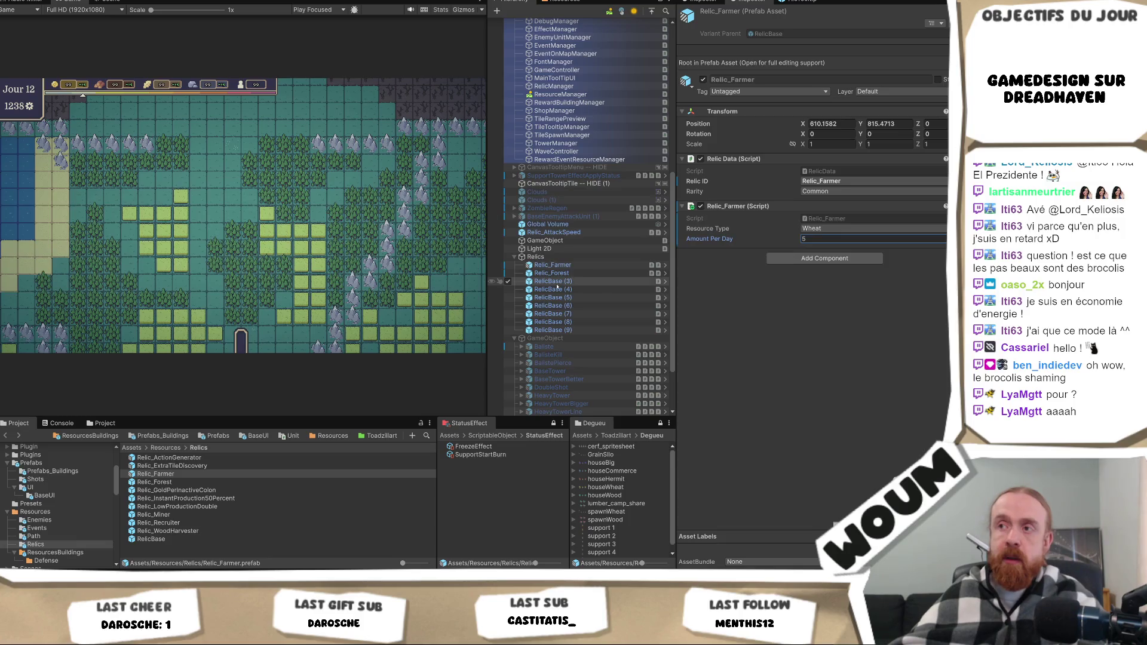
Set the forest relic's Amount Per Day to 5 and overwrite the Relic_Forest prefab with it.
{"action": "left_click", "coordinate": [167, 481]}
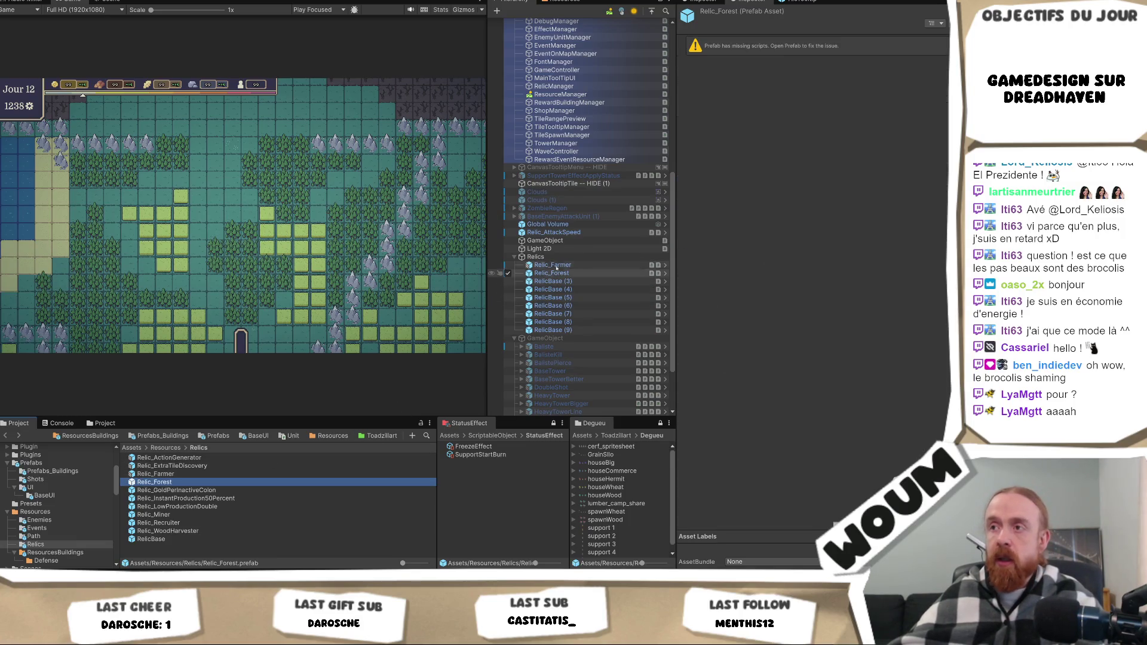
{"action": "left_click", "coordinate": [551, 272]}
{"action": "left_click", "coordinate": [836, 199]}
{"action": "type", "text": "5"}
{"action": "mouse_move", "coordinate": [551, 273]}
{"action": "left_mouse_down"}
{"action": "mouse_move", "coordinate": [335, 430]}
{"action": "mouse_move", "coordinate": [156, 482]}
{"action": "left_mouse_up"}
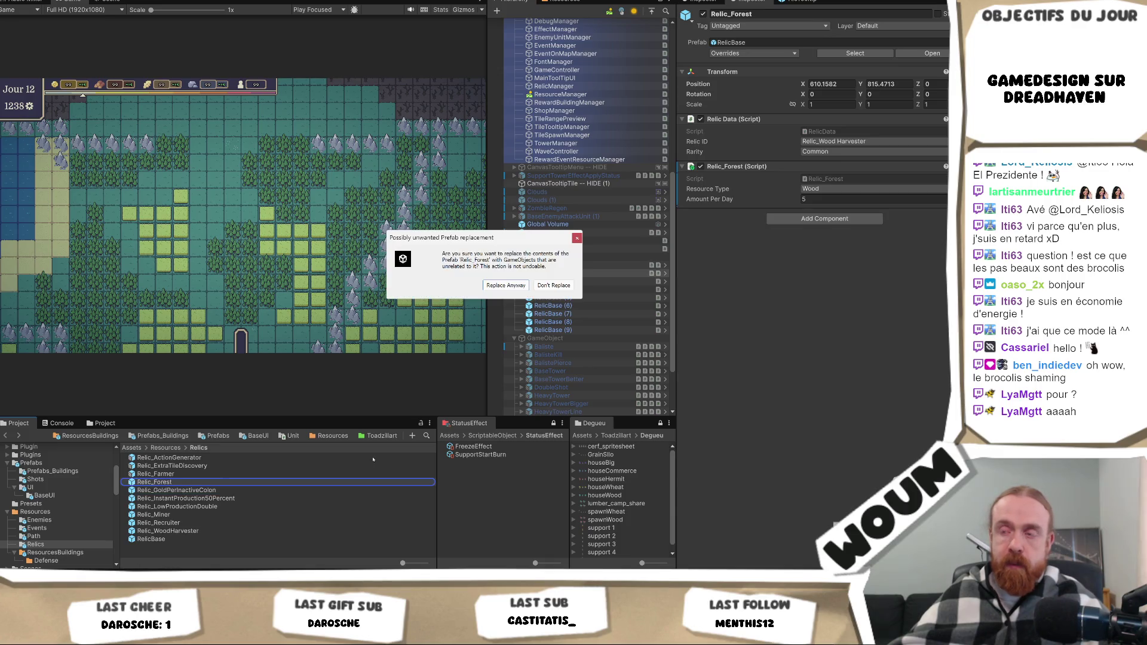
{"action": "left_click", "coordinate": [508, 285]}
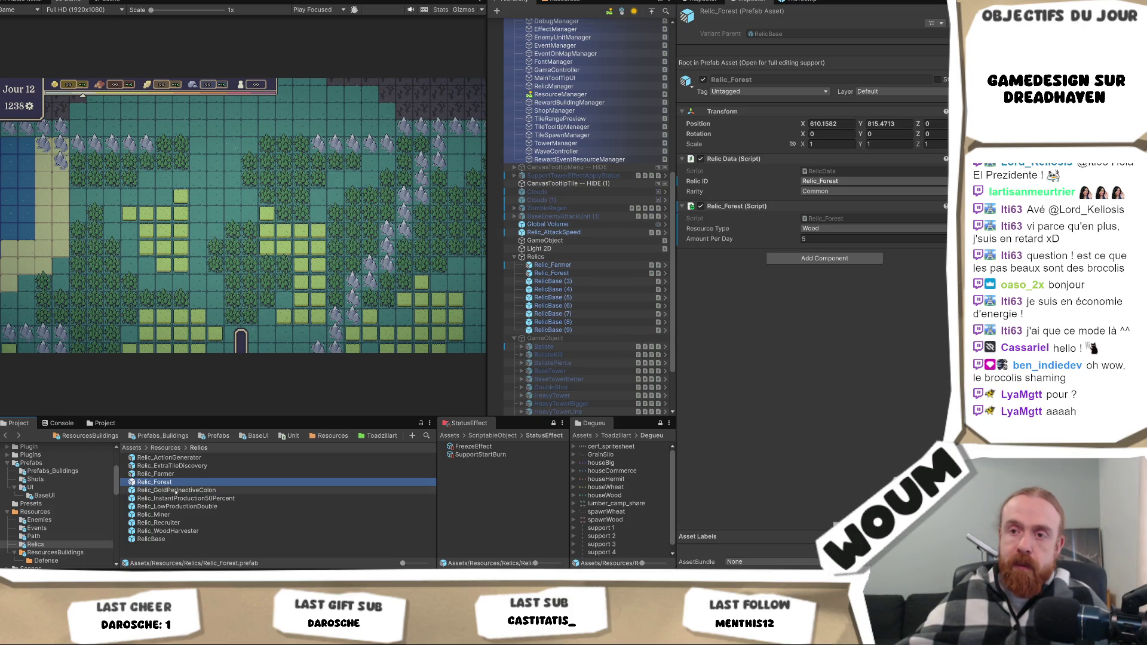
{"action": "left_click", "coordinate": [189, 491]}
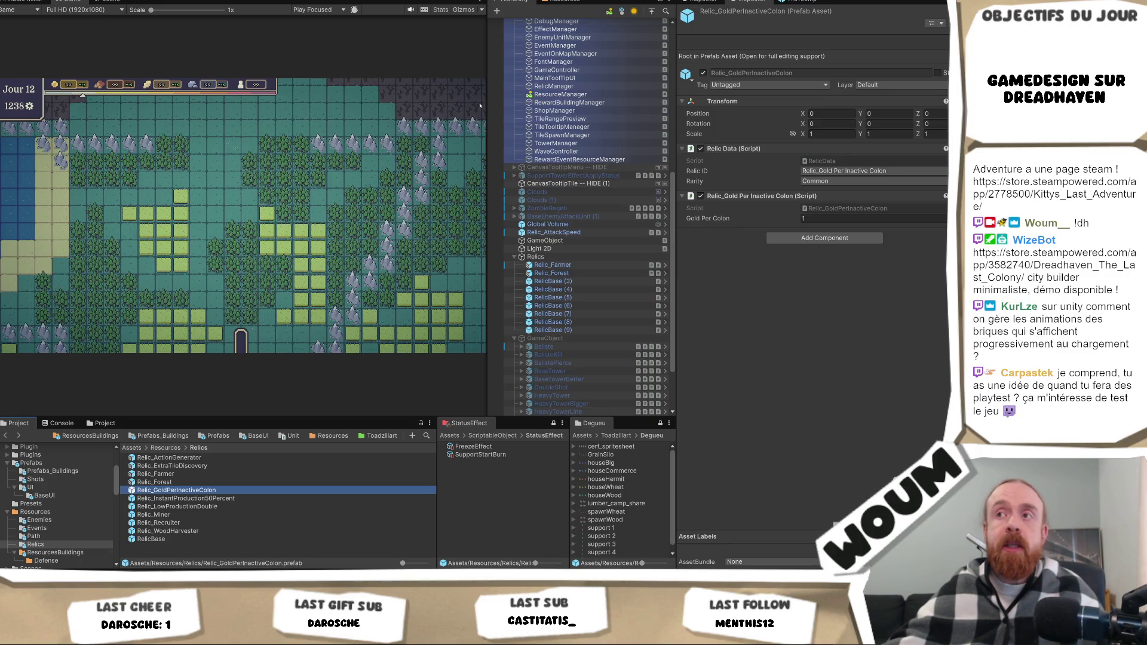
Widen the Game view panel.
{"action": "left_click_drag", "start_coordinate": [487, 102], "coordinate": [523, 122]}
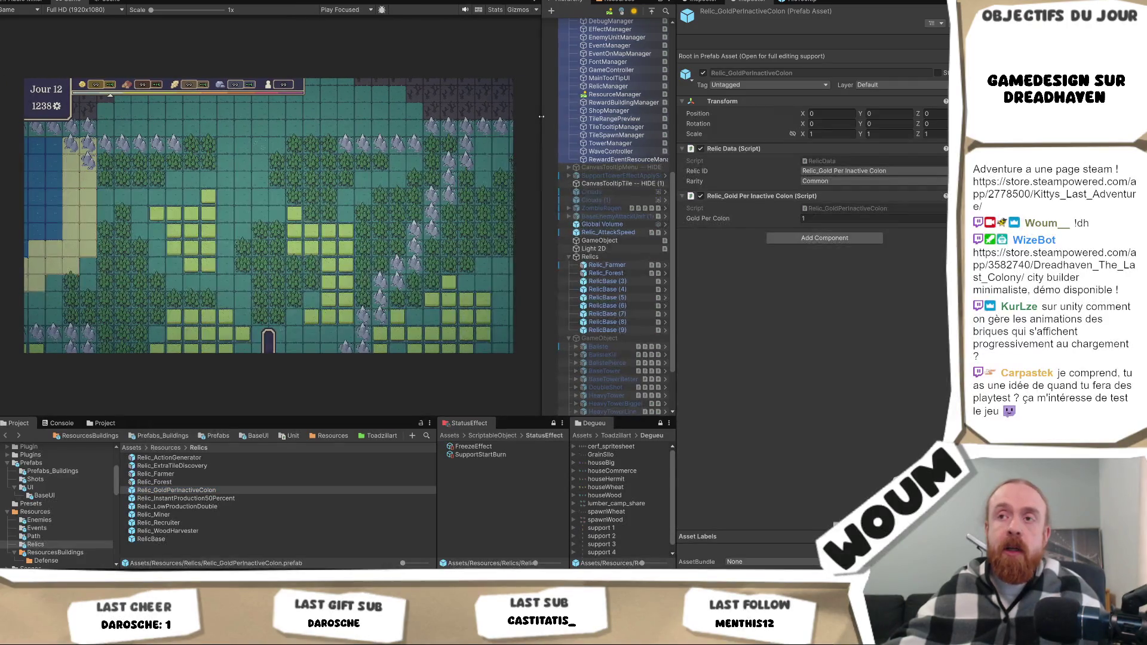
Narrow the Game view back to its previous width.
{"action": "mouse_move", "coordinate": [523, 122]}
{"action": "left_mouse_down"}
{"action": "mouse_move", "coordinate": [485, 132]}
{"action": "mouse_move", "coordinate": [509, 127]}
{"action": "left_mouse_up"}
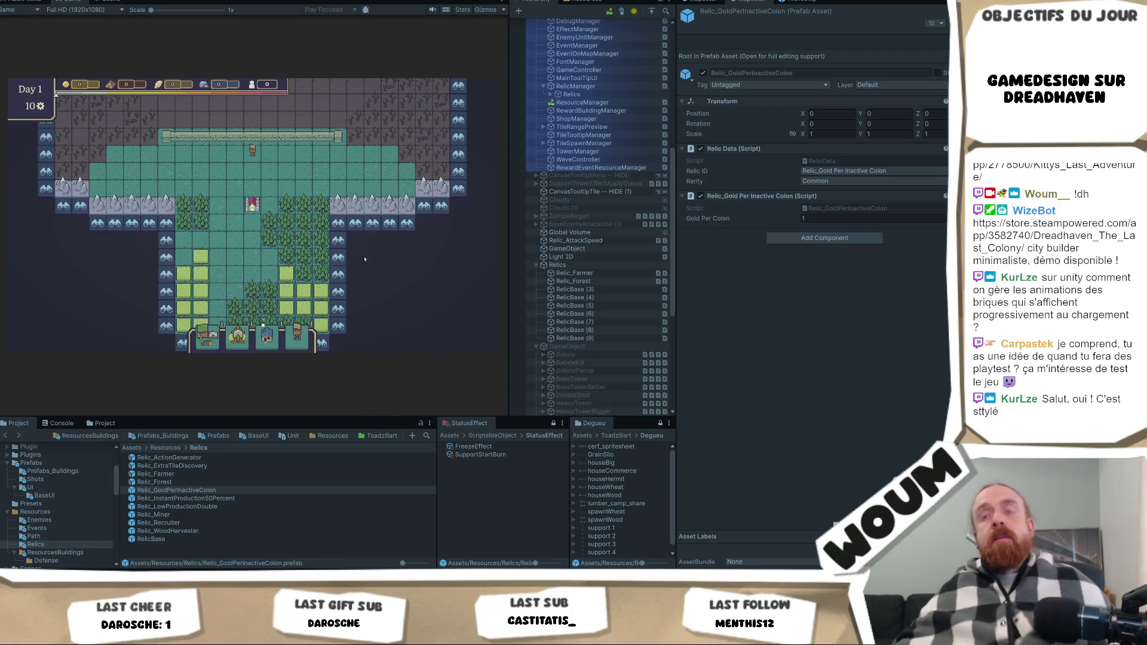
Inspect the Map's tilemaps under MainGrid and toggle BackgroundTilemap off and back on.
{"action": "key", "text": "w"}
{"action": "key", "text": "d"}
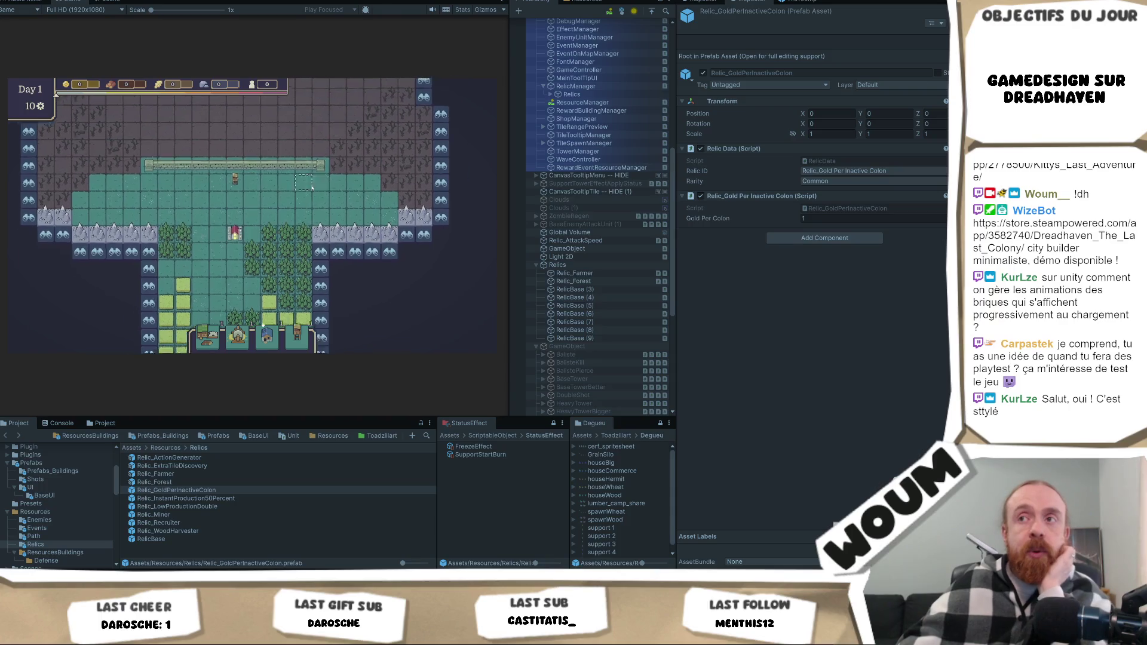
{"action": "scroll", "coordinate": [358, 293], "scroll_direction": "up", "scroll_amount": 1}
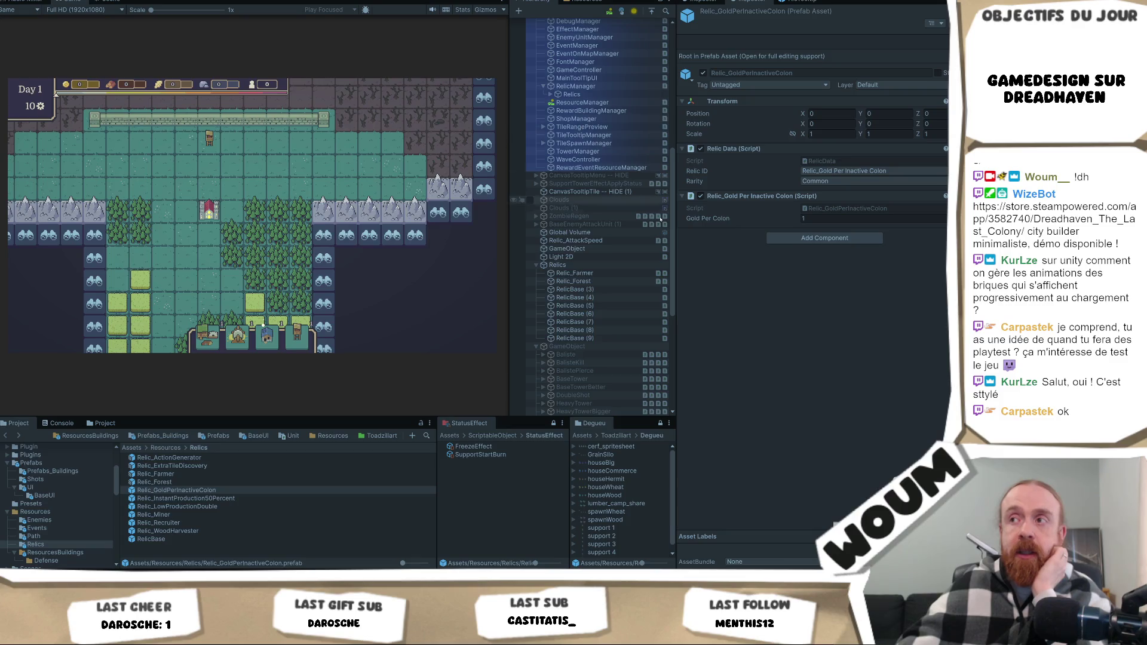
{"action": "scroll", "coordinate": [661, 220], "scroll_direction": "up", "scroll_amount": 10}
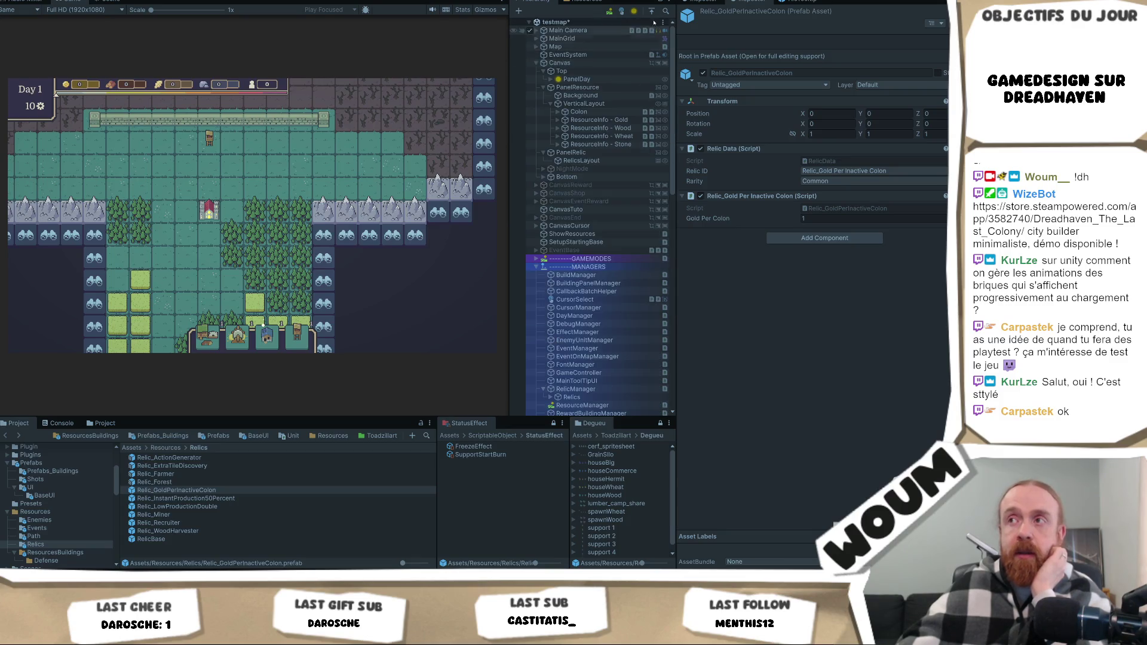
{"action": "left_click", "coordinate": [541, 47]}
{"action": "left_click", "coordinate": [537, 46]}
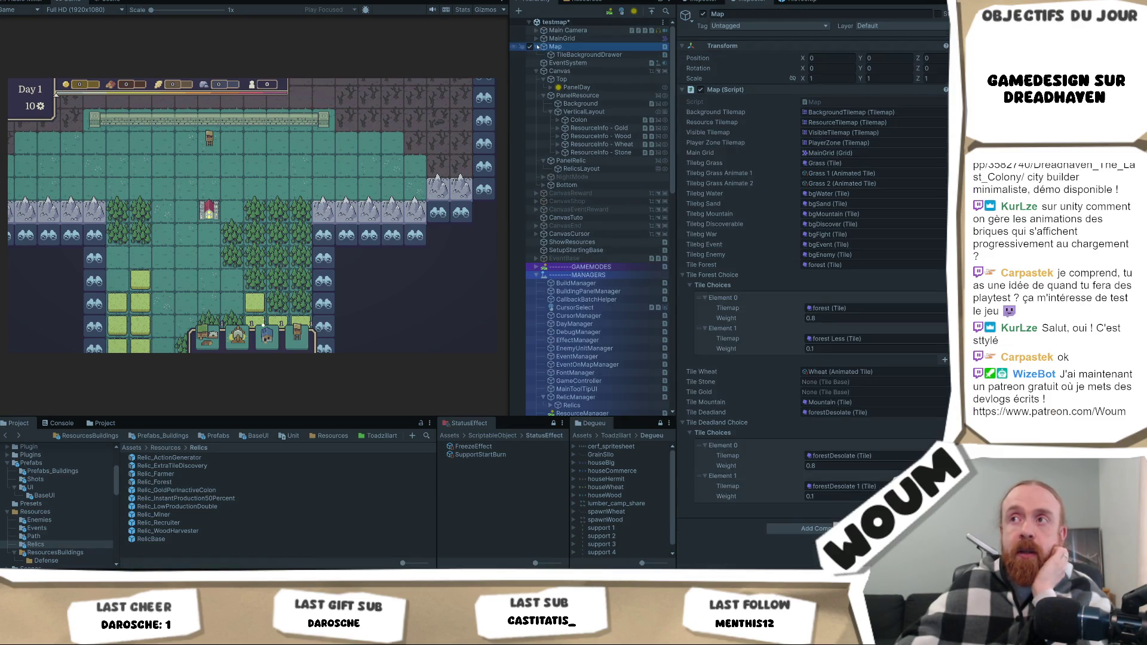
{"action": "left_click", "coordinate": [536, 38]}
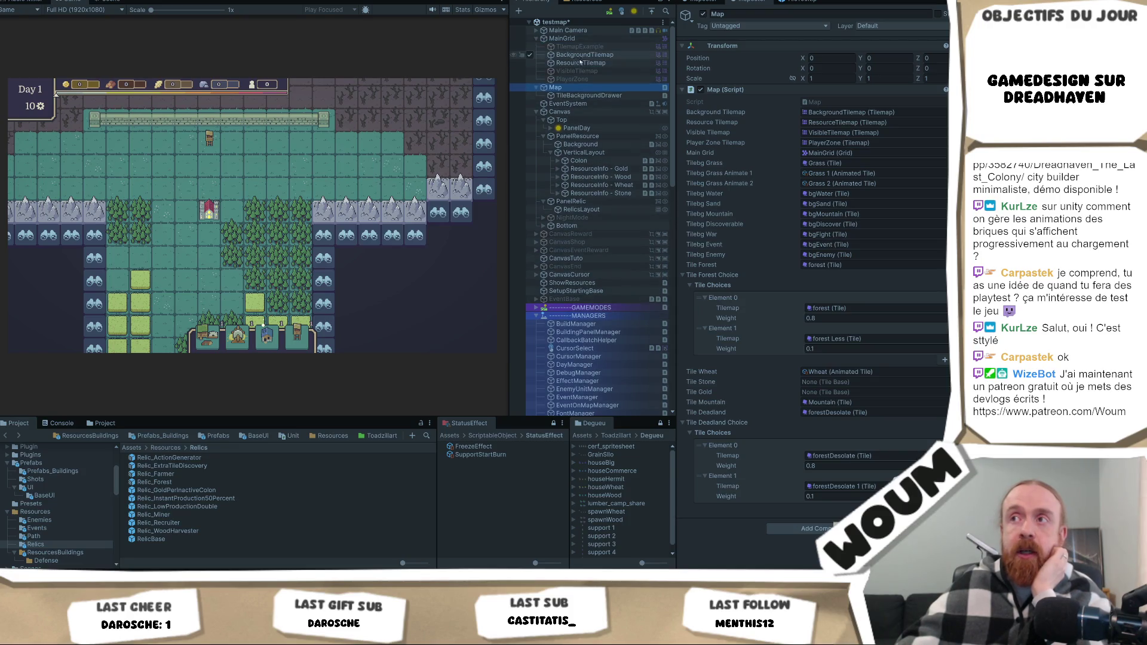
{"action": "left_click", "coordinate": [579, 55]}
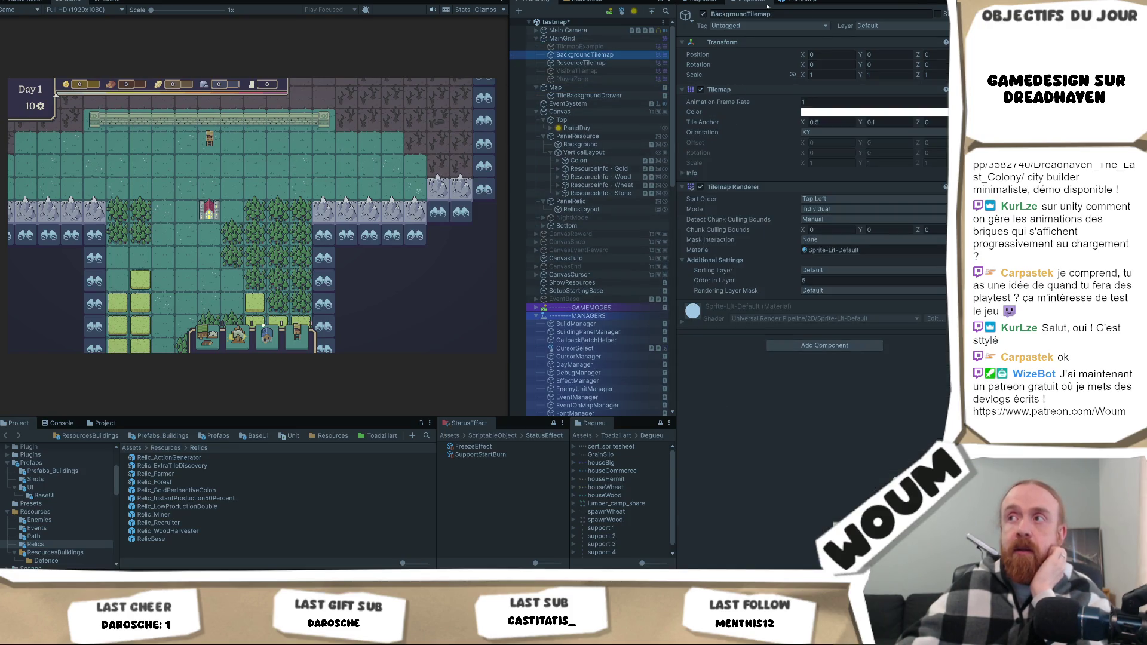
{"action": "left_click", "coordinate": [702, 14]}
{"action": "left_click", "coordinate": [703, 13]}
Hide and re-show ResourceTilemap to see its trees and mountains.
{"action": "left_click", "coordinate": [580, 63]}
{"action": "left_click", "coordinate": [703, 14]}
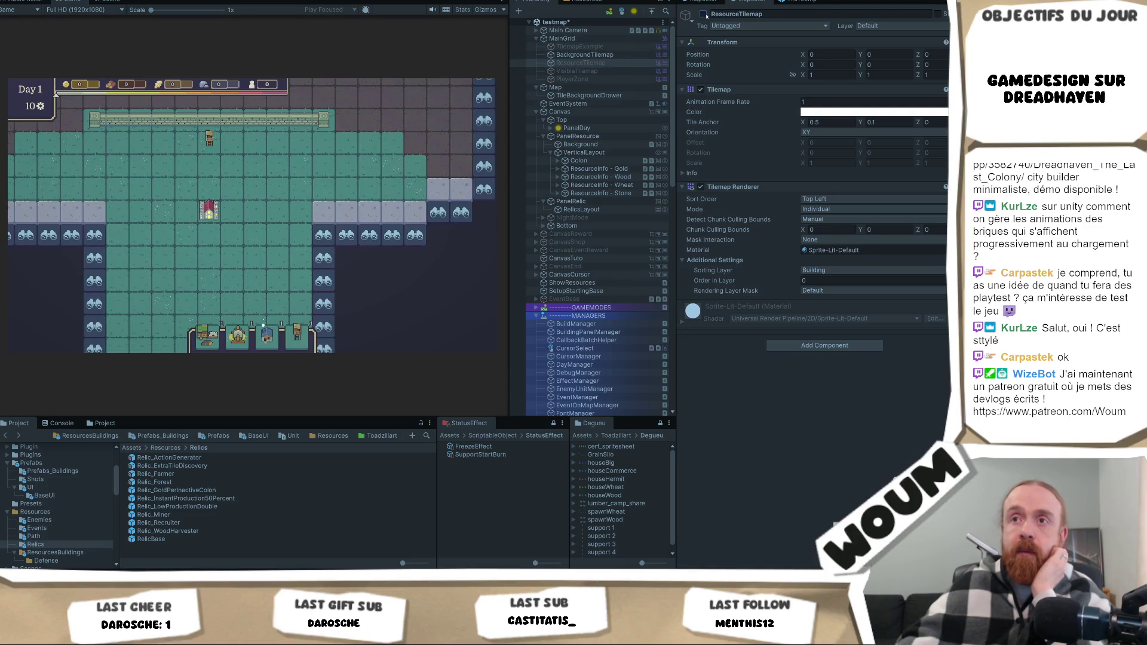
{"action": "left_click", "coordinate": [703, 14]}
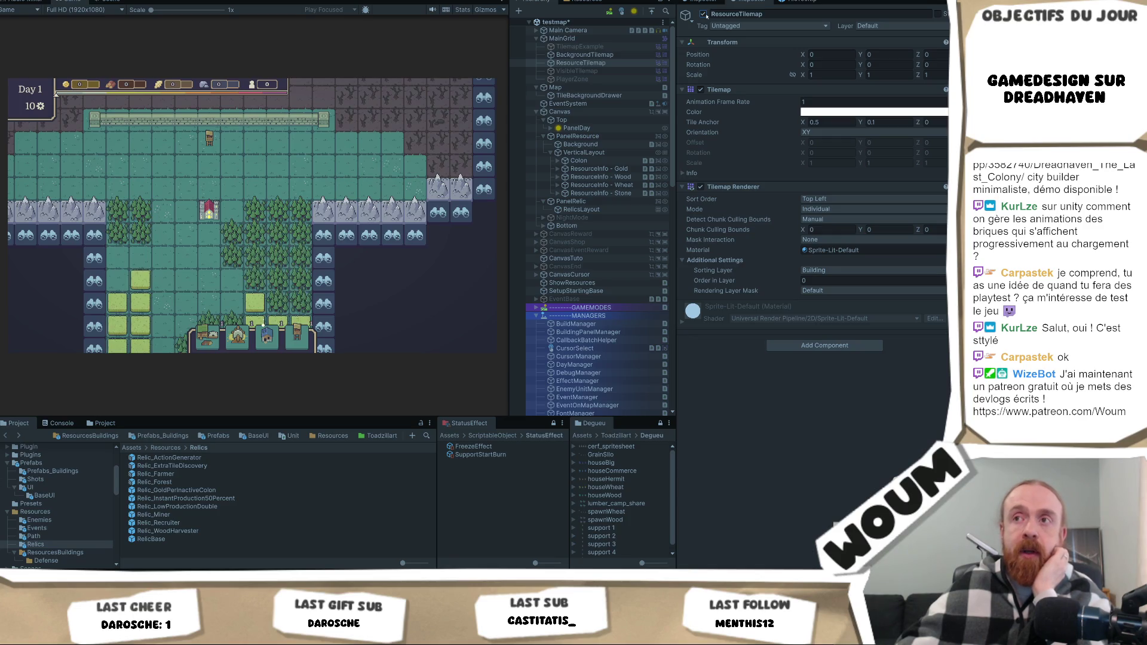
In the running game, explore the fogged binocular tile and harvest the wheat tile.
{"action": "left_click_drag", "start_coordinate": [203, 208], "coordinate": [297, 261]}
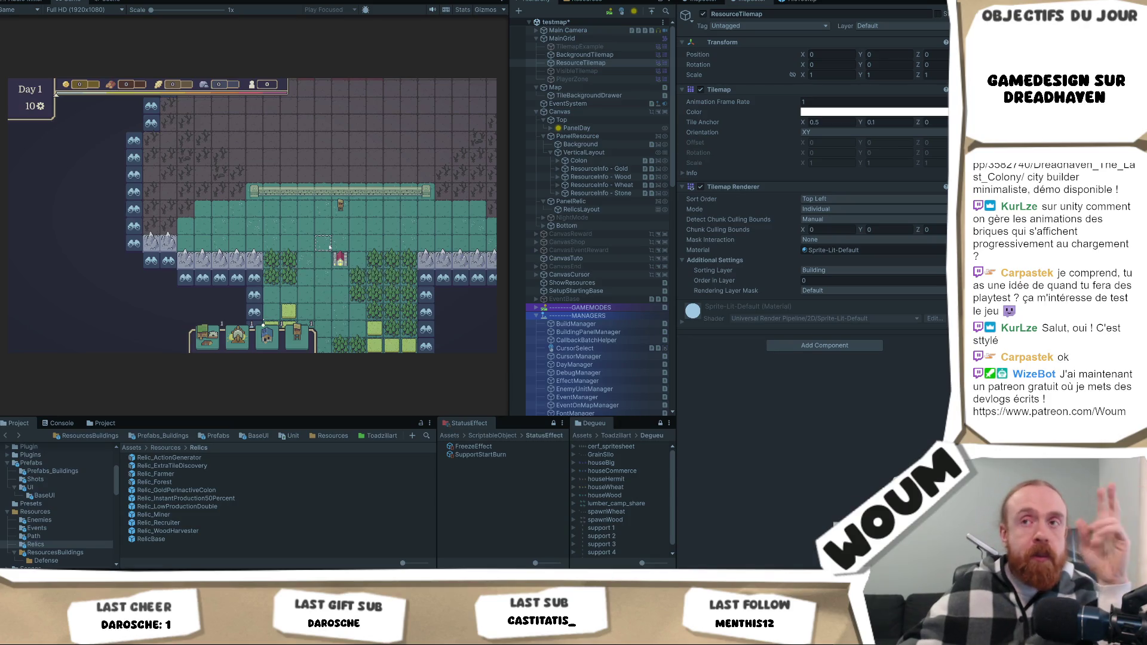
{"action": "left_click_drag", "start_coordinate": [325, 224], "coordinate": [301, 191]}
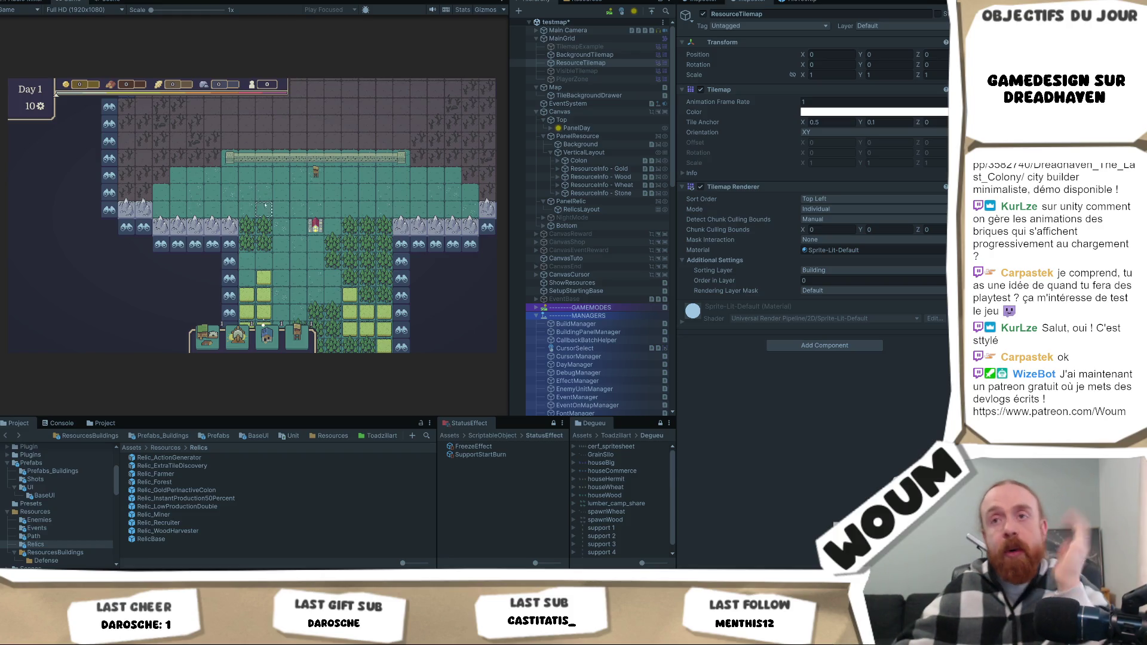
{"action": "scroll", "coordinate": [264, 204], "scroll_direction": "up", "scroll_amount": 2}
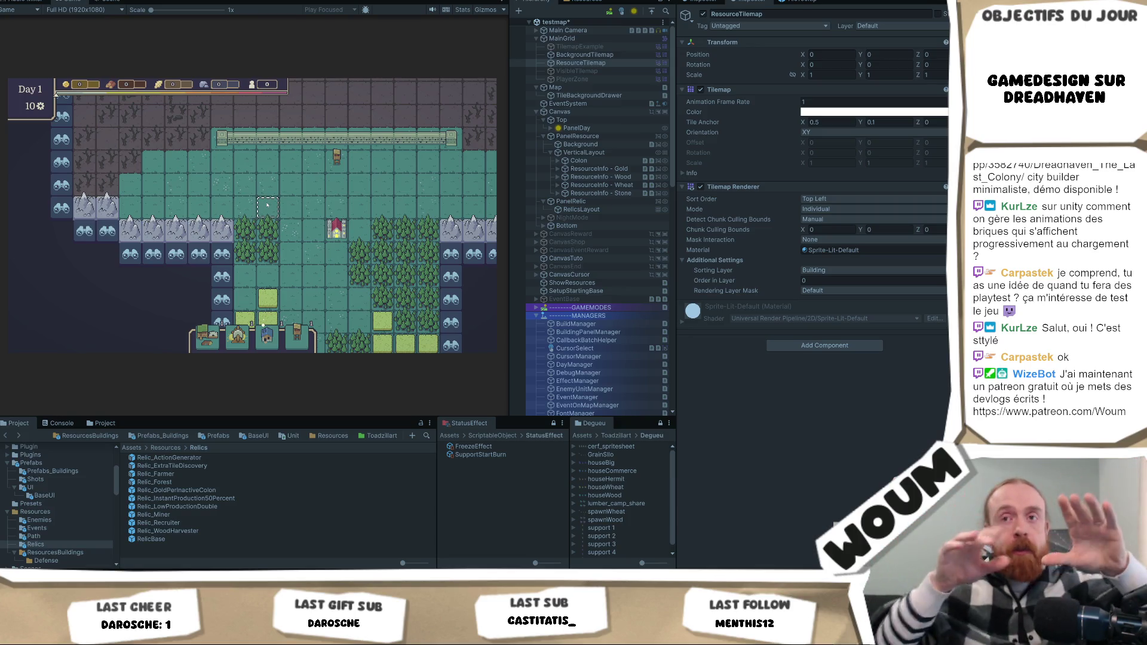
{"action": "left_click", "coordinate": [223, 256]}
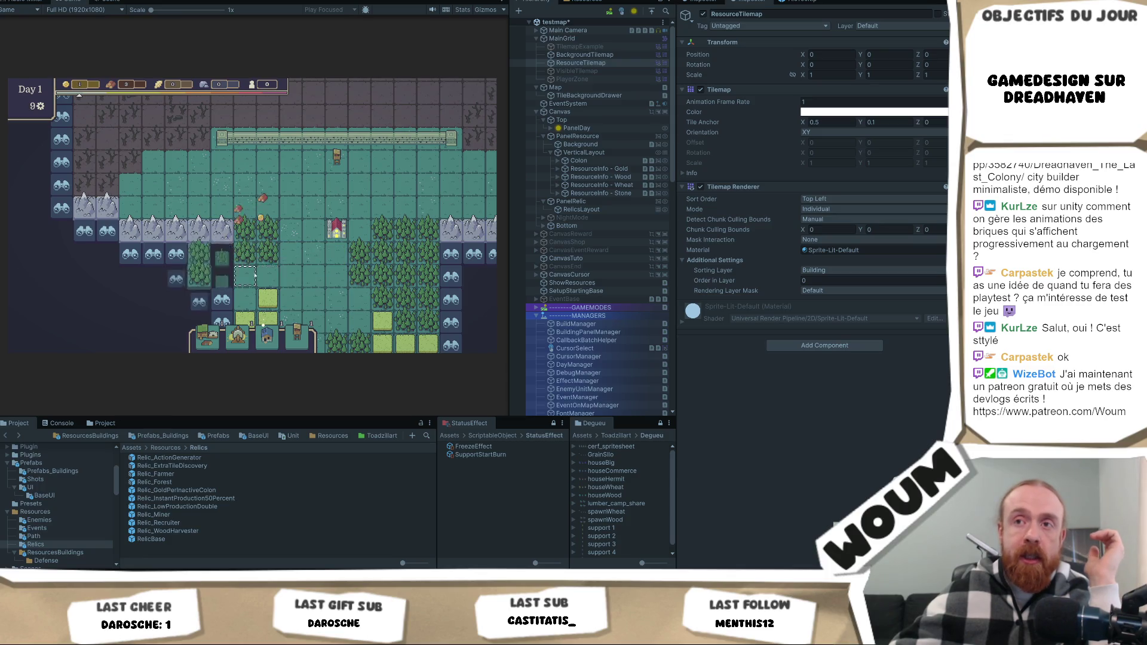
{"action": "left_click", "coordinate": [274, 288]}
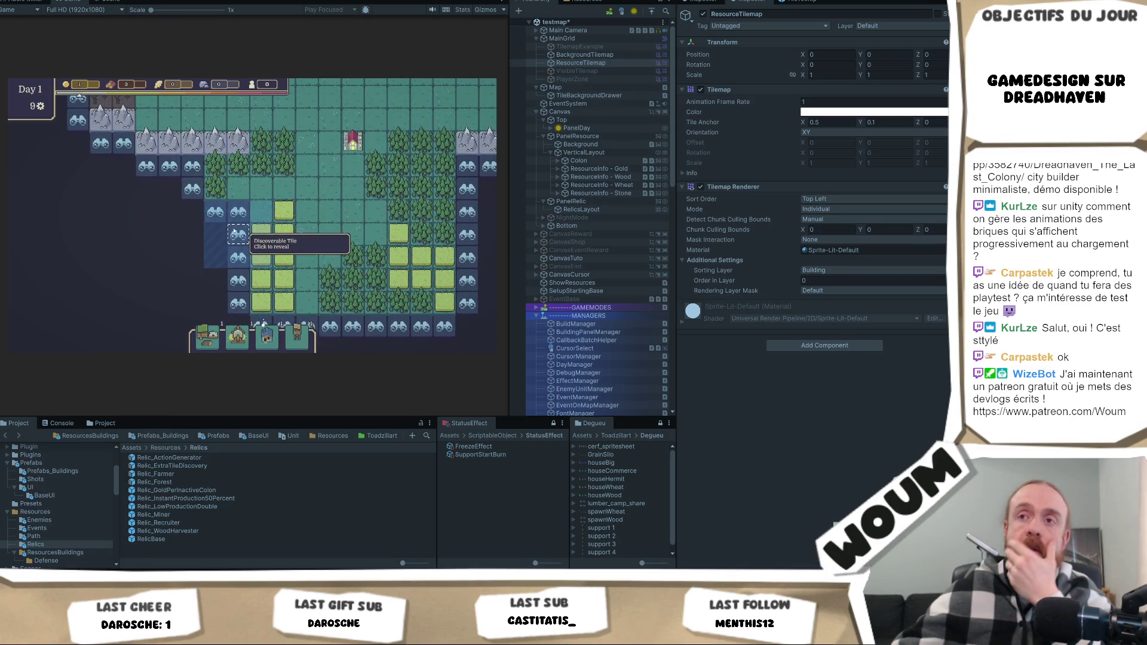
{"action": "scroll", "coordinate": [235, 239], "scroll_direction": "up", "scroll_amount": 3}
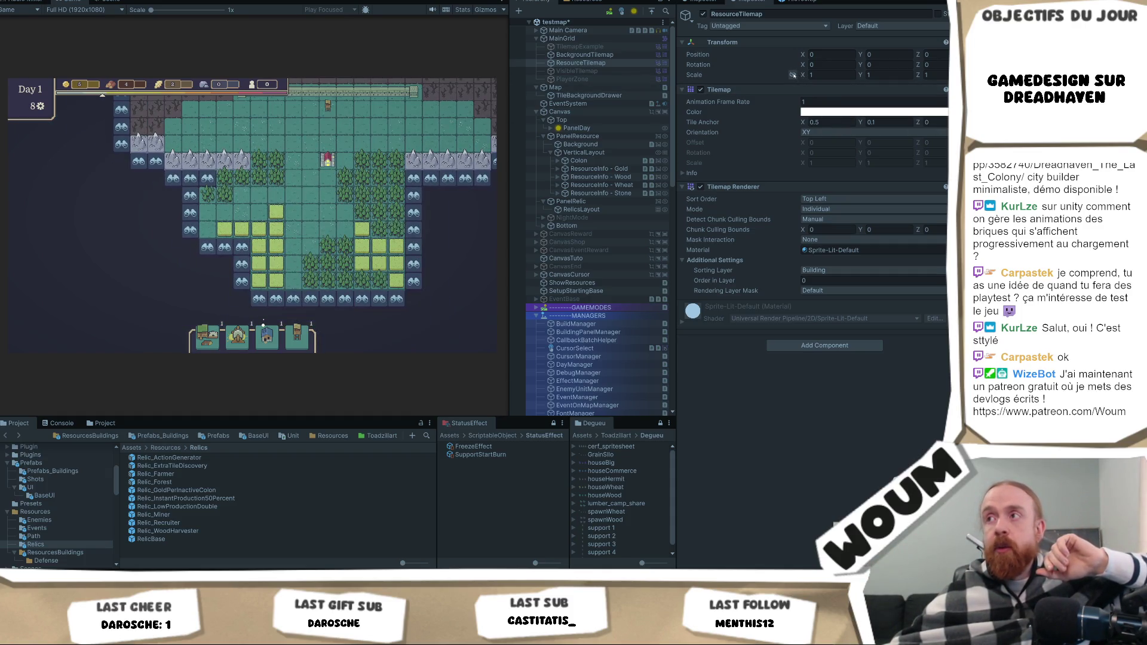
Scrub ResourceTilemap's scale, set it back to 1, and show the Scene view.
{"action": "left_click_drag", "start_coordinate": [802, 76], "coordinate": [802, 78]}
{"action": "type", "text": ".05"}
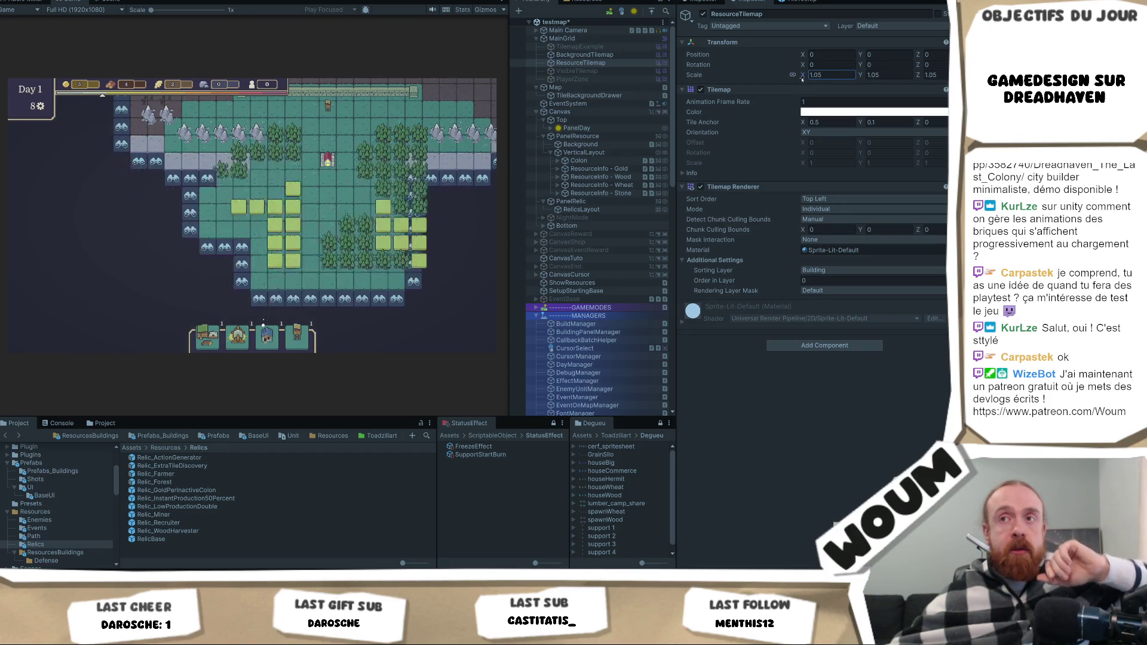
{"action": "type", "text": "1"}
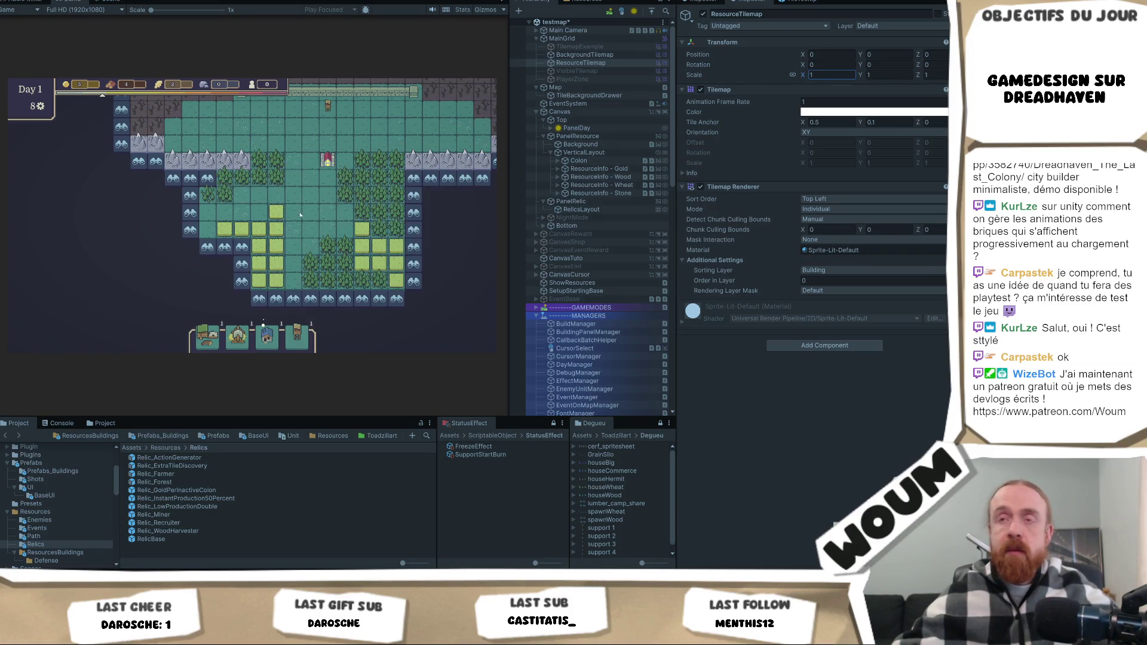
{"action": "scroll", "coordinate": [267, 194], "scroll_direction": "up", "scroll_amount": 2}
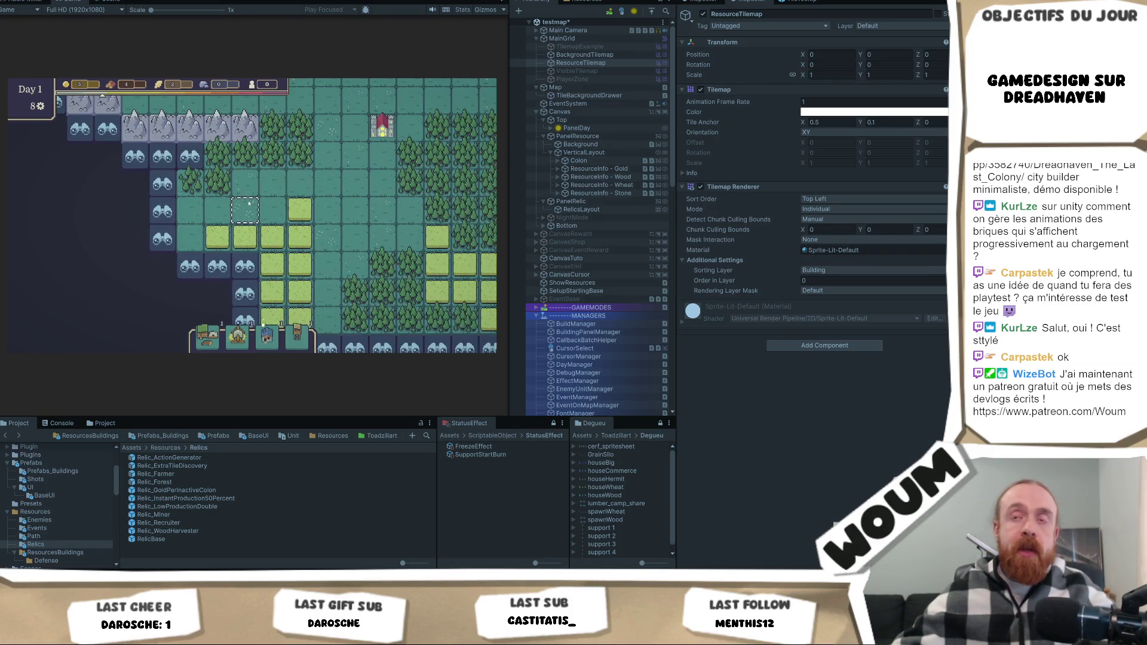
{"action": "scroll", "coordinate": [248, 203], "scroll_direction": "up", "scroll_amount": 2}
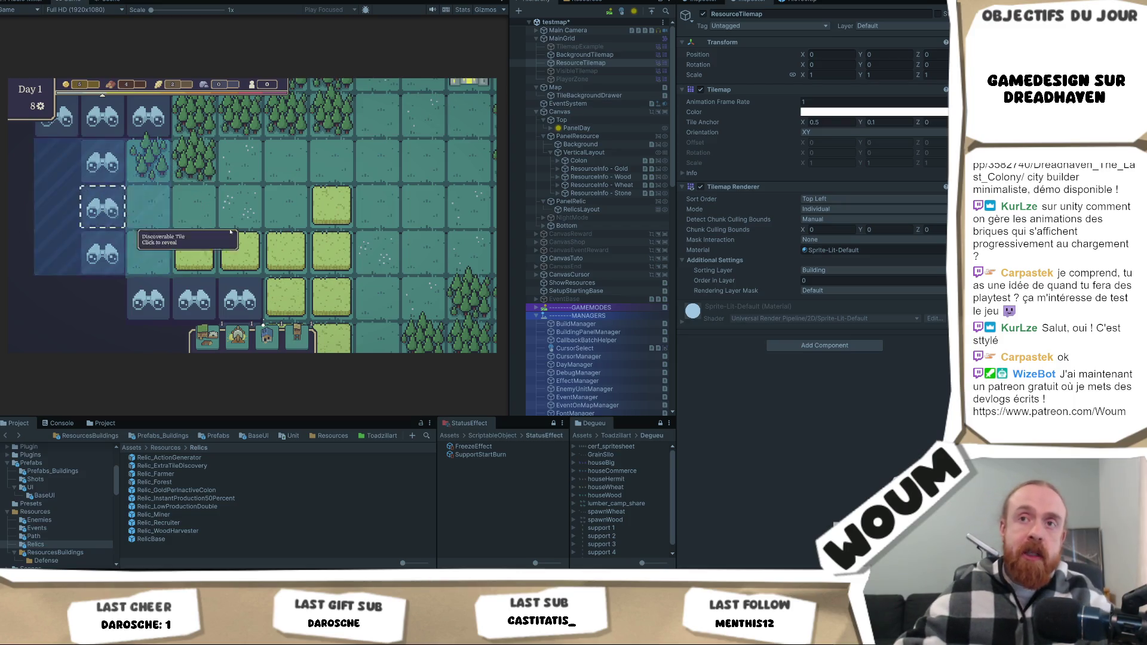
{"action": "left_click", "coordinate": [112, 2]}
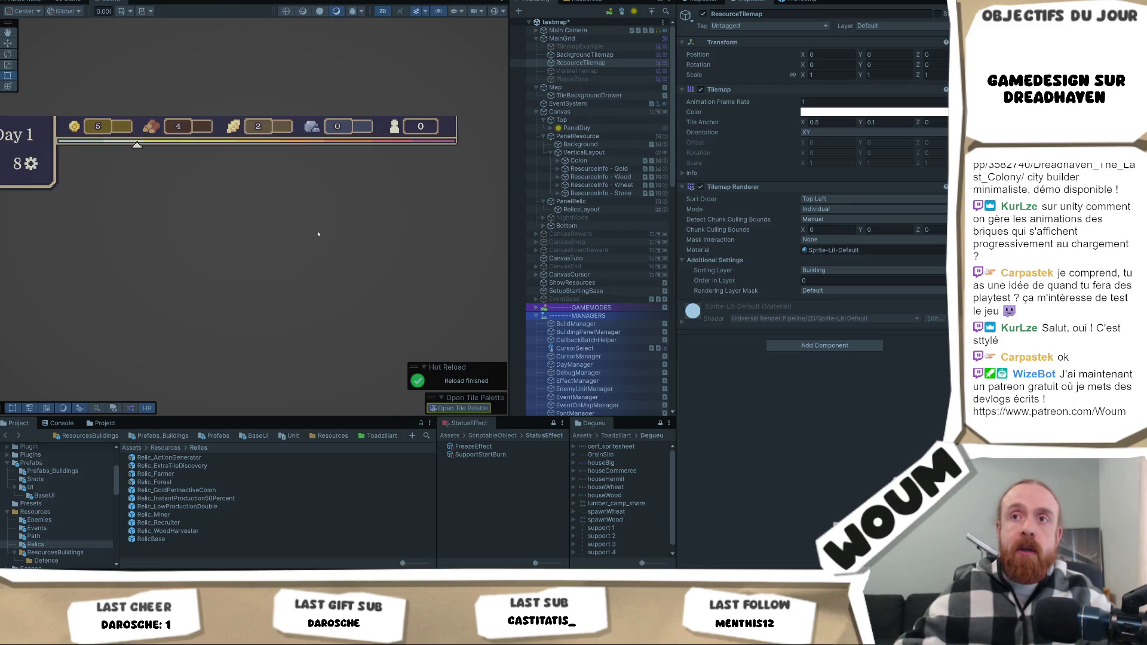
Paint tree tiles from the Tile Palette beside the map on ResourceTilemap, then undo them.
{"action": "left_click", "coordinate": [579, 63]}
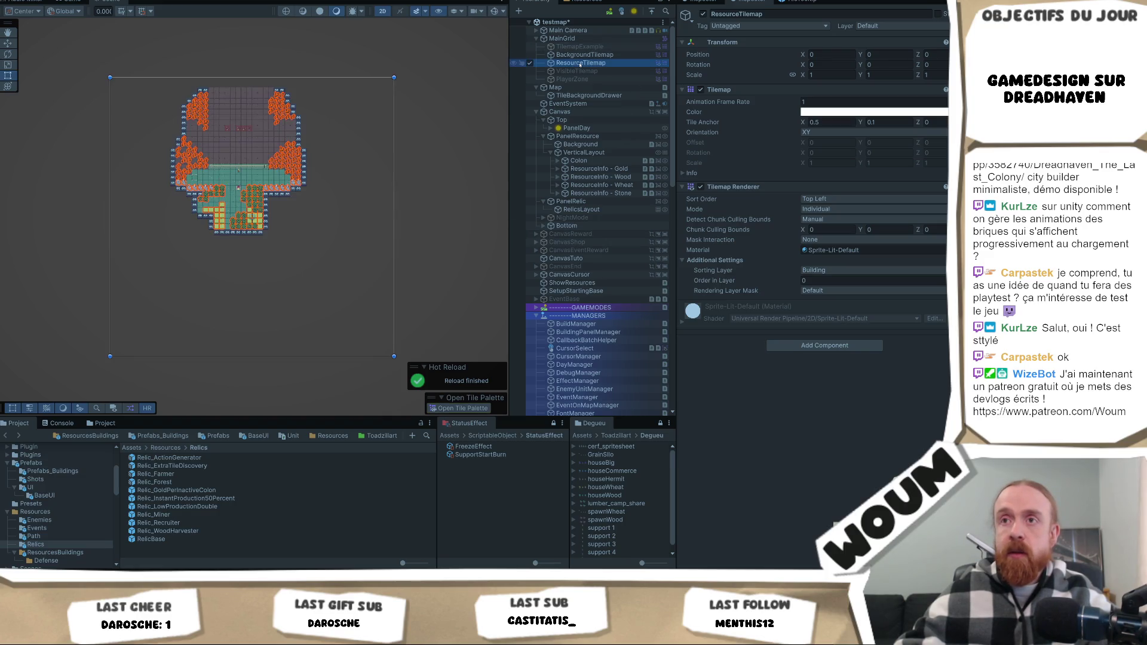
{"action": "scroll", "coordinate": [209, 176], "scroll_direction": "up", "scroll_amount": 5}
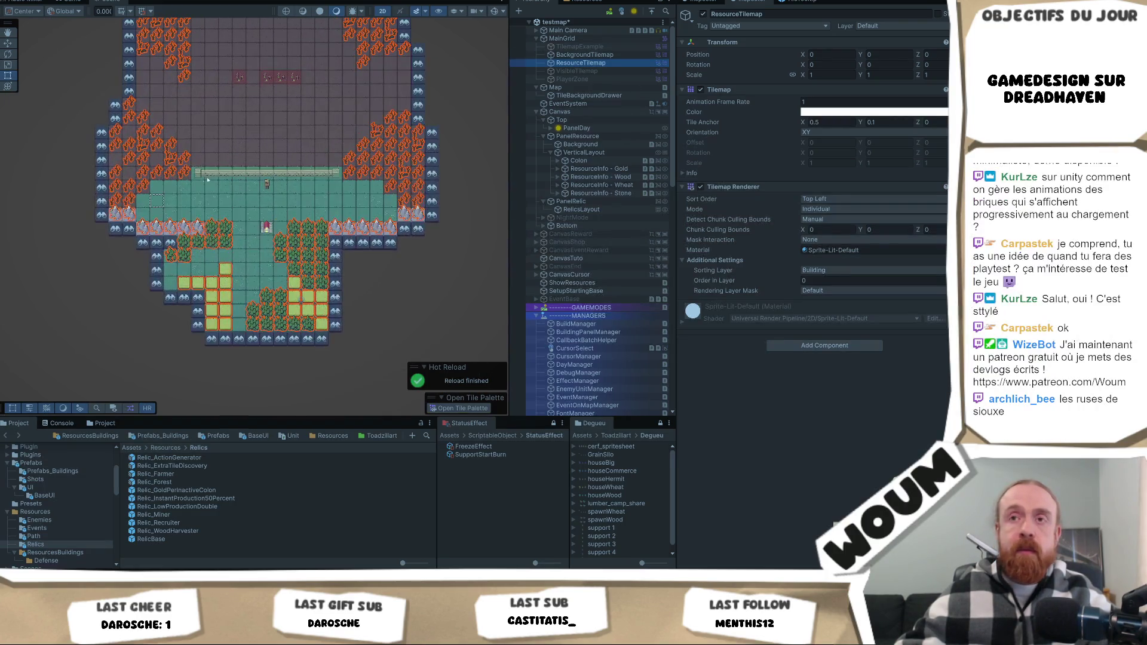
{"action": "left_click", "coordinate": [490, 408]}
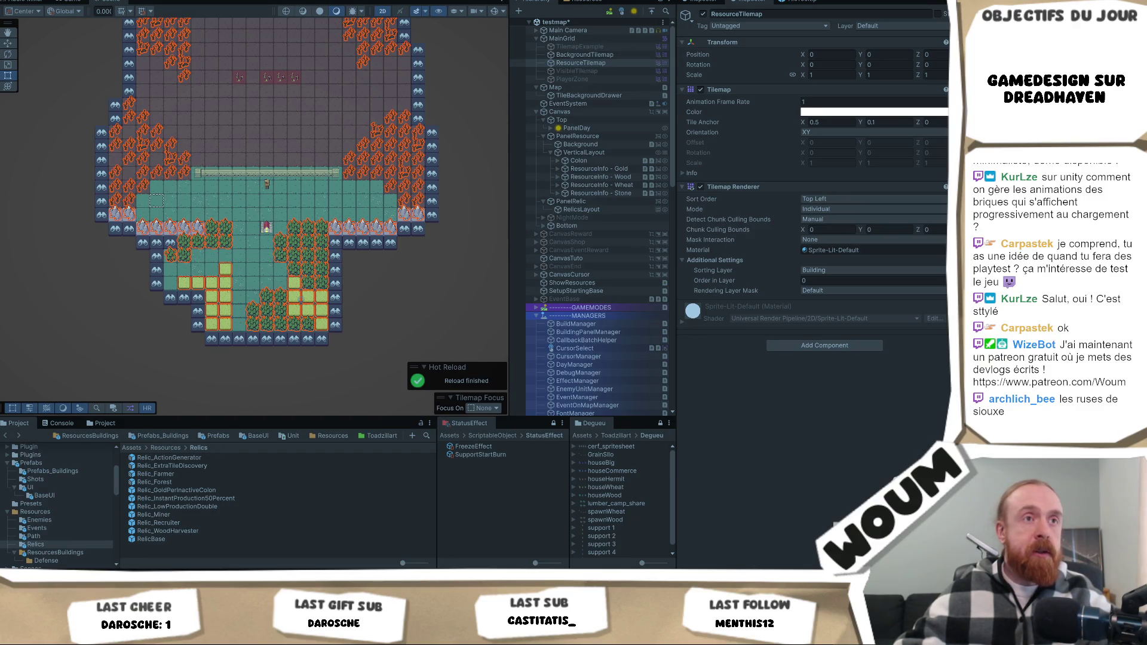
{"action": "left_click", "coordinate": [466, 201]}
{"action": "mouse_move", "coordinate": [170, 257]}
{"action": "left_mouse_down"}
{"action": "mouse_move", "coordinate": [104, 317]}
{"action": "mouse_move", "coordinate": [49, 264]}
{"action": "left_mouse_up"}
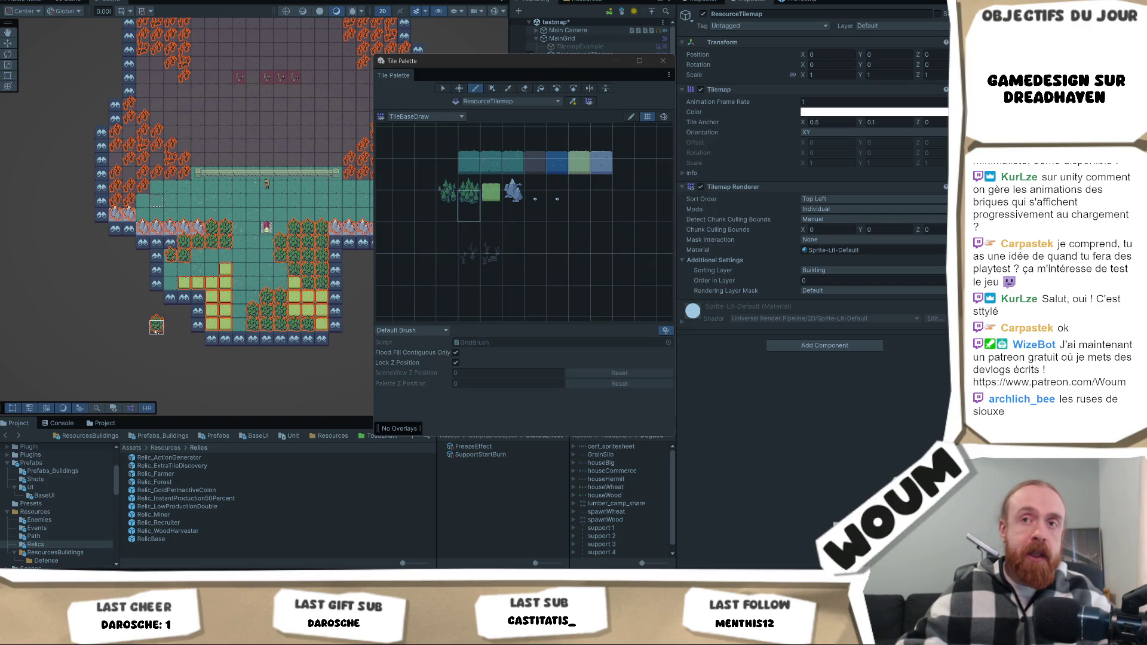
{"action": "mouse_move", "coordinate": [102, 245]}
{"action": "left_mouse_down"}
{"action": "mouse_move", "coordinate": [114, 340]}
{"action": "mouse_move", "coordinate": [86, 283]}
{"action": "mouse_move", "coordinate": [114, 261]}
{"action": "left_mouse_up"}
{"action": "key", "text": "ctrl+z"}
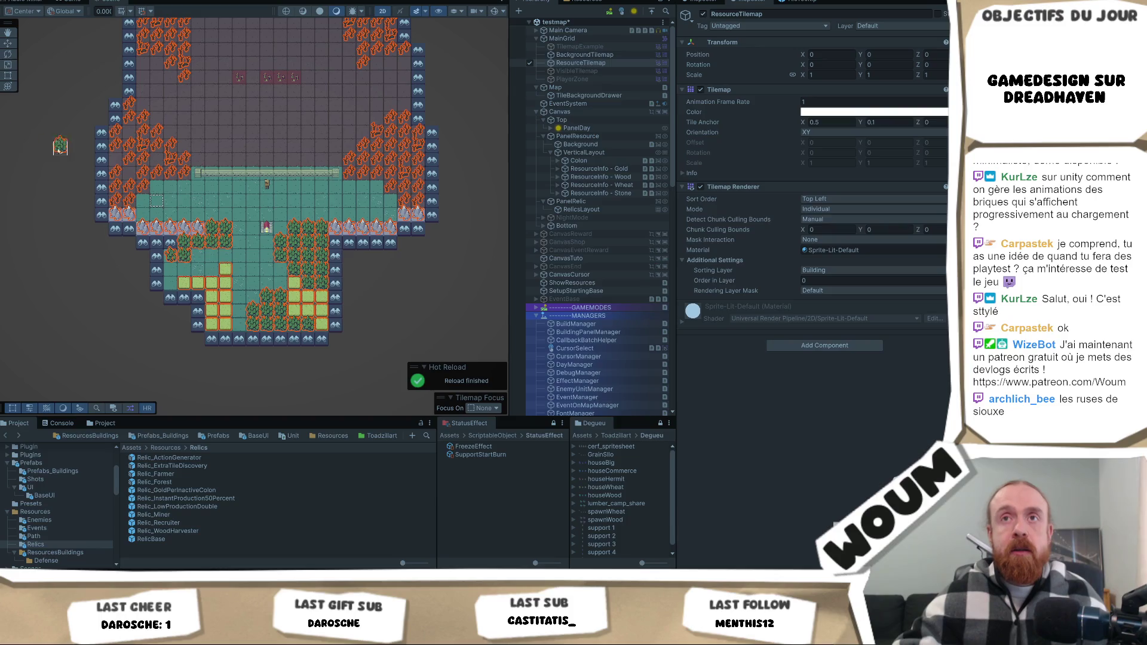
{"action": "left_click", "coordinate": [70, 2]}
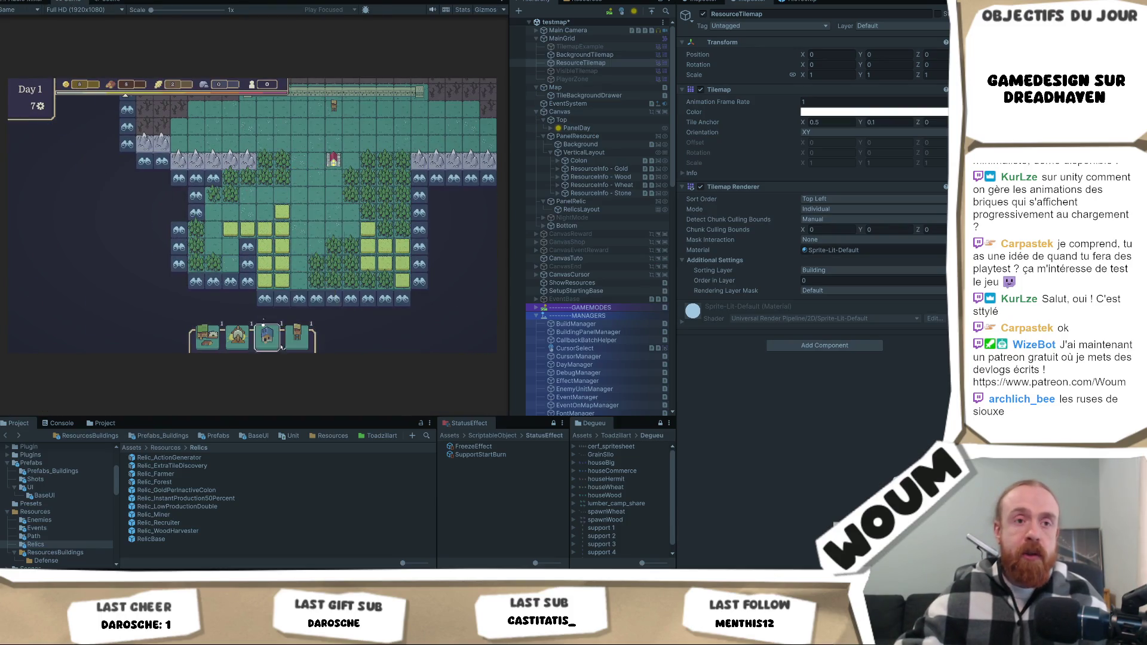
Reveal several fogged tiles, including forest tiles to the right, down to 2 actions.
{"action": "left_click", "coordinate": [248, 279]}
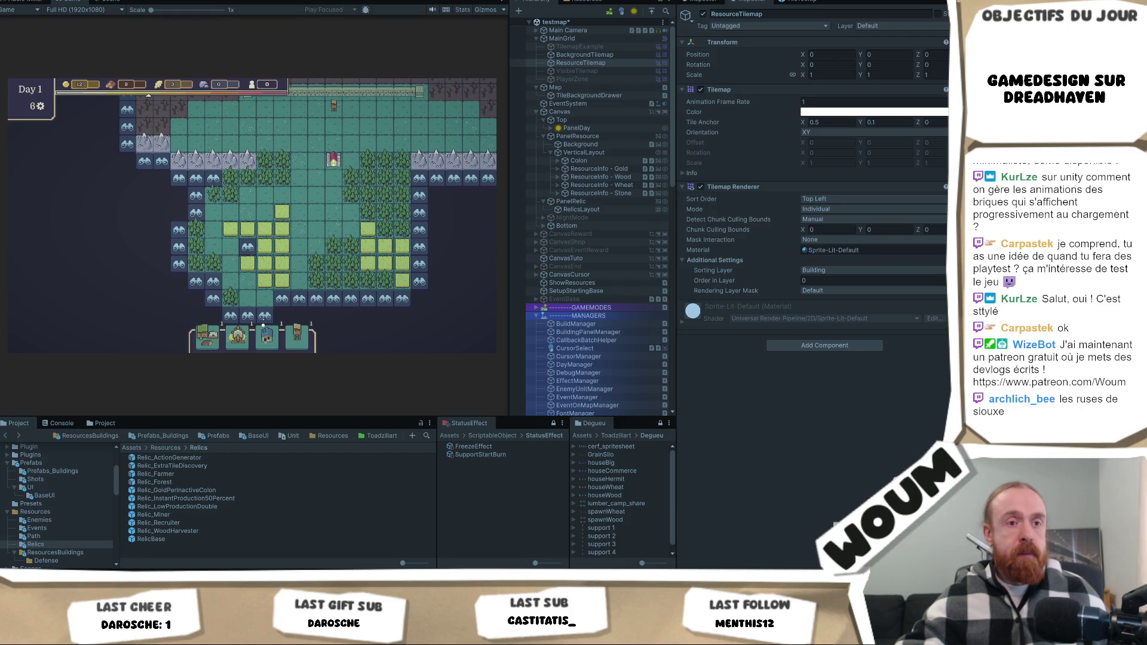
{"action": "mouse_move", "coordinate": [168, 88]}
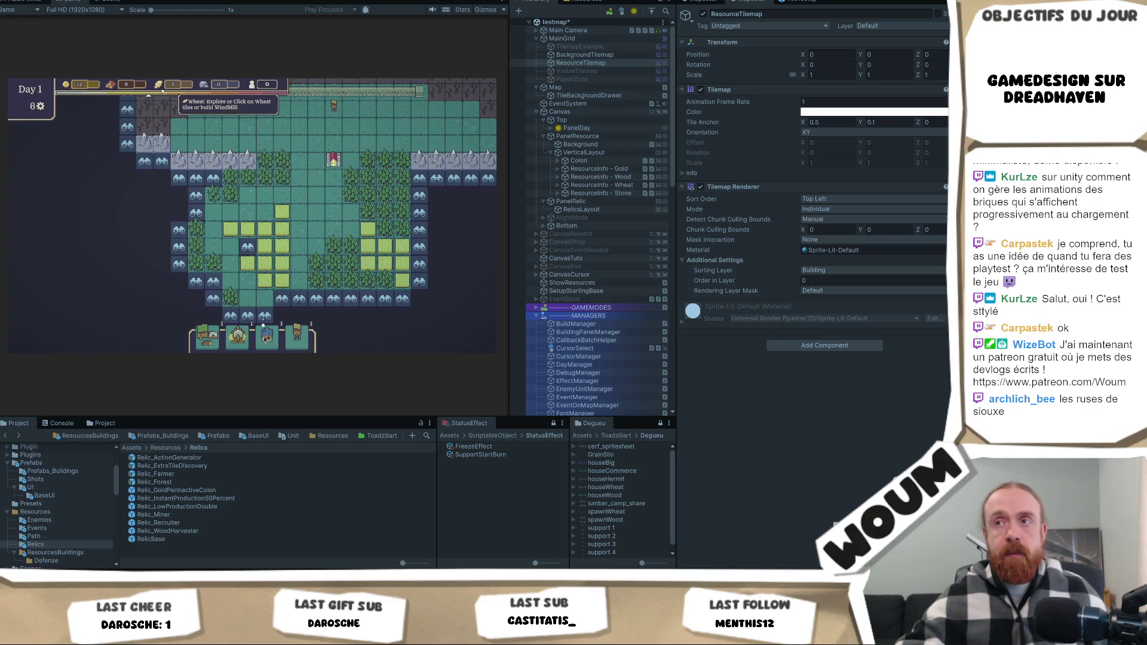
{"action": "left_click", "coordinate": [380, 165]}
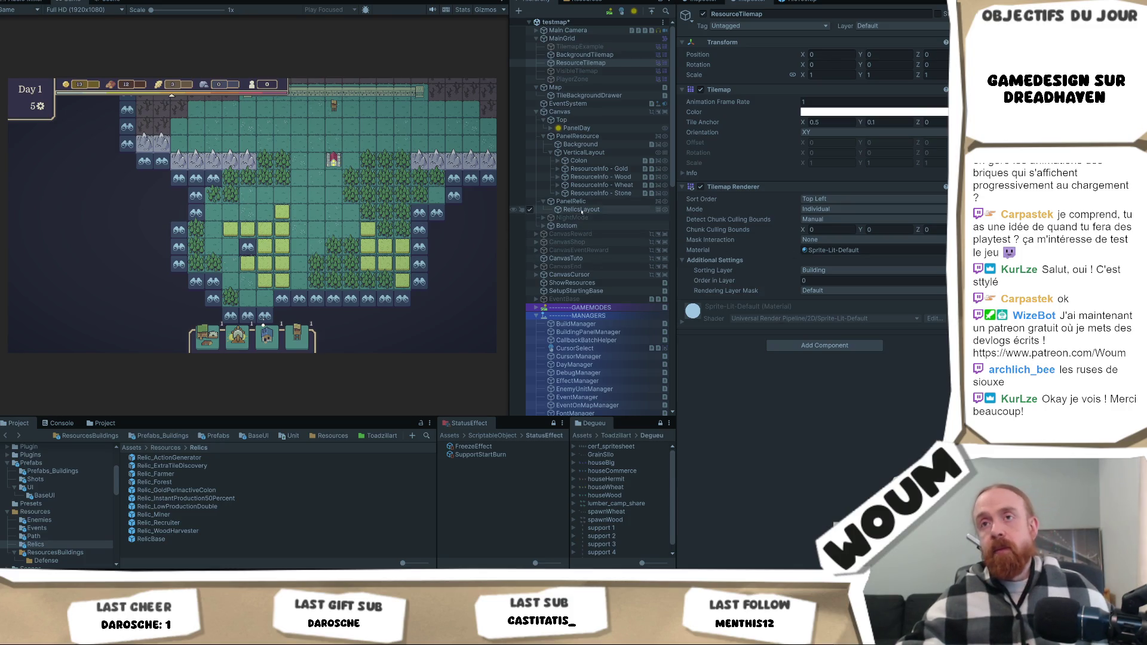
{"action": "left_click", "coordinate": [197, 196]}
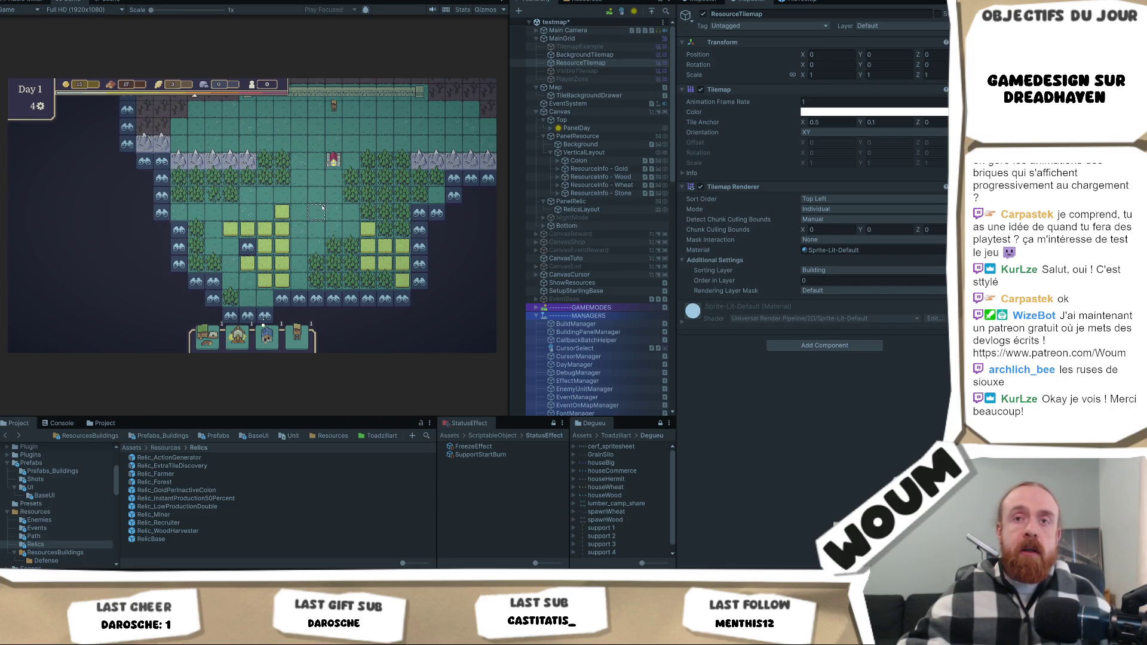
{"action": "key", "text": "d"}
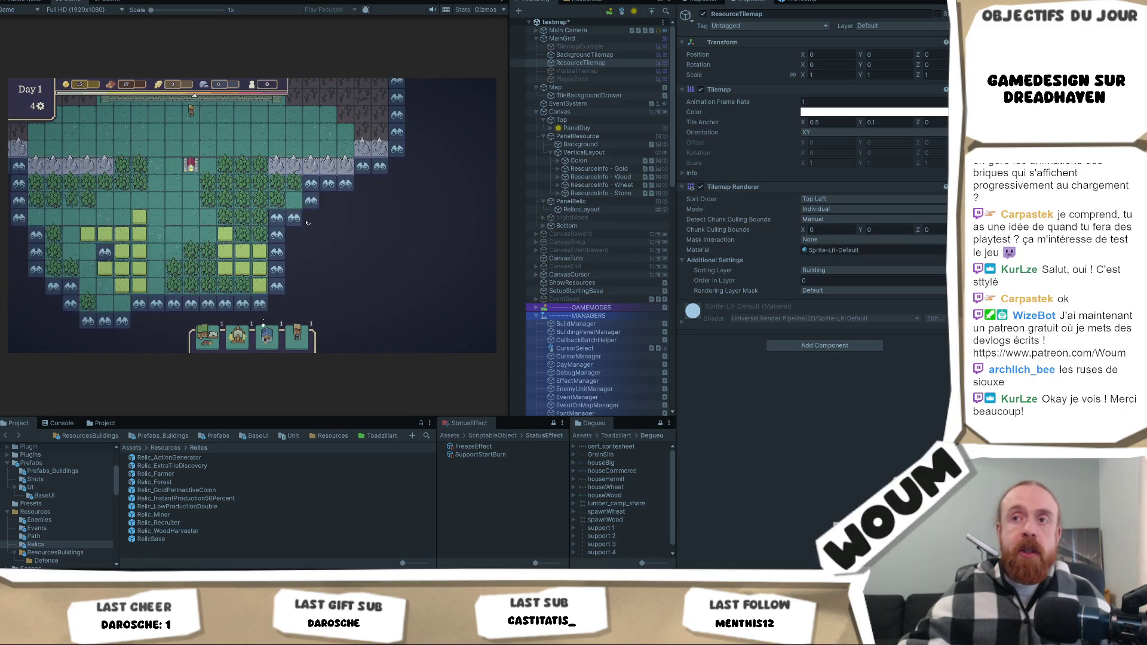
{"action": "left_click", "coordinate": [296, 219]}
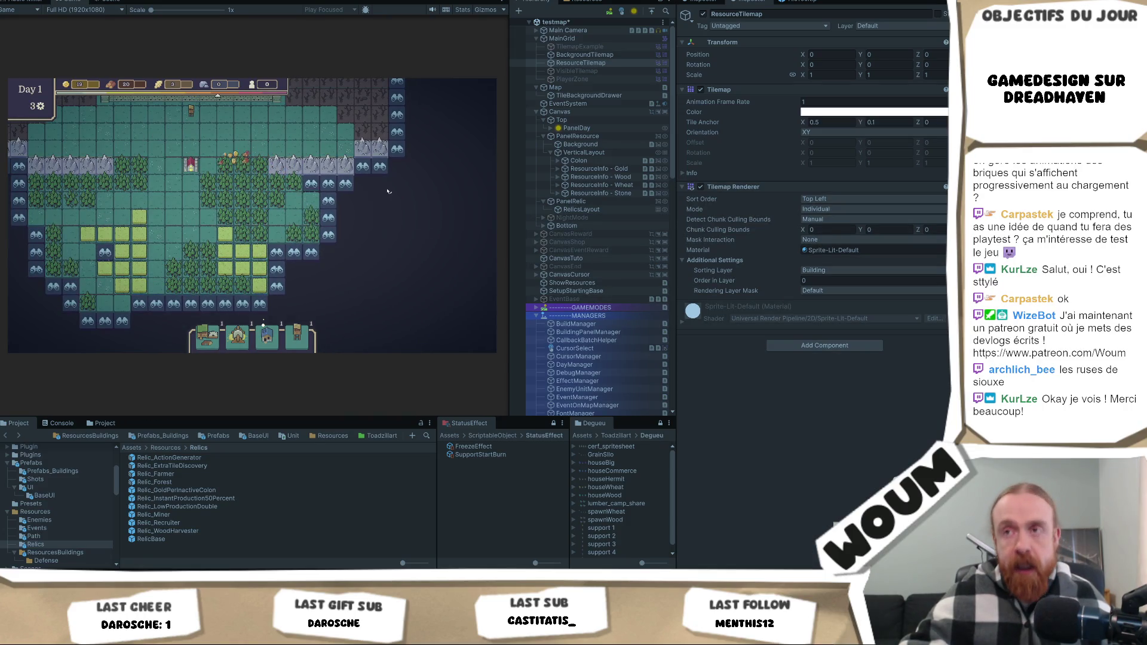
{"action": "left_click", "coordinate": [340, 201]}
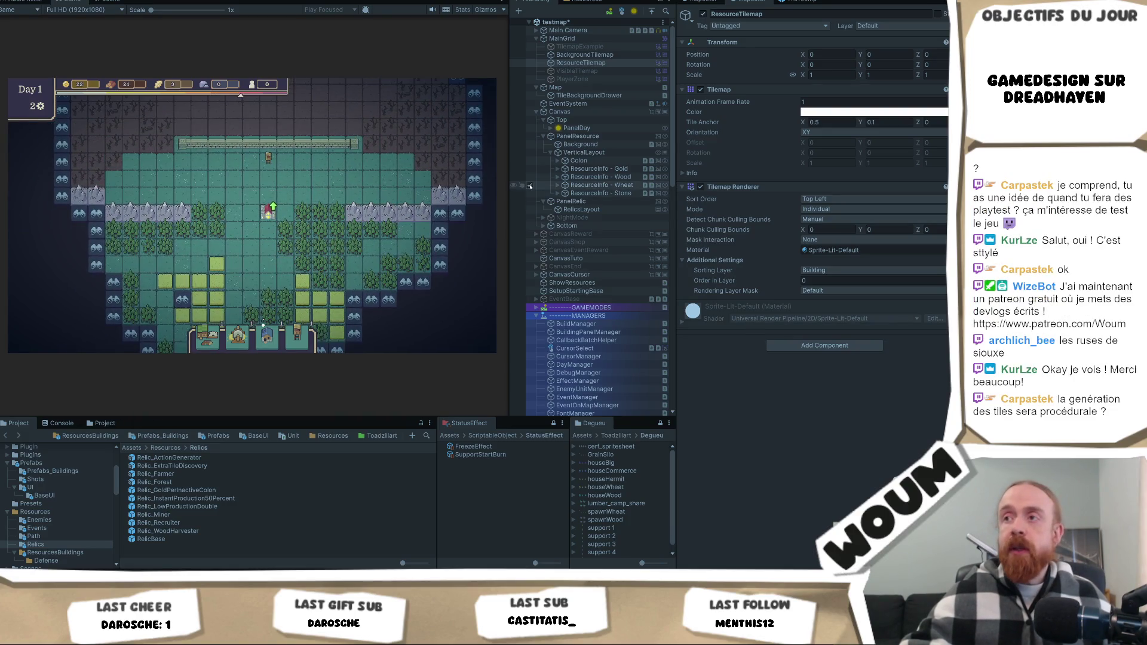
{"action": "scroll", "coordinate": [603, 275], "scroll_direction": "down", "scroll_amount": 5}
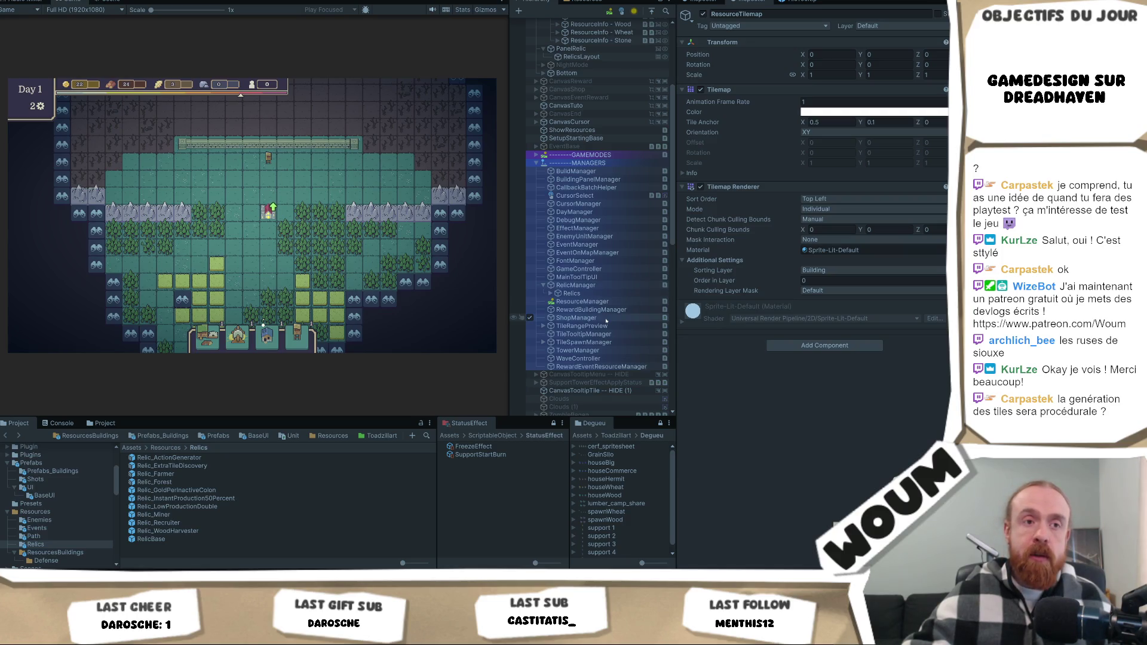
Harvest a southern forest tile for wood and reveal a discoverable tile to end the day.
{"action": "scroll", "coordinate": [606, 321], "scroll_direction": "down", "scroll_amount": 5}
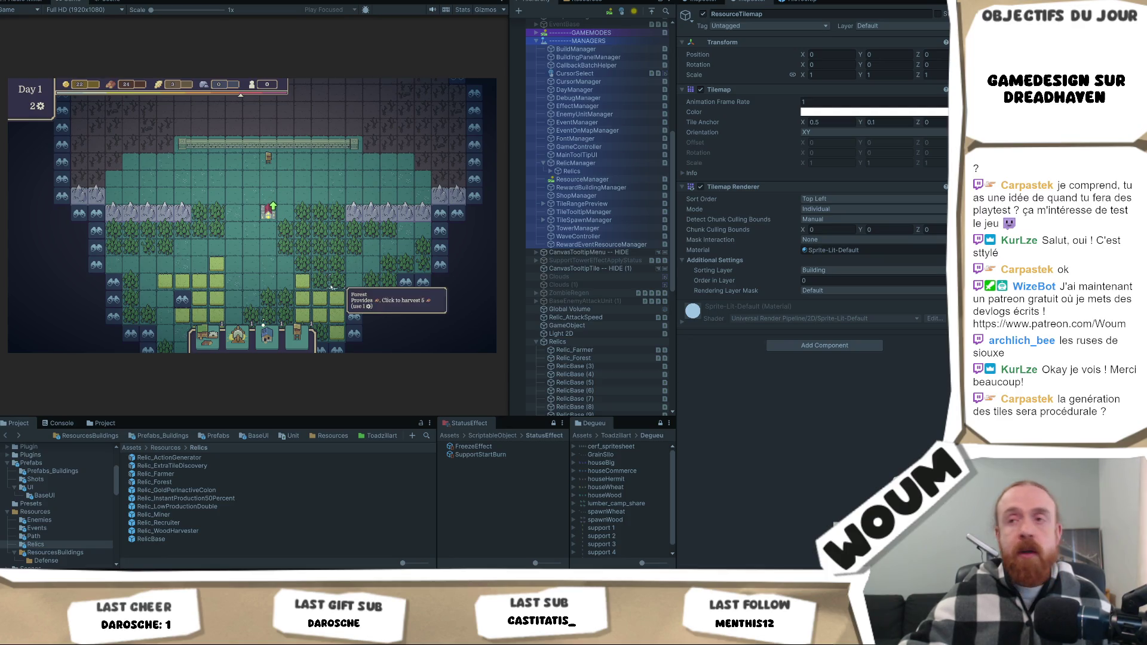
{"action": "mouse_move", "coordinate": [389, 314]}
{"action": "left_mouse_down"}
{"action": "mouse_move", "coordinate": [308, 203]}
{"action": "mouse_move", "coordinate": [310, 243]}
{"action": "left_mouse_up"}
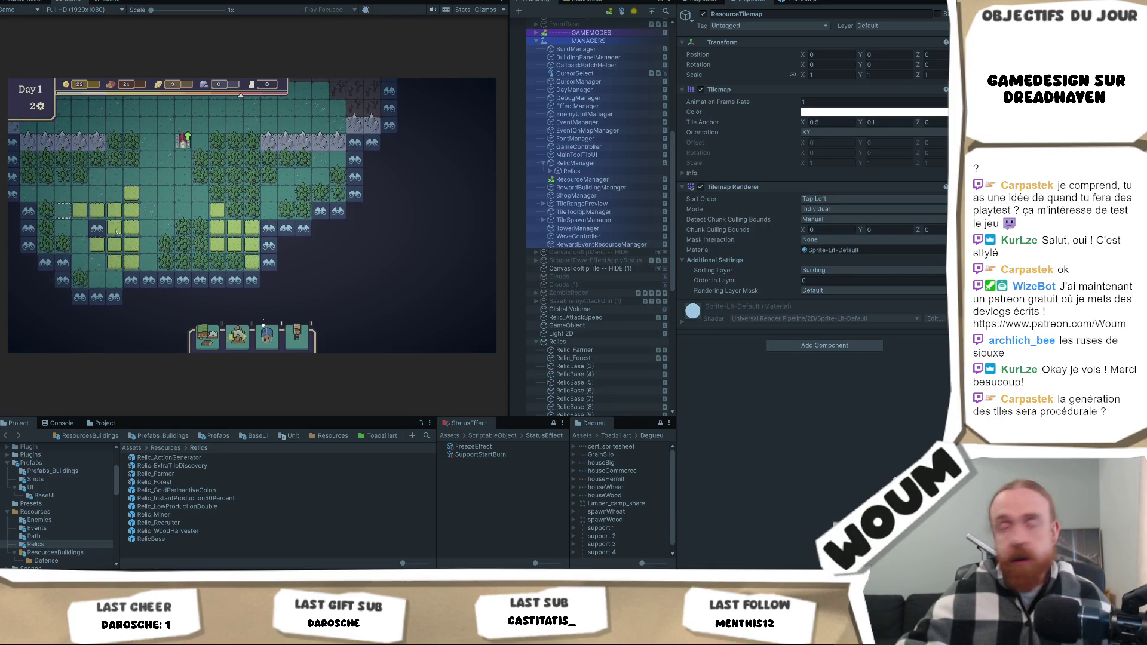
{"action": "mouse_move", "coordinate": [232, 184]}
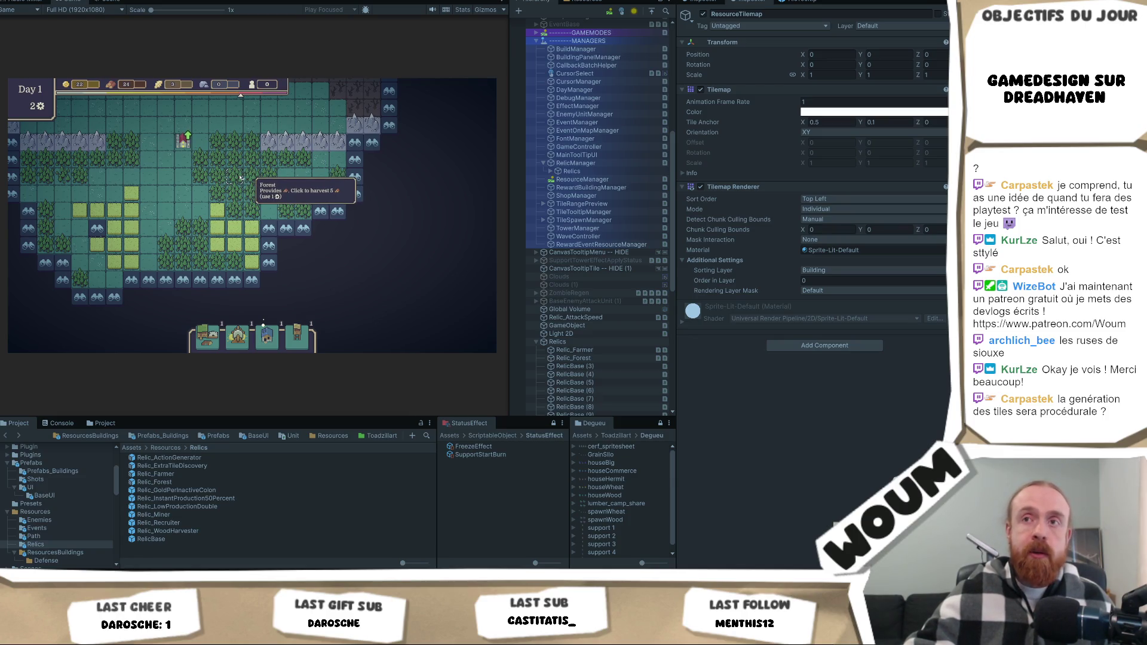
{"action": "left_click", "coordinate": [240, 177]}
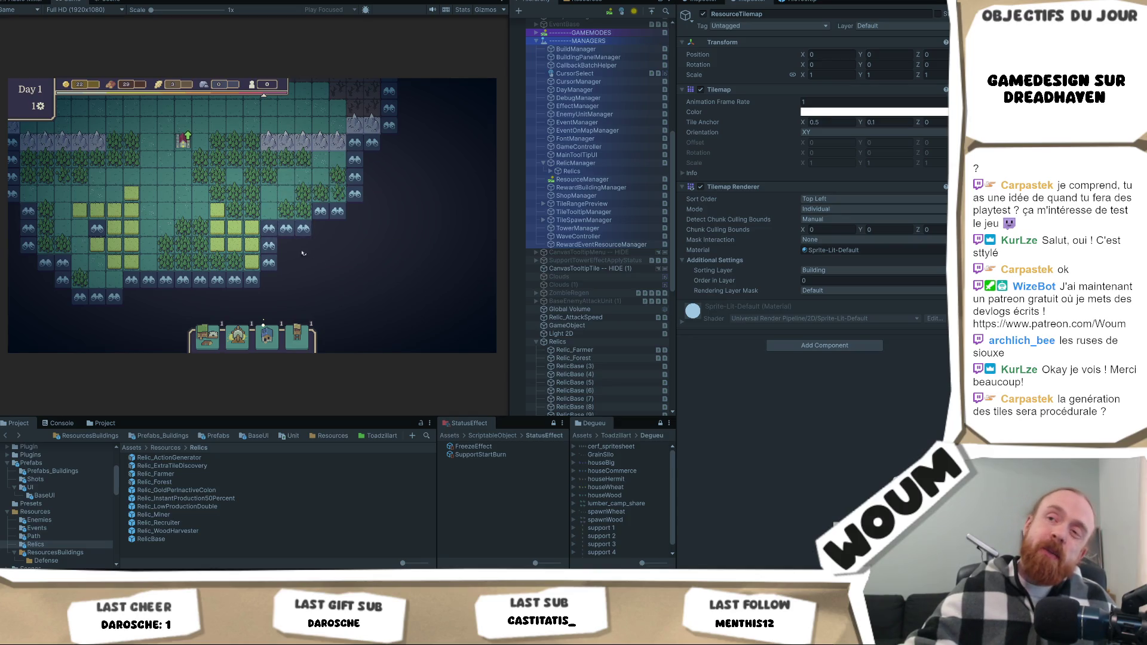
{"action": "left_click", "coordinate": [294, 233]}
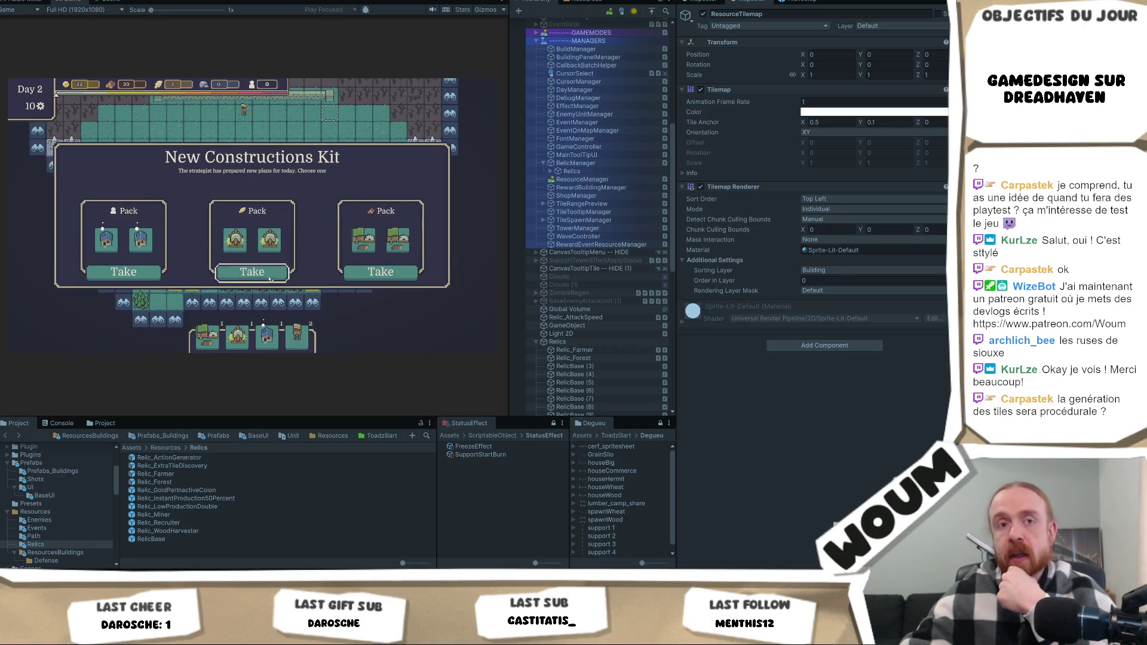
Take the middle construction pack, then harvest a forest tile across the island.
{"action": "left_click", "coordinate": [278, 273]}
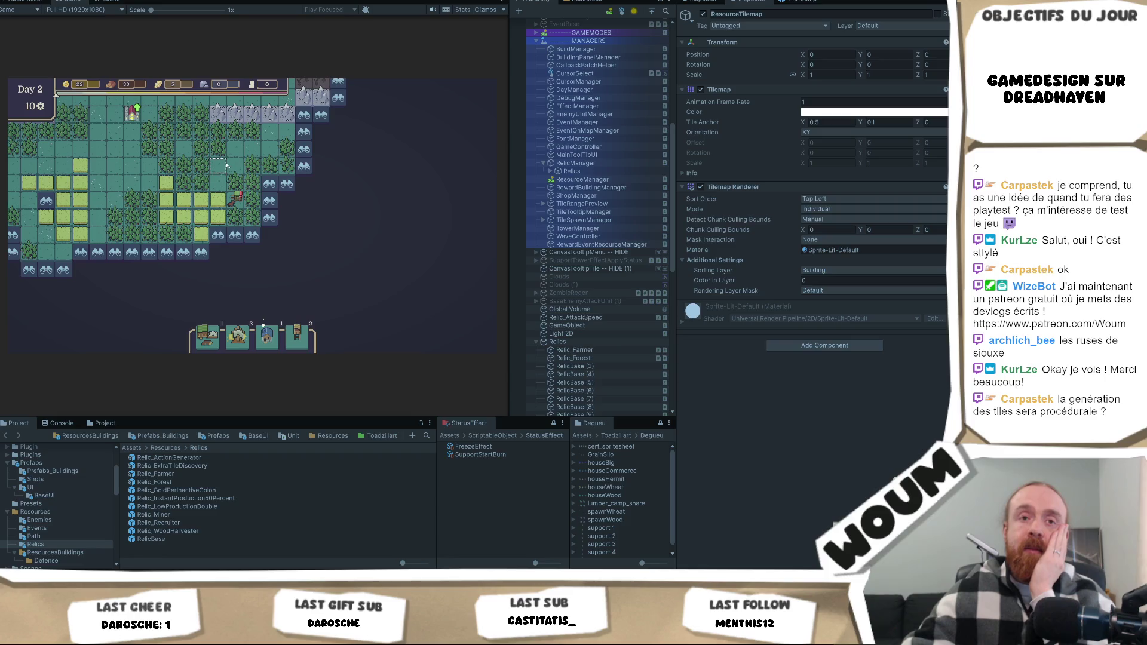
{"action": "key", "text": "a"}
{"action": "key", "text": "w"}
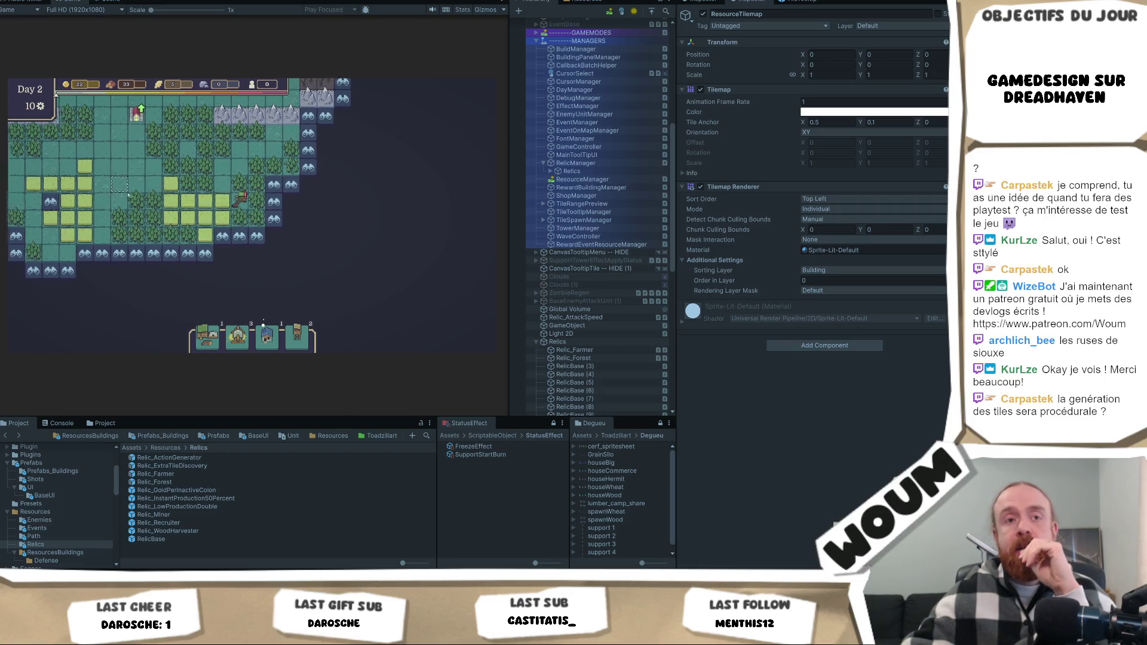
{"action": "key", "text": "d"}
{"action": "key", "text": "s"}
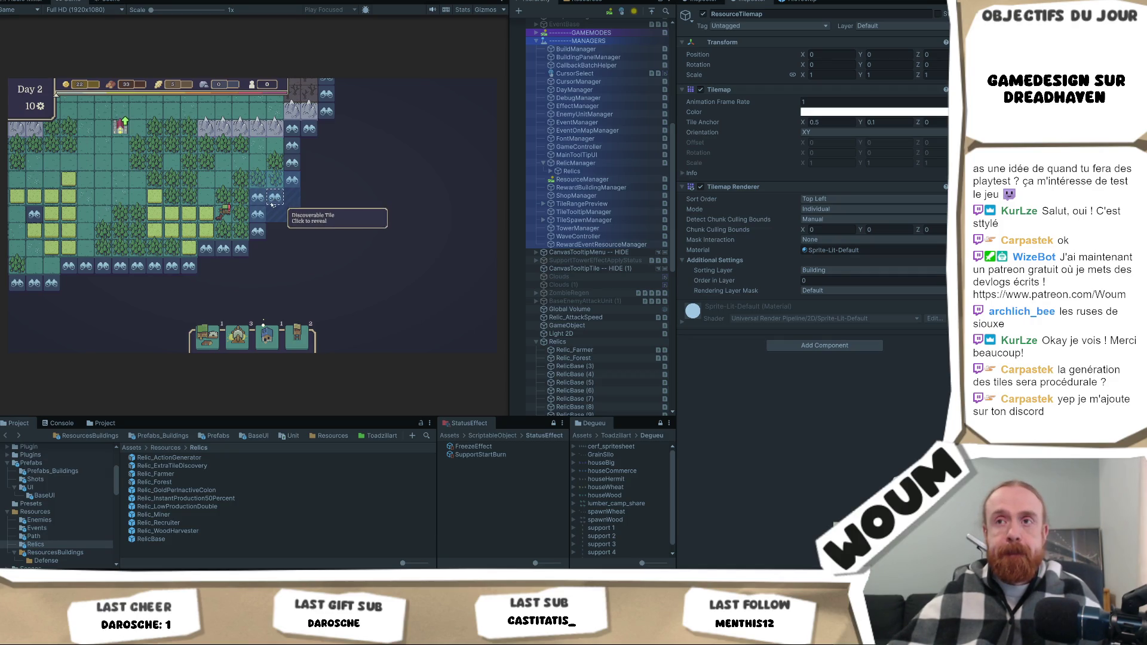
{"action": "key", "text": "a"}
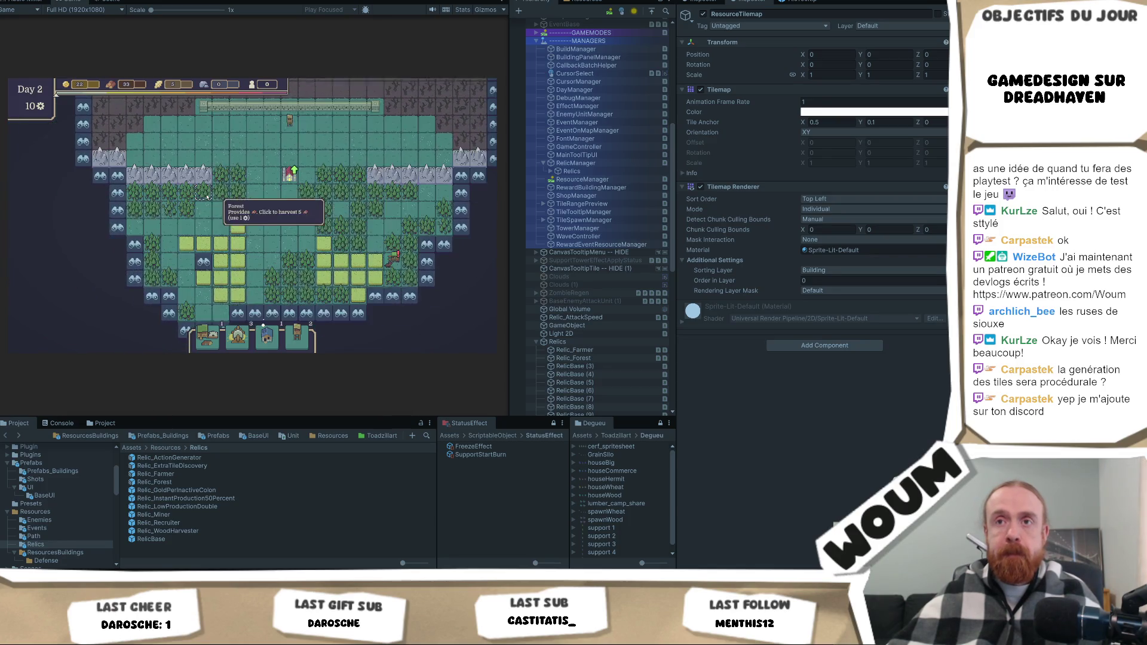
{"action": "left_click", "coordinate": [203, 196]}
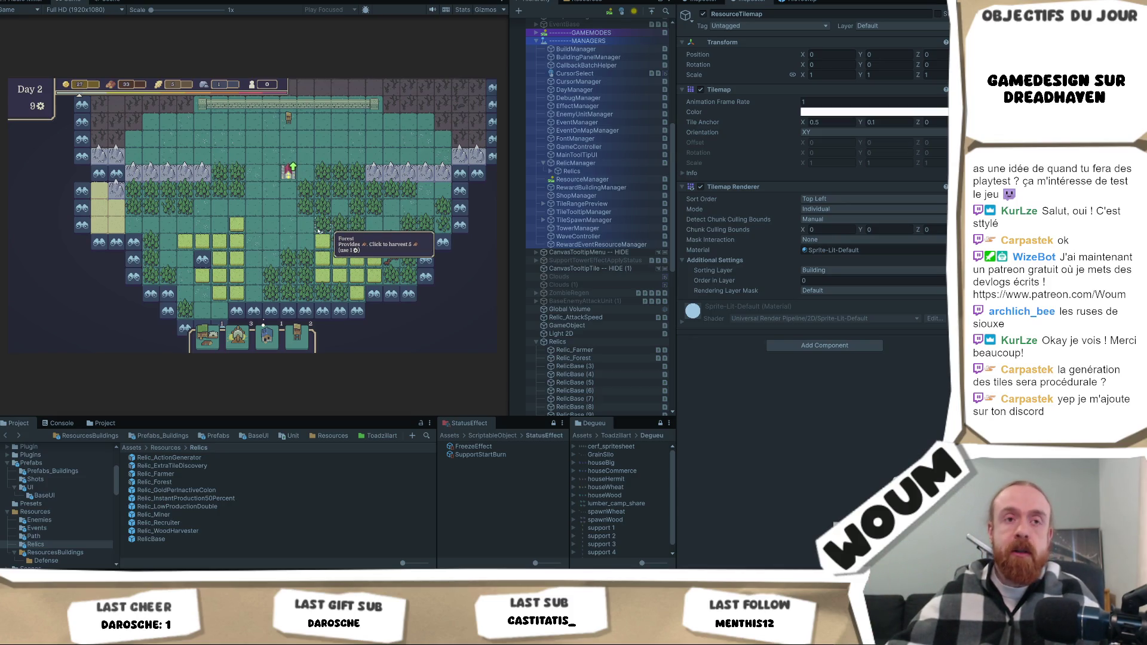
Reveal discoverable tiles on the left and along the bottom of the map.
{"action": "left_click", "coordinate": [134, 262]}
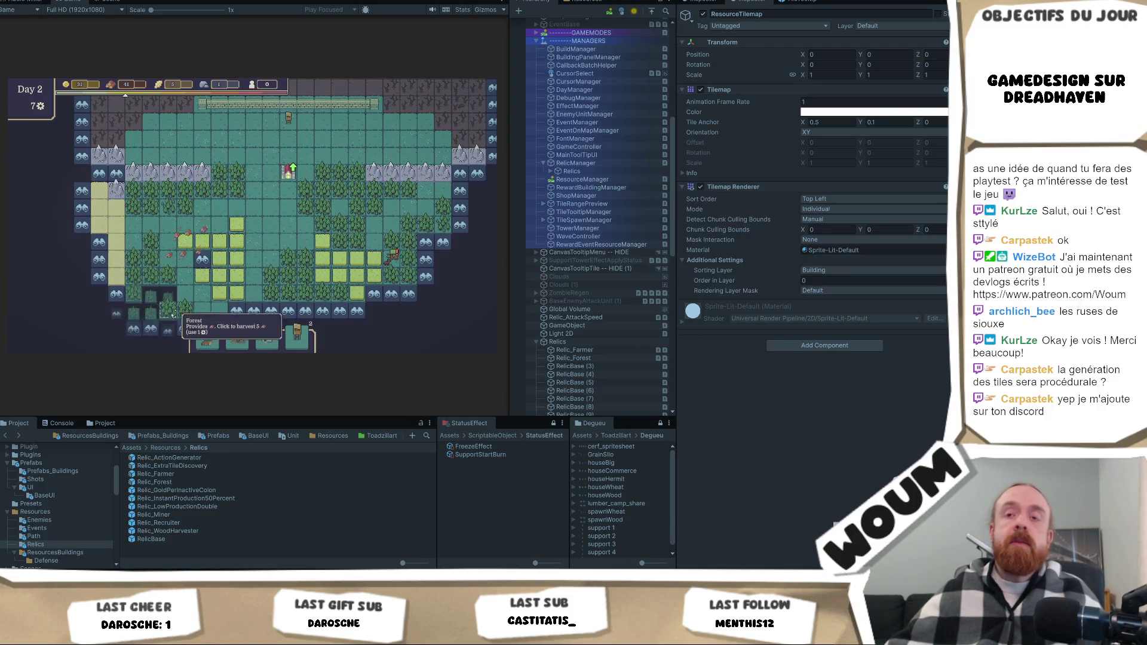
{"action": "scroll", "coordinate": [209, 280], "scroll_direction": "down", "scroll_amount": 2}
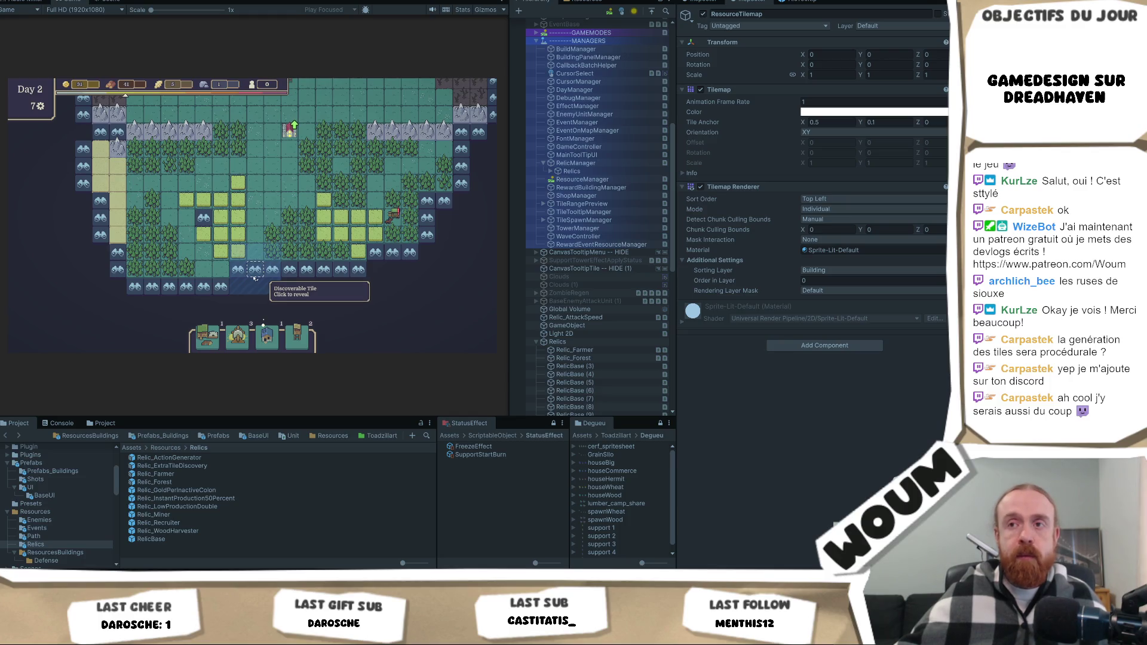
{"action": "left_click", "coordinate": [253, 274]}
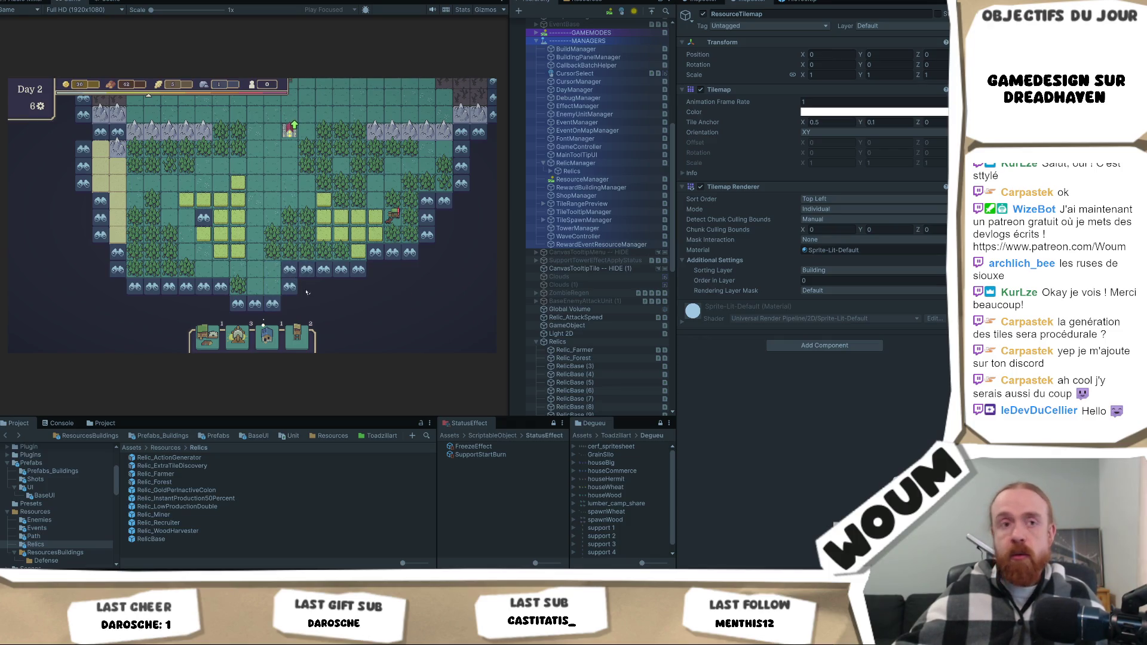
{"action": "left_click", "coordinate": [290, 289]}
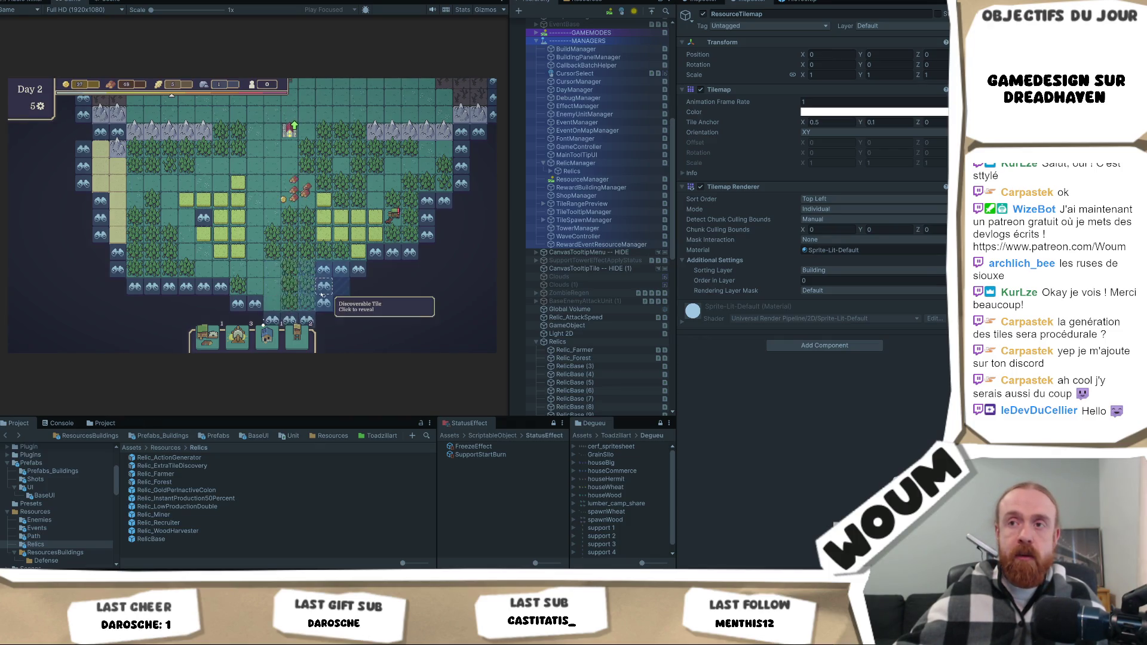
{"action": "left_click", "coordinate": [328, 291]}
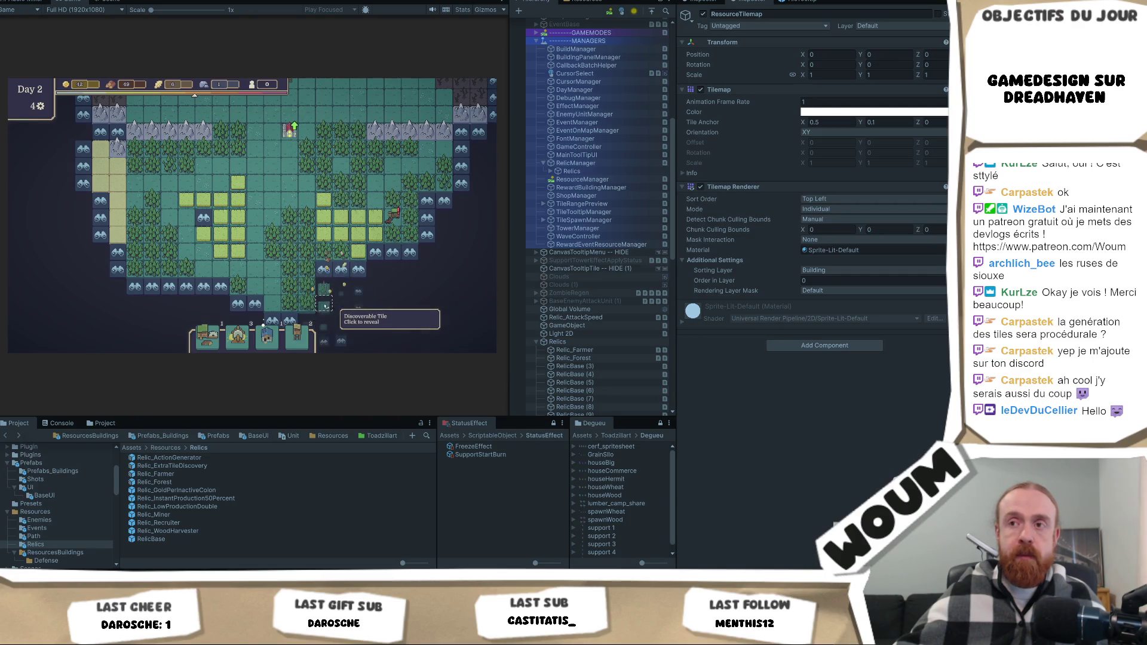
{"action": "left_click", "coordinate": [343, 257]}
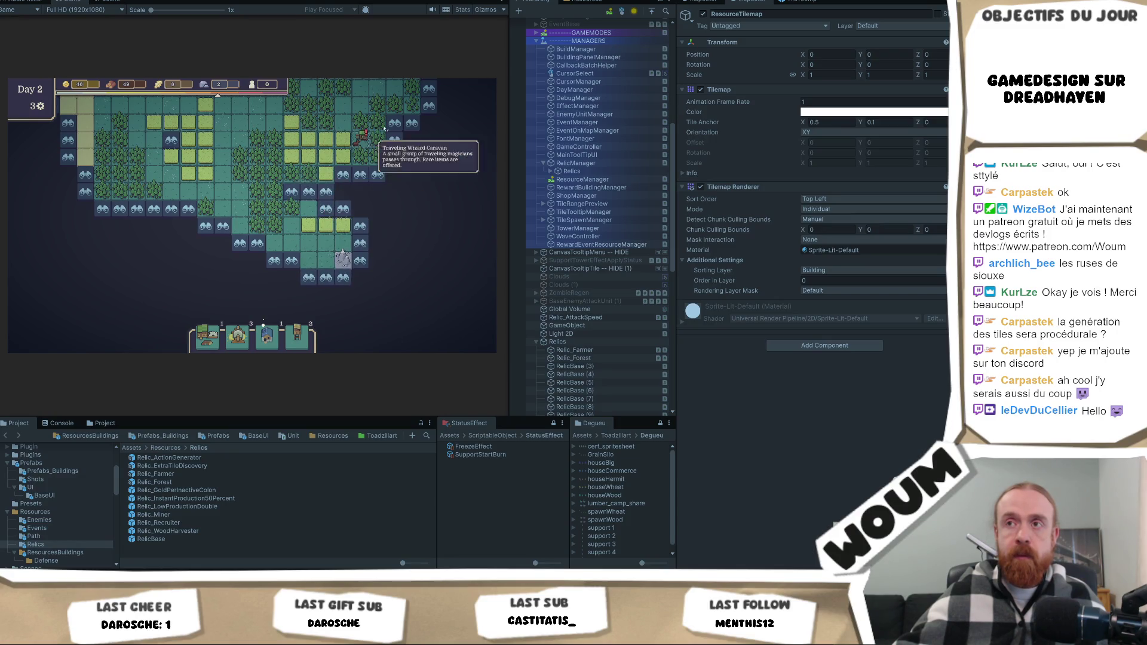
Pan around the island and reveal discoverable tiles at the southern edge.
{"action": "key", "text": "w"}
{"action": "key", "text": "d"}
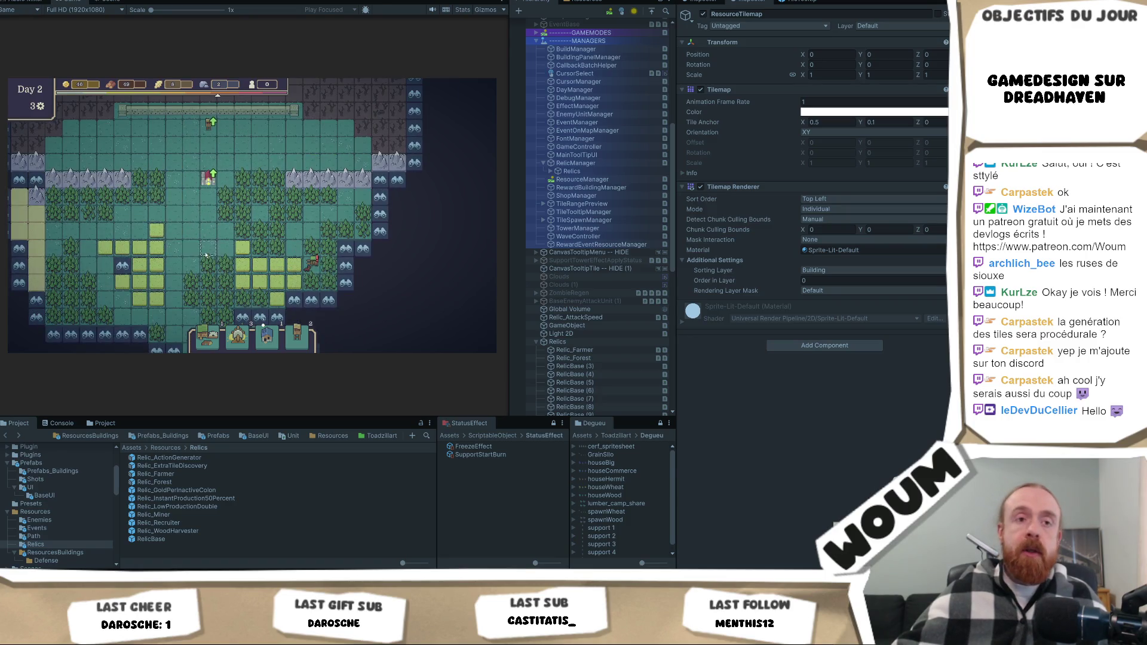
{"action": "key", "text": "w"}
{"action": "key", "text": "a"}
{"action": "key", "text": "s"}
{"action": "key", "text": "d"}
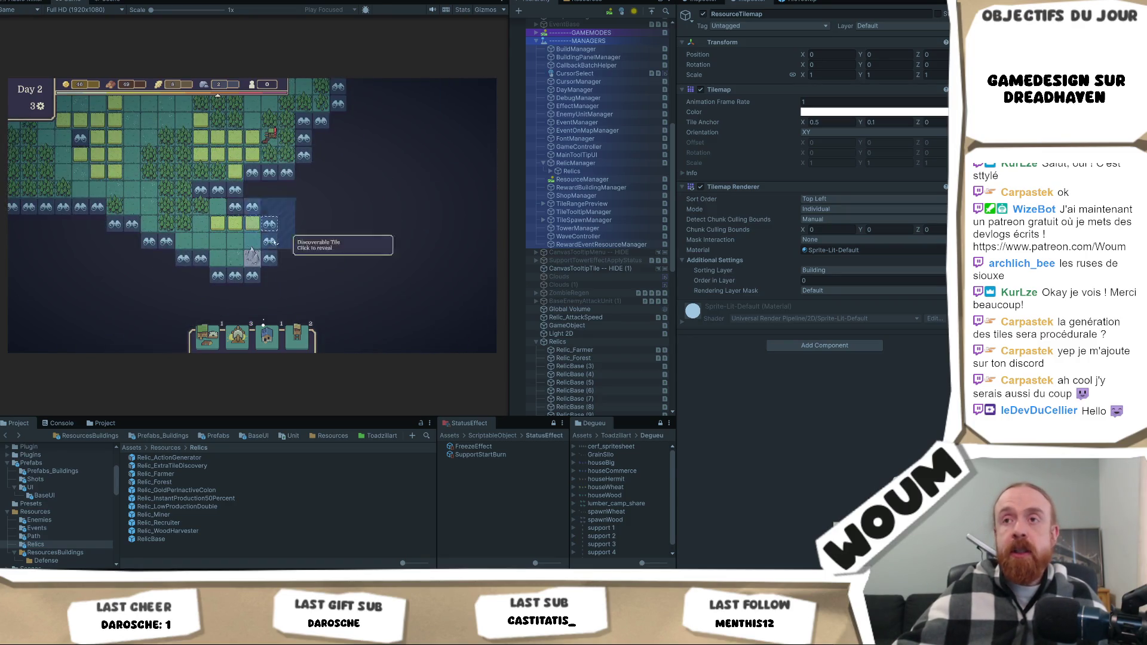
{"action": "left_click", "coordinate": [304, 263]}
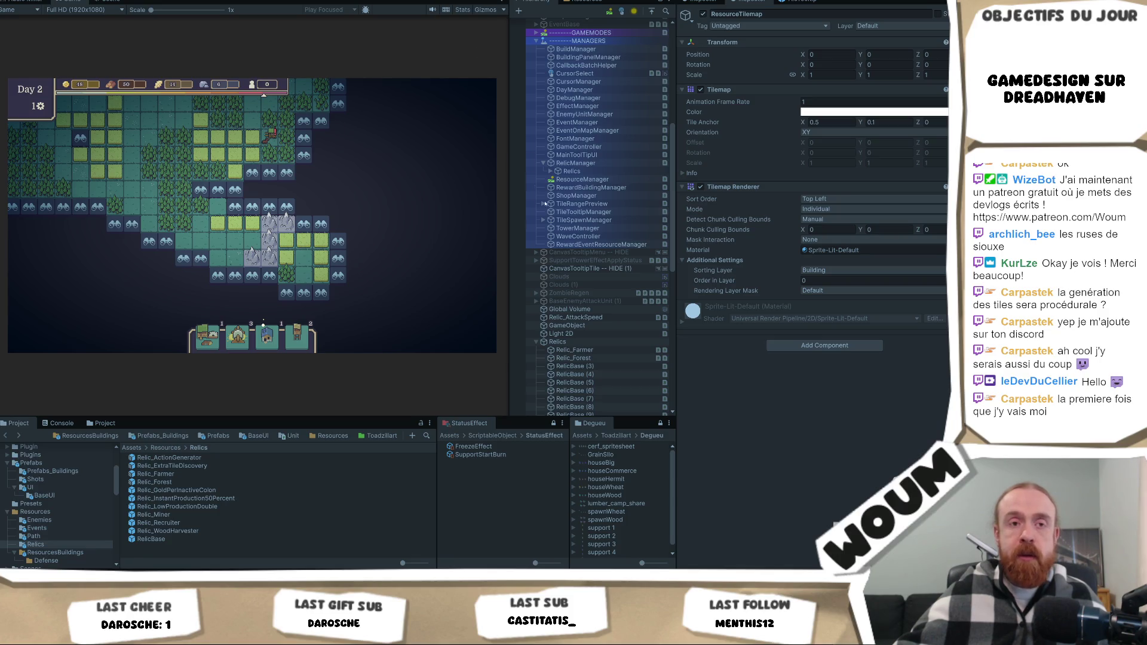
{"action": "scroll", "coordinate": [536, 187], "scroll_direction": "up", "scroll_amount": 3}
{"action": "left_click", "coordinate": [270, 206]}
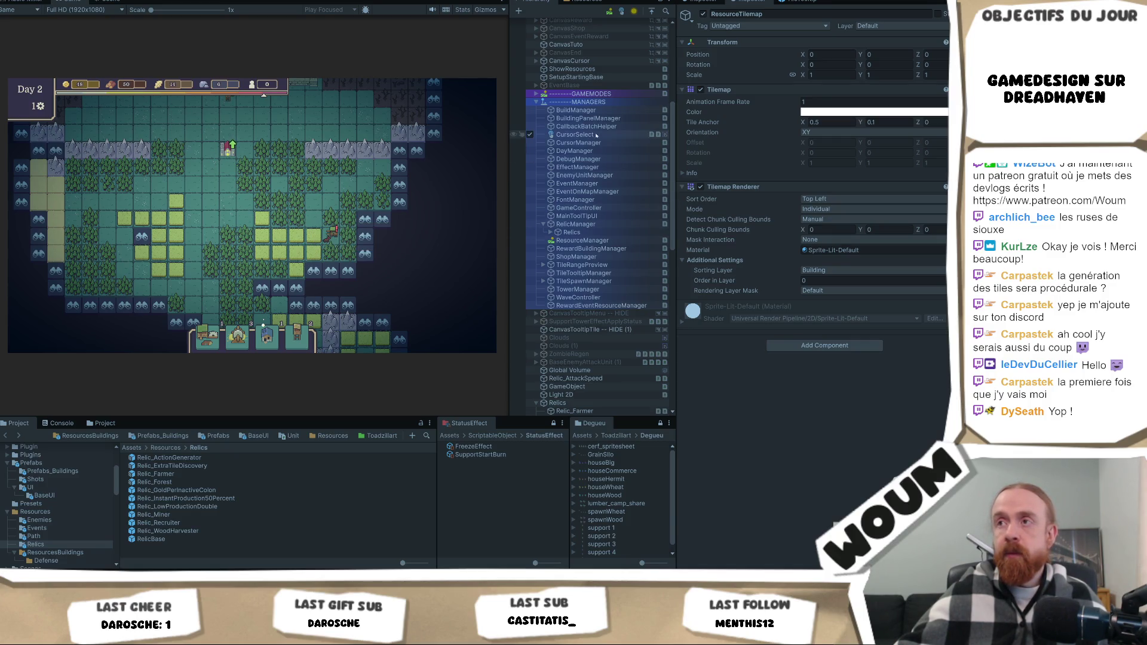
Select the FontManager object in the Hierarchy.
{"action": "scroll", "coordinate": [118, 237], "scroll_direction": "up", "scroll_amount": 2}
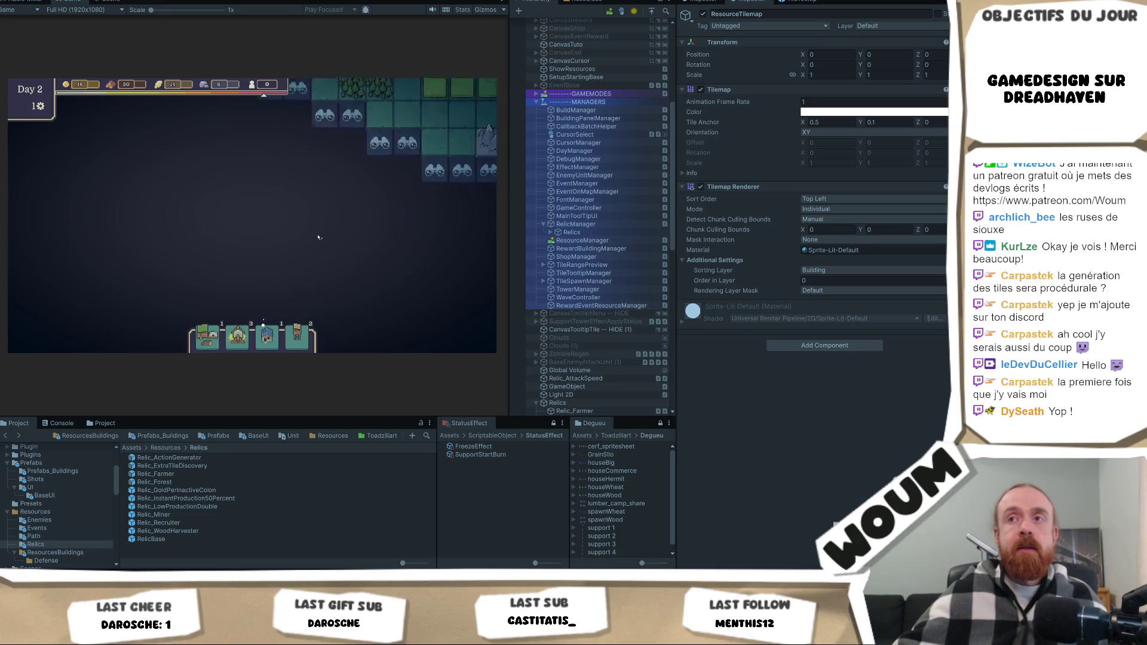
{"action": "scroll", "coordinate": [336, 184], "scroll_direction": "up", "scroll_amount": 2}
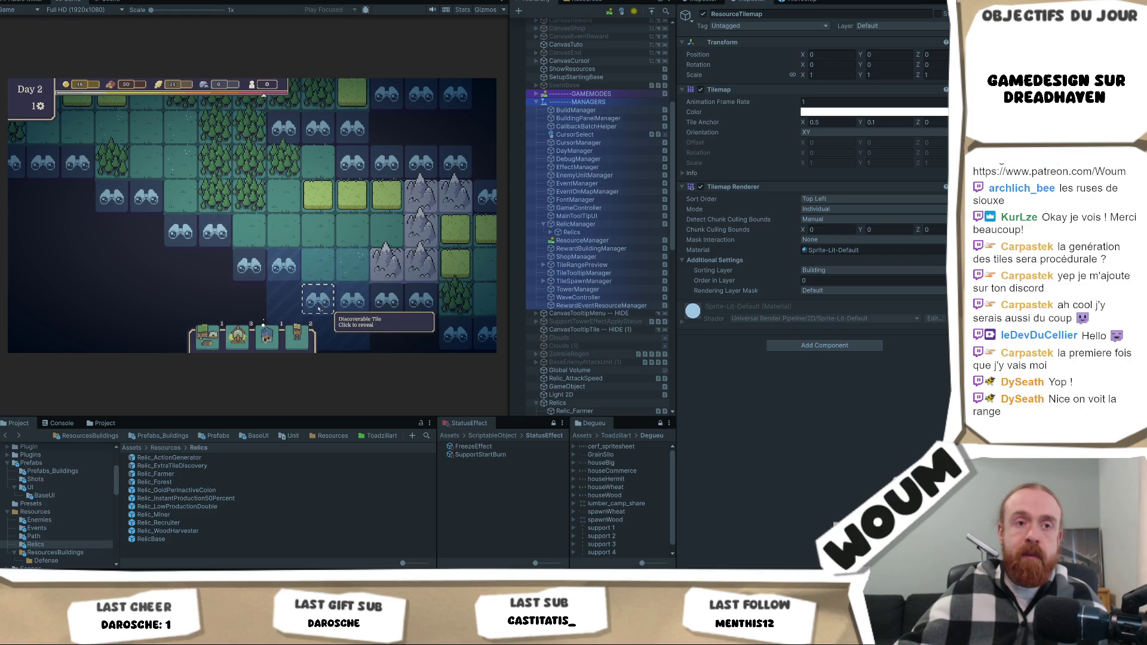
{"action": "scroll", "coordinate": [373, 206], "scroll_direction": "down", "scroll_amount": 3}
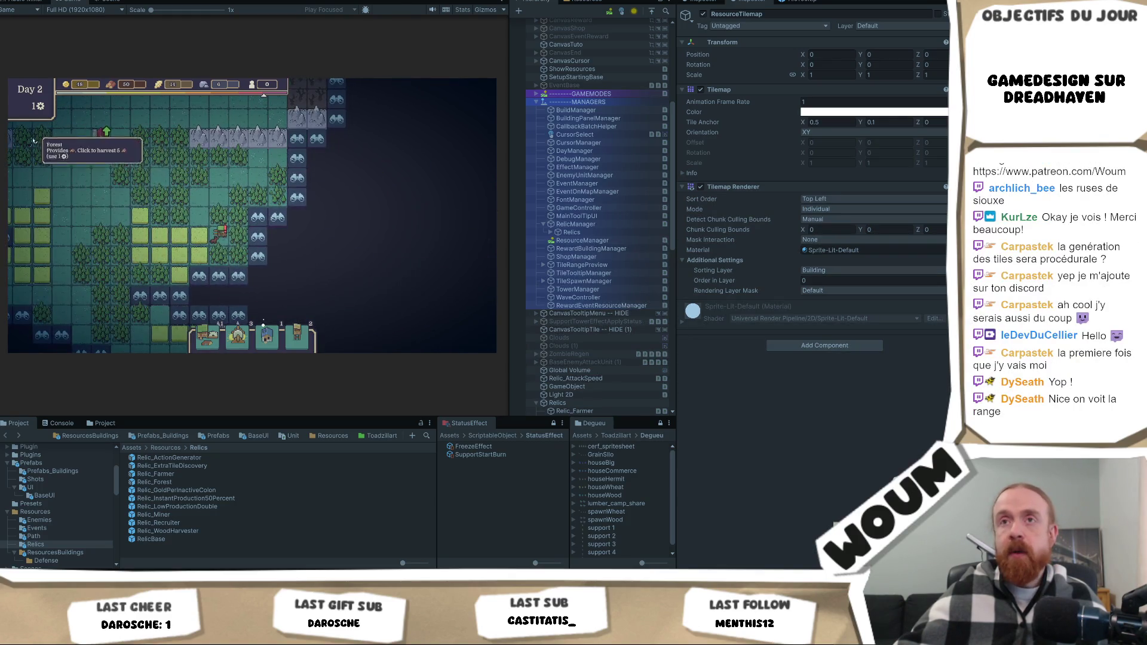
{"action": "left_click", "coordinate": [606, 200]}
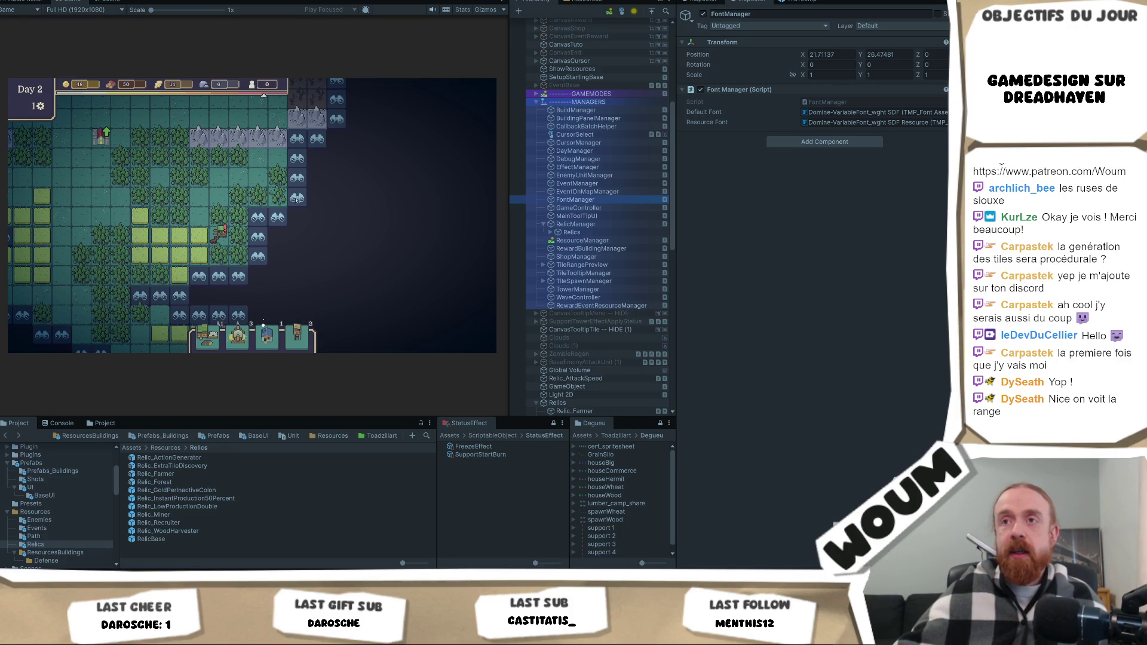
Select GameController and set its Relic Id to Relic_Action Generator.
{"action": "key", "text": "a"}
{"action": "key", "text": "w"}
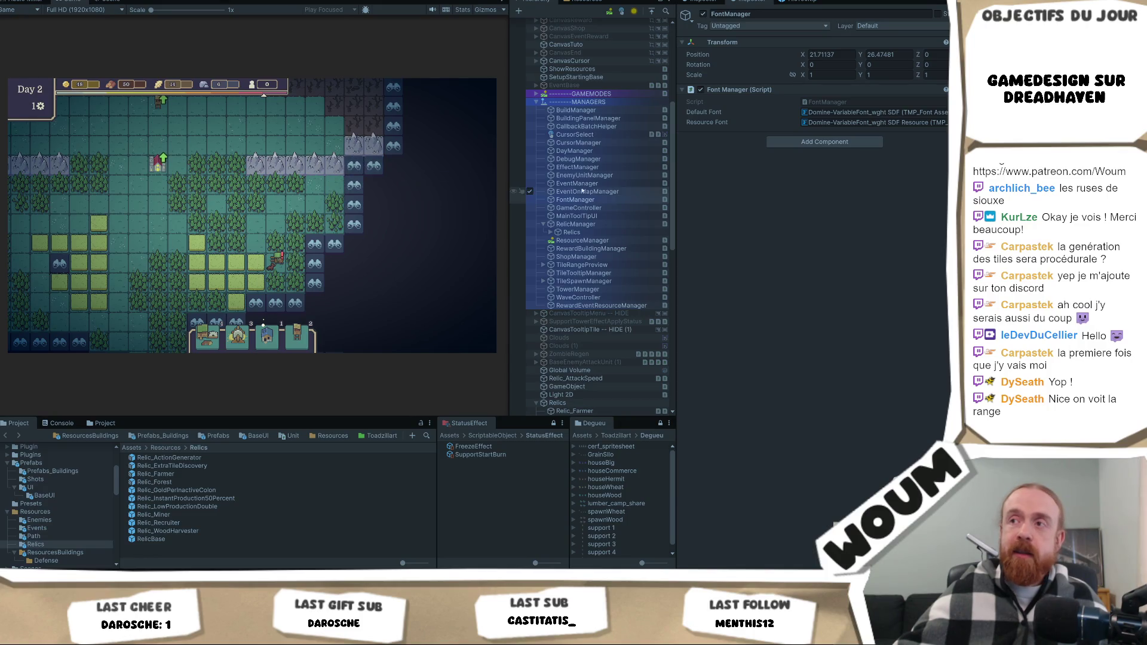
{"action": "left_click", "coordinate": [599, 208]}
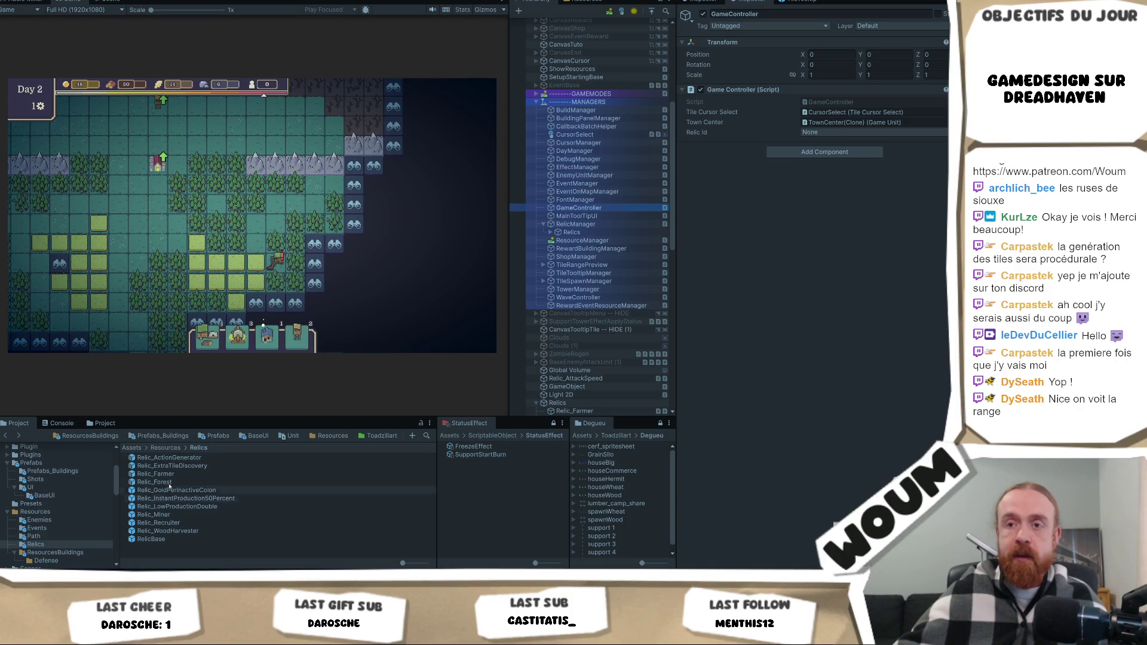
{"action": "left_click", "coordinate": [866, 132]}
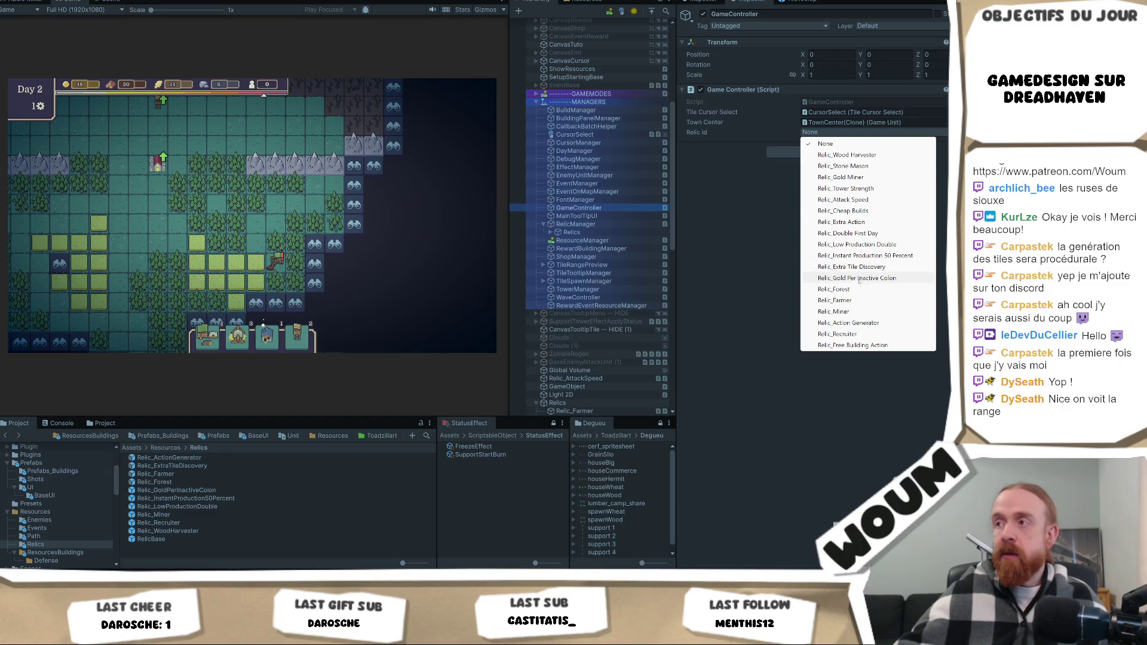
{"action": "left_click", "coordinate": [848, 323]}
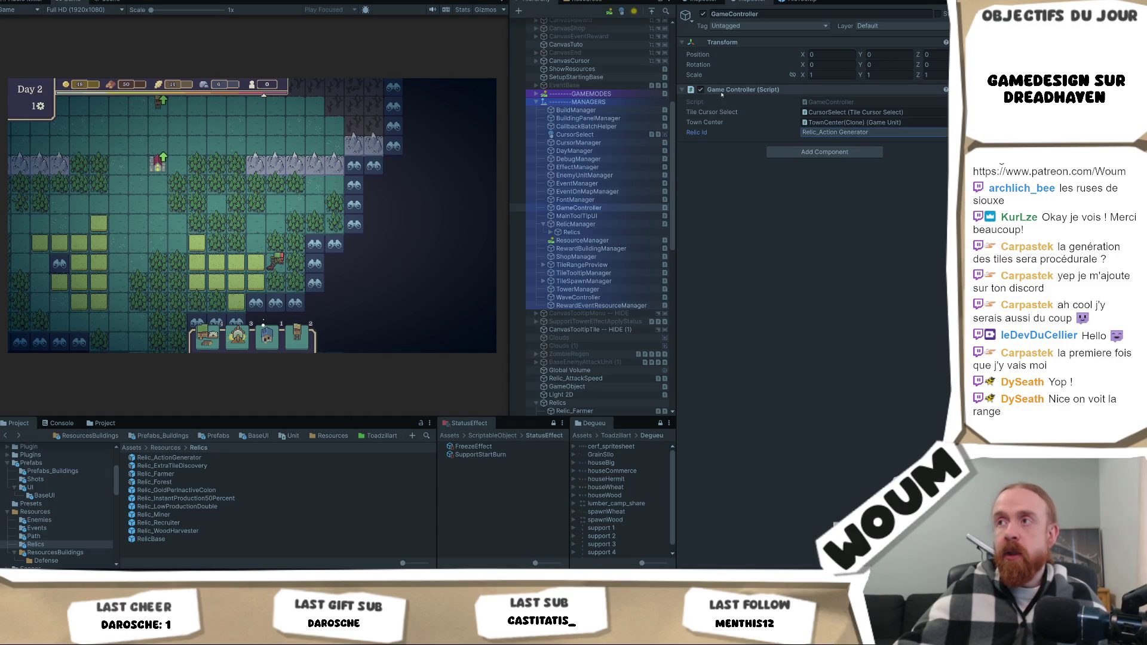
{"action": "right_click", "coordinate": [844, 156]}
{"action": "left_click", "coordinate": [840, 148]}
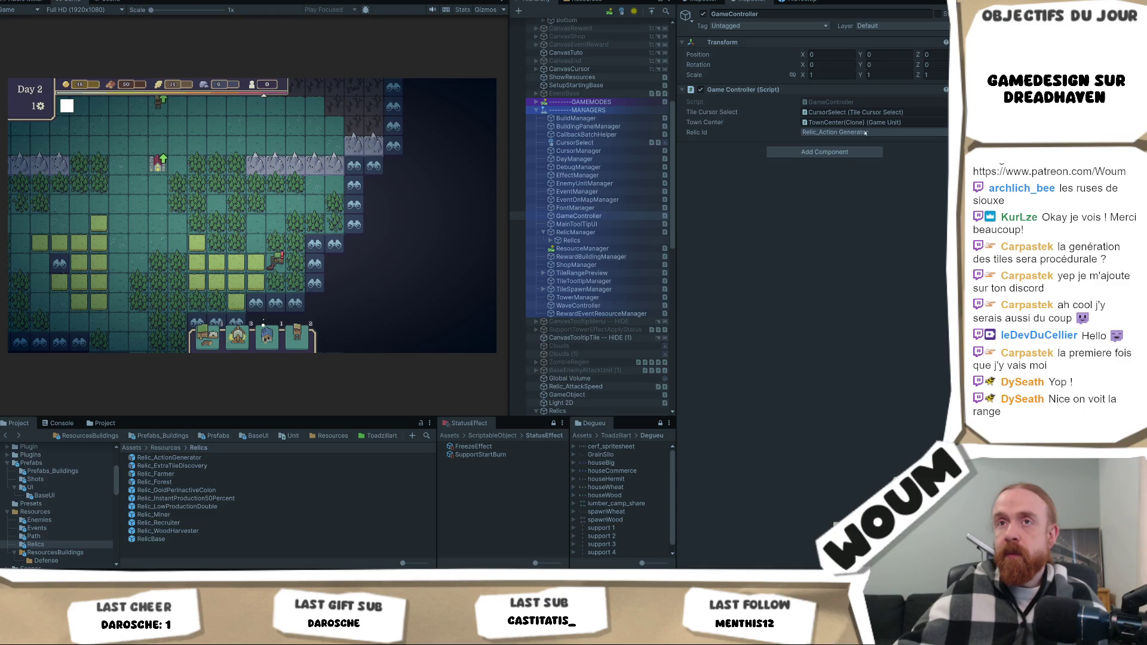
Grant Relic_Extra Tile Discovery and Relic_Farmer via Relic Id and the add-relic context command.
{"action": "left_click", "coordinate": [839, 132]}
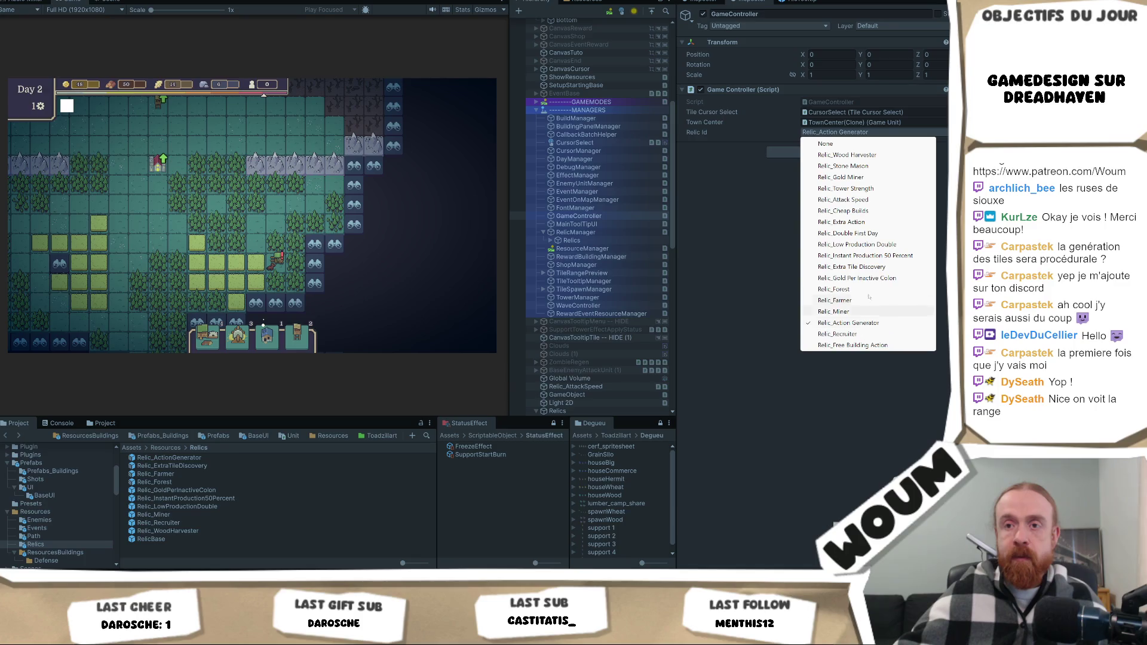
{"action": "left_click", "coordinate": [884, 266]}
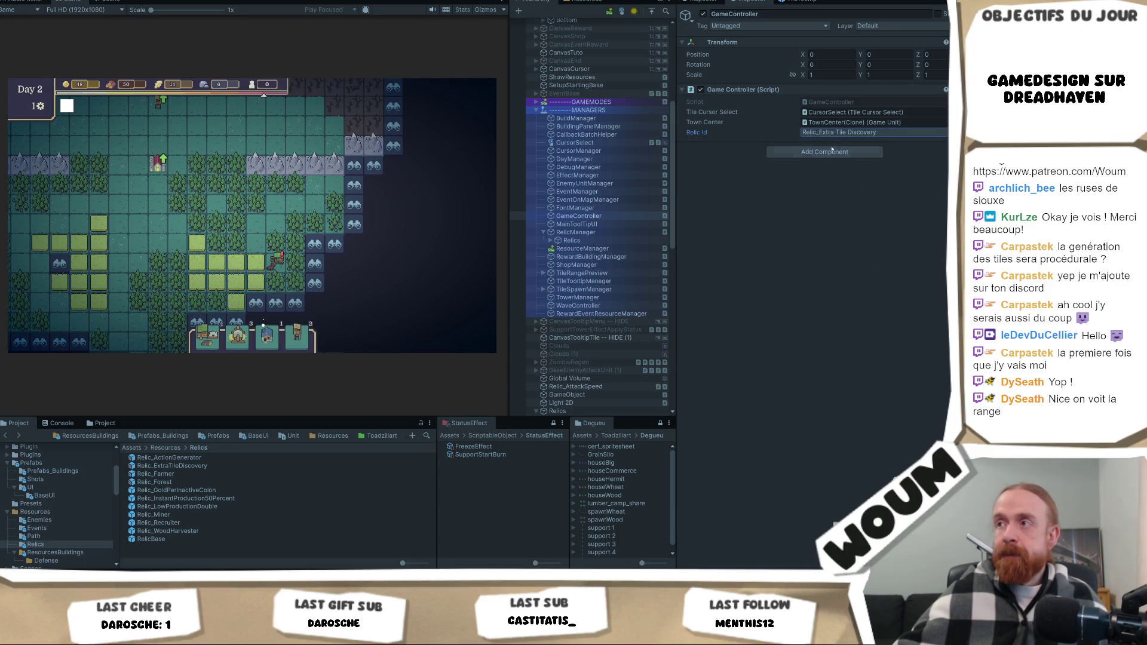
{"action": "right_click", "coordinate": [781, 101]}
{"action": "left_click", "coordinate": [836, 224]}
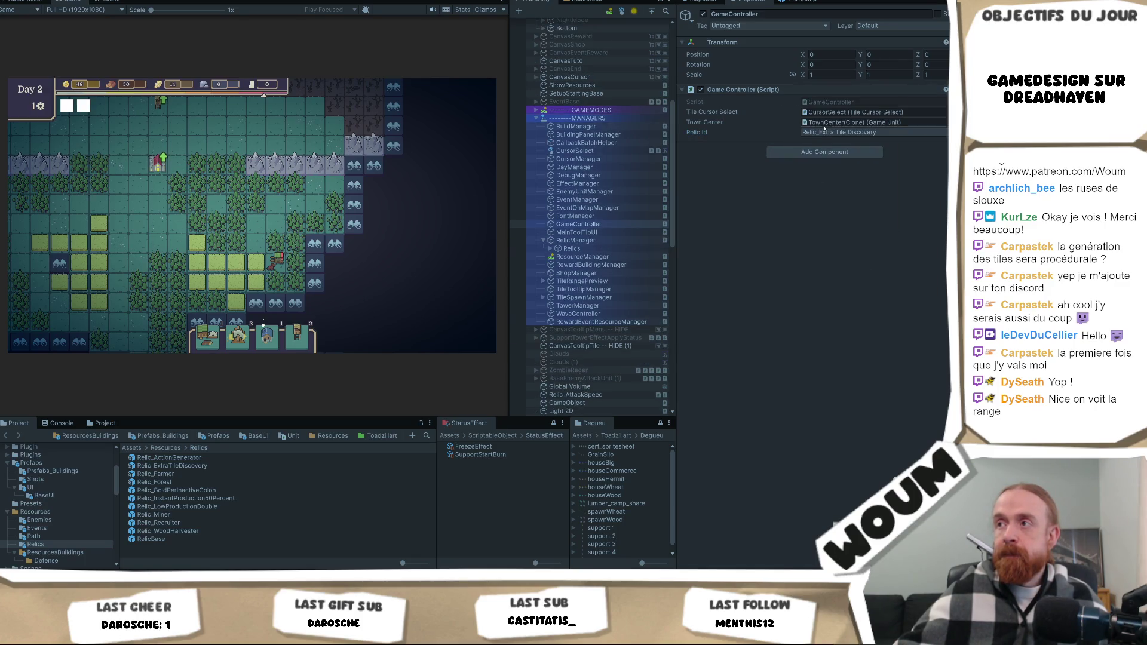
{"action": "left_click", "coordinate": [822, 132]}
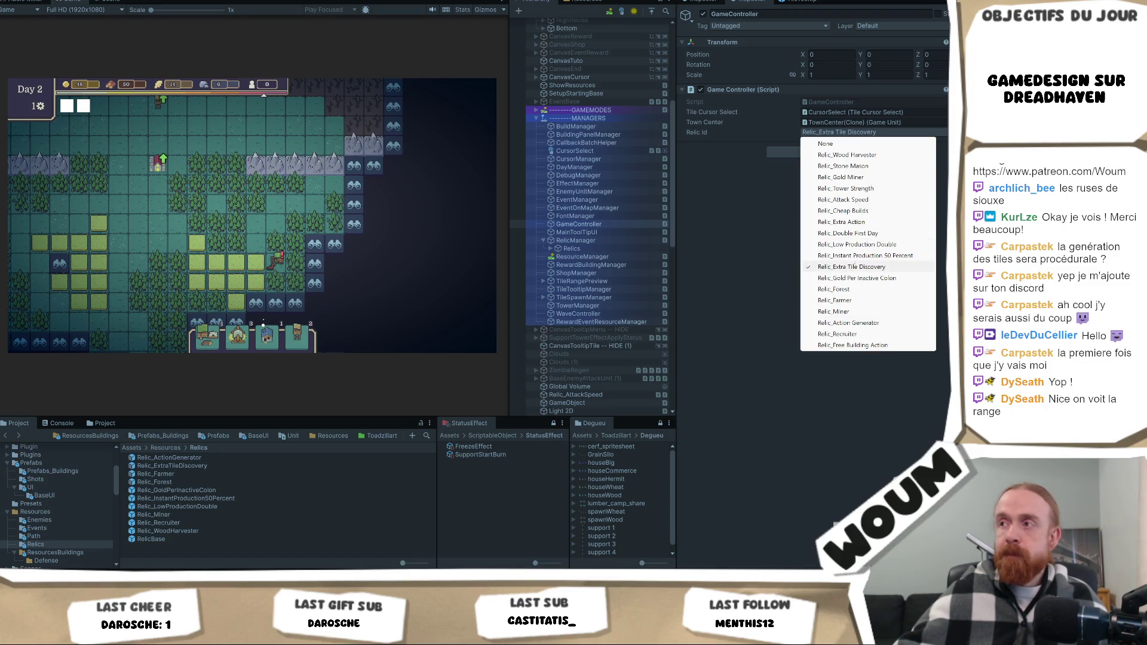
{"action": "left_click", "coordinate": [848, 300]}
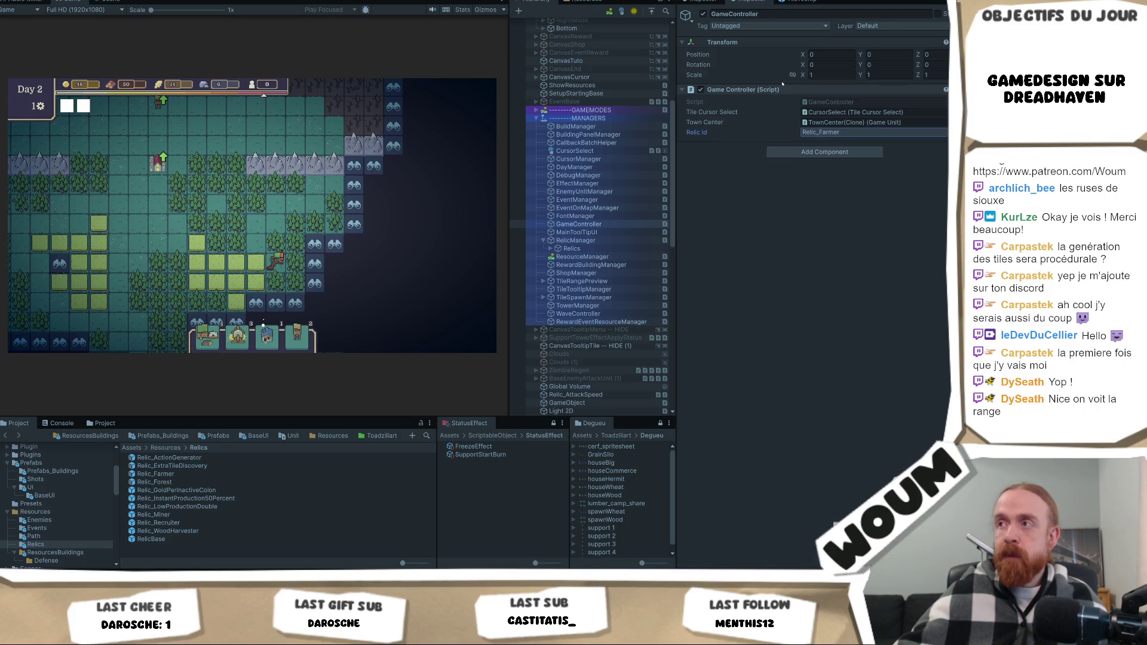
{"action": "right_click", "coordinate": [783, 89]}
{"action": "left_click", "coordinate": [842, 221]}
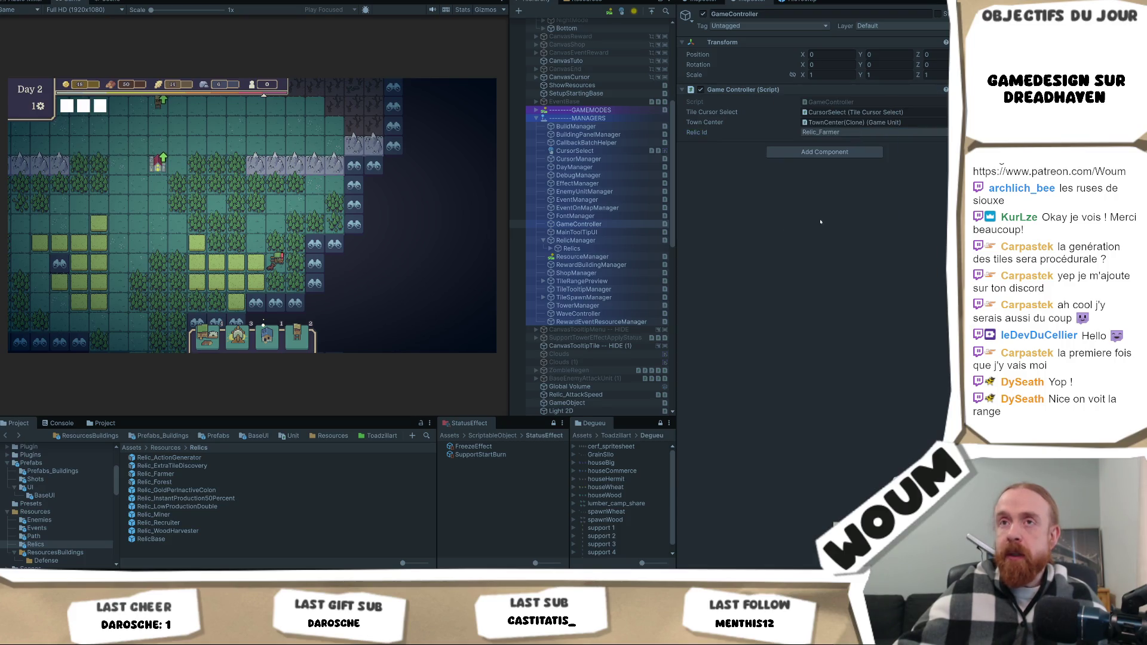
Set Relic Id to Relic_Forest and grant it in the running game.
{"action": "left_click", "coordinate": [826, 132]}
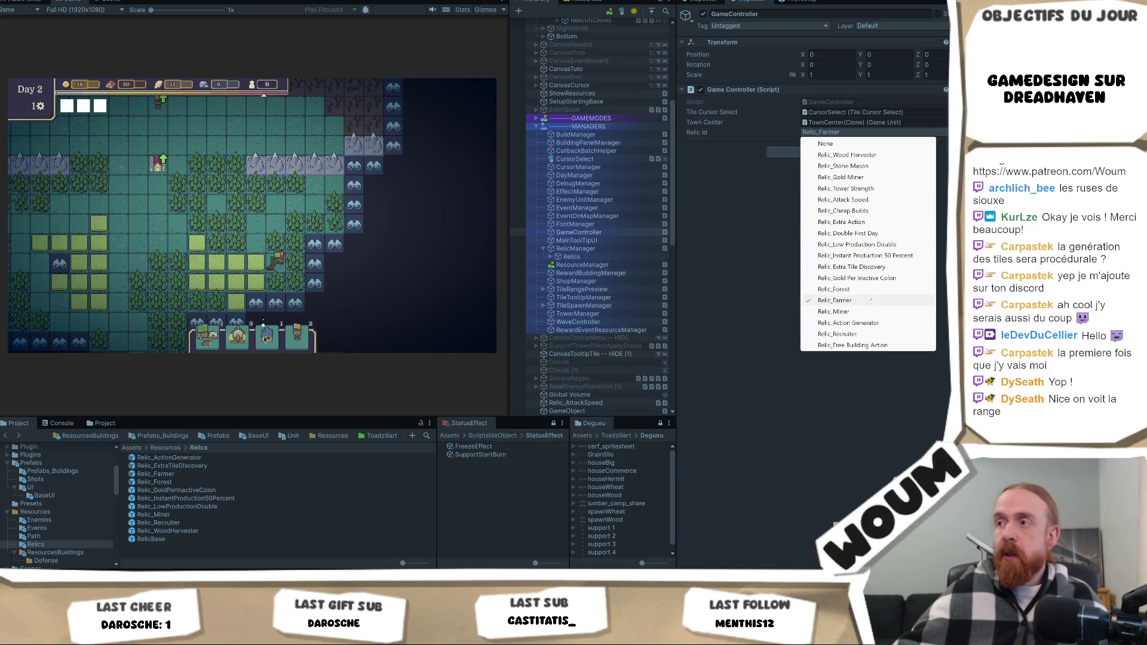
{"action": "left_click", "coordinate": [860, 291]}
{"action": "right_click", "coordinate": [764, 89]}
{"action": "left_click", "coordinate": [791, 221]}
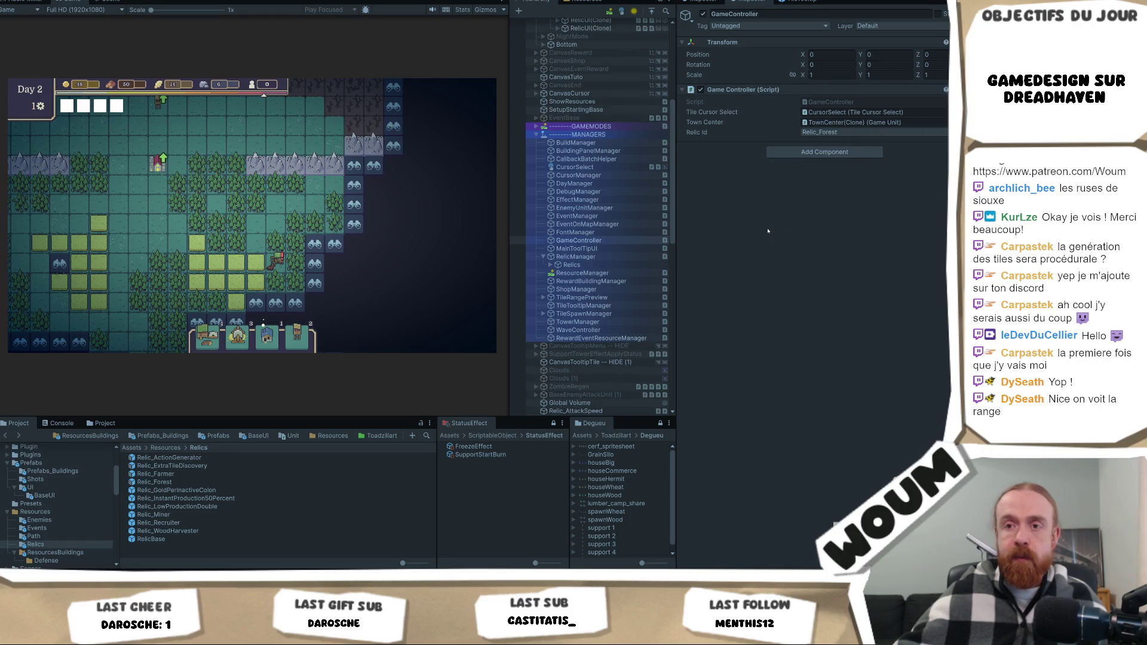
{"action": "mouse_move", "coordinate": [66, 107]}
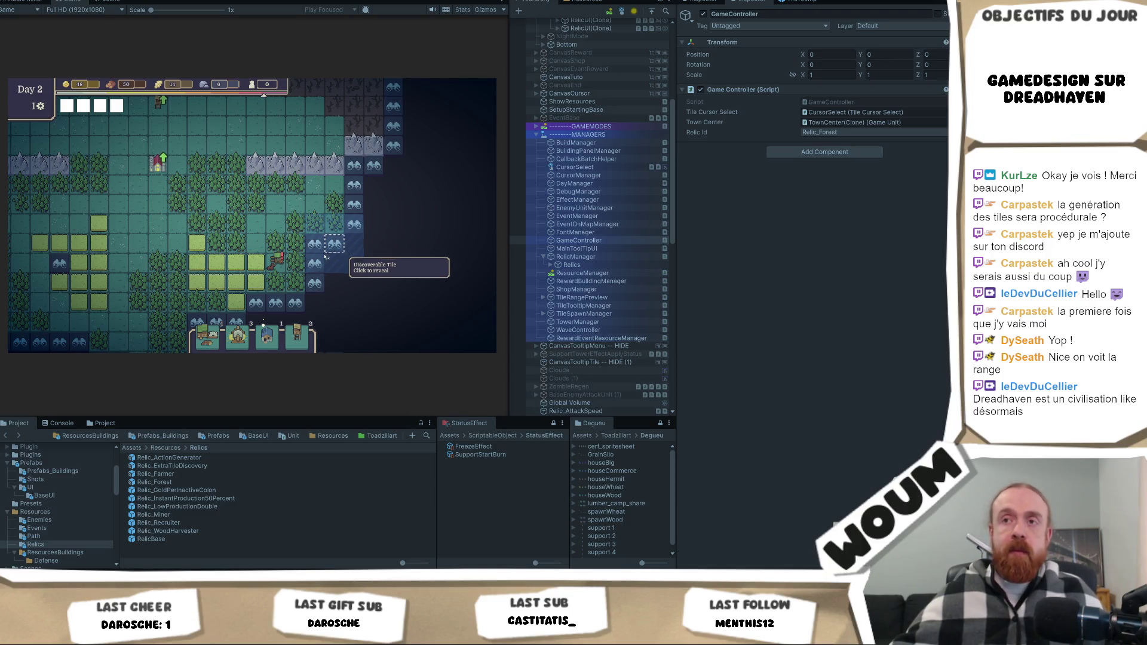
Delete the Relic_Farmer and Relic_Forest objects from the Relics group.
{"action": "key", "text": "w"}
{"action": "key", "text": "a"}
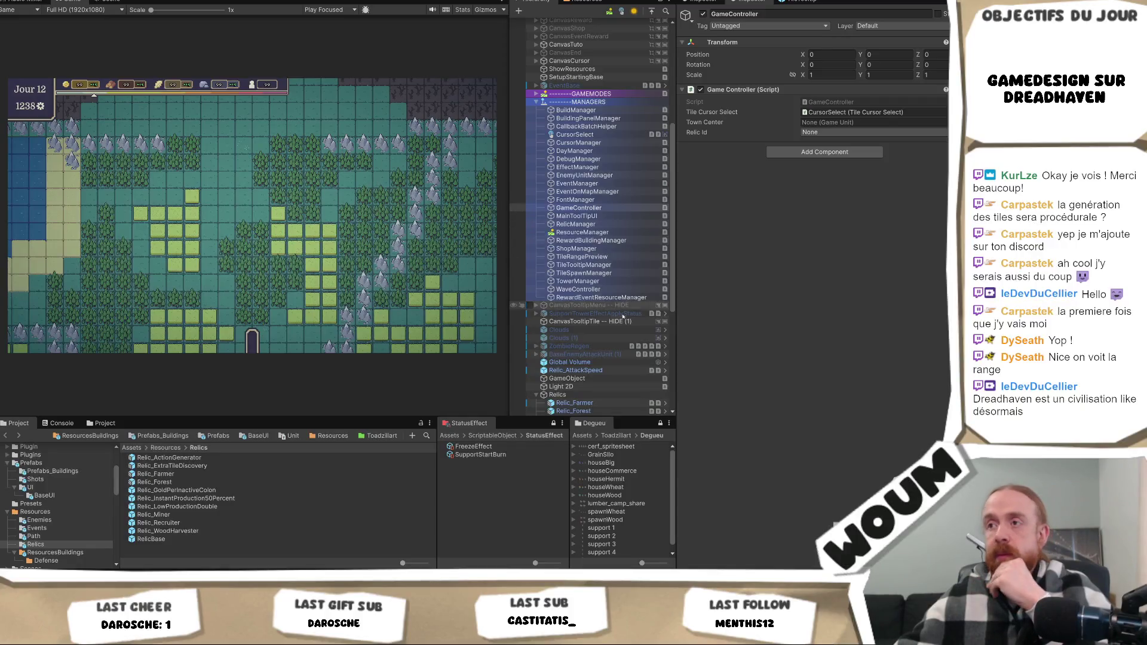
{"action": "scroll", "coordinate": [598, 248], "scroll_direction": "down", "scroll_amount": 5}
{"action": "left_click", "coordinate": [574, 251]}
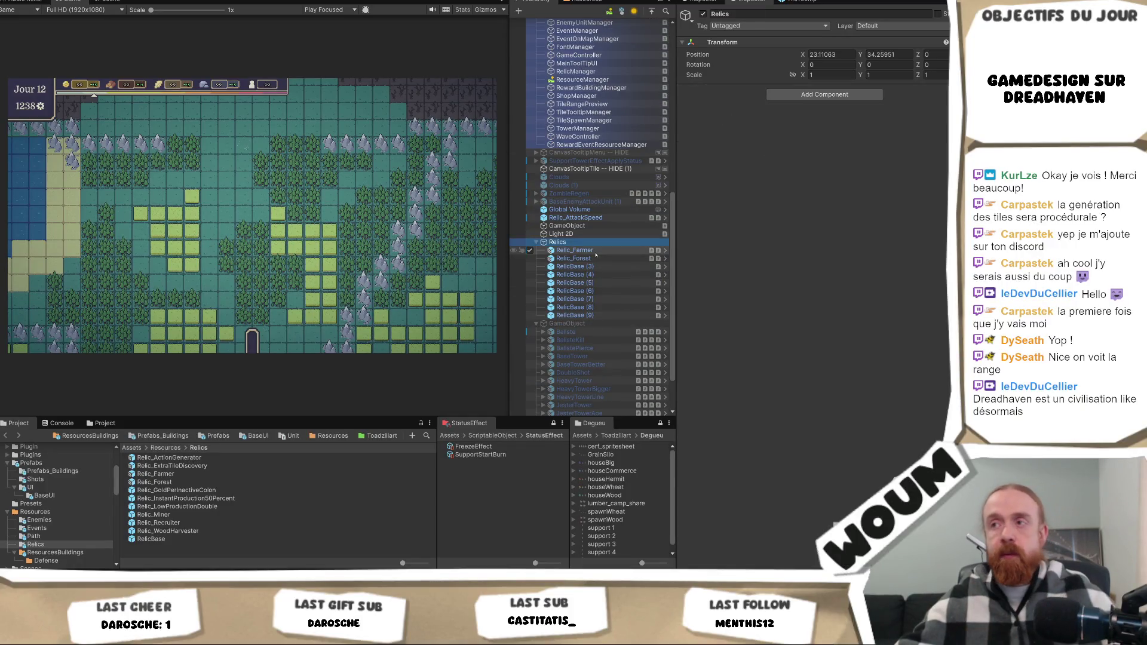
{"action": "left_click", "coordinate": [574, 258], "text": "shift"}
{"action": "key", "text": "Delete"}
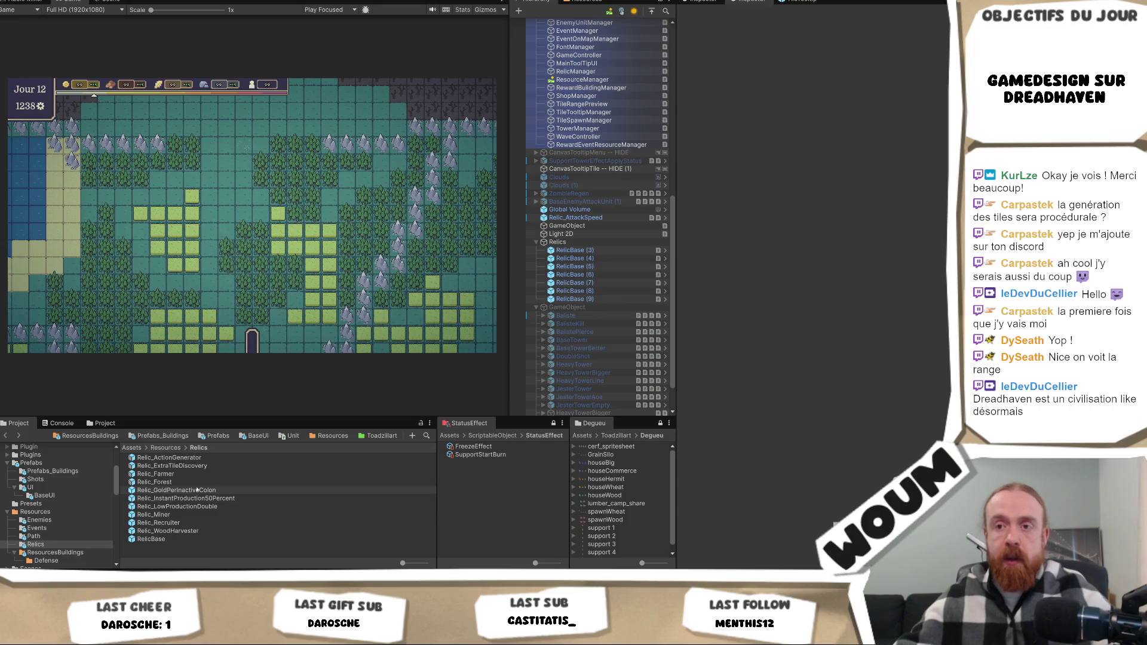
Copy the prefab's Gold Per Inactive Colon component and paste it as new onto RelicBase (3).
{"action": "left_click", "coordinate": [203, 490]}
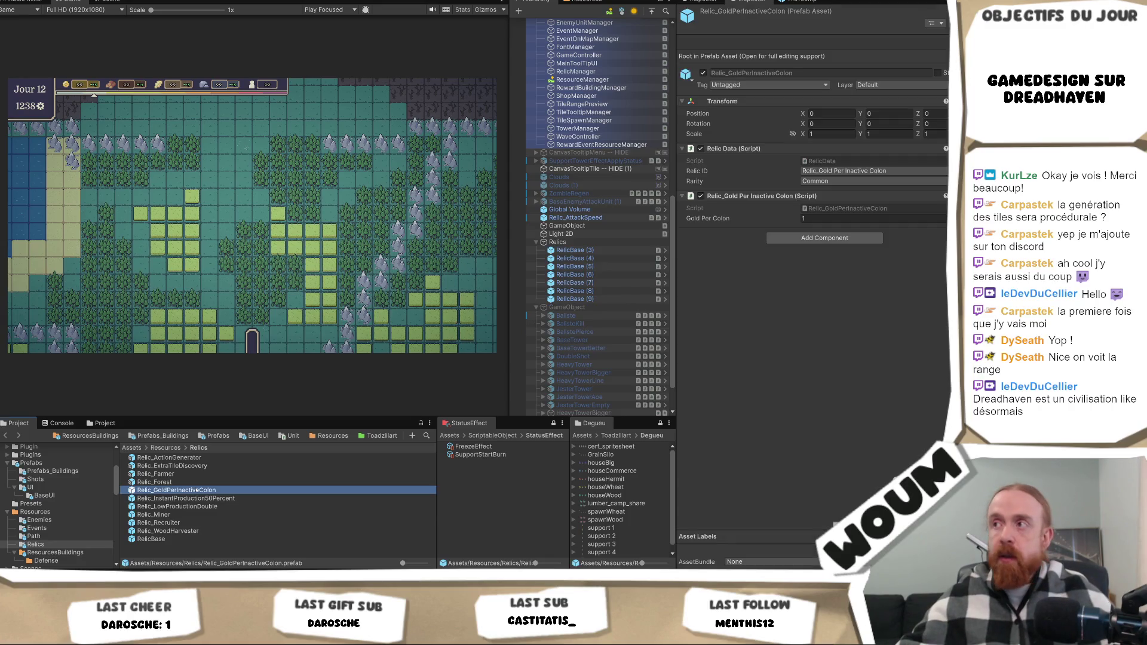
{"action": "right_click", "coordinate": [746, 199]}
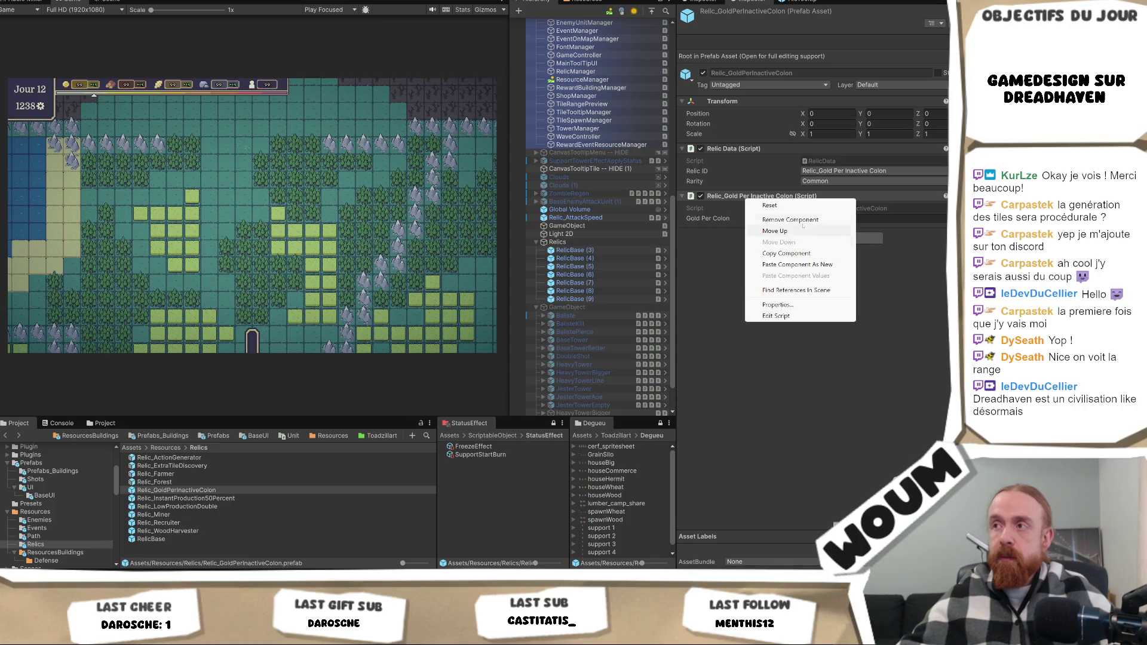
{"action": "left_click", "coordinate": [794, 253]}
{"action": "left_click", "coordinate": [598, 252]}
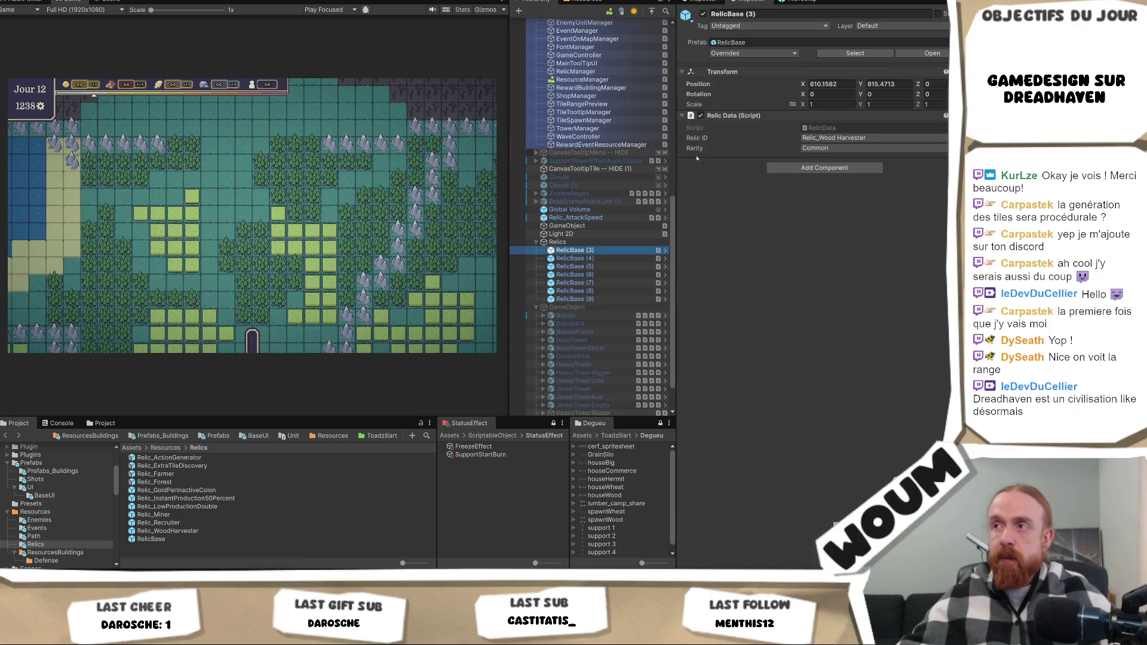
{"action": "right_click", "coordinate": [765, 117]}
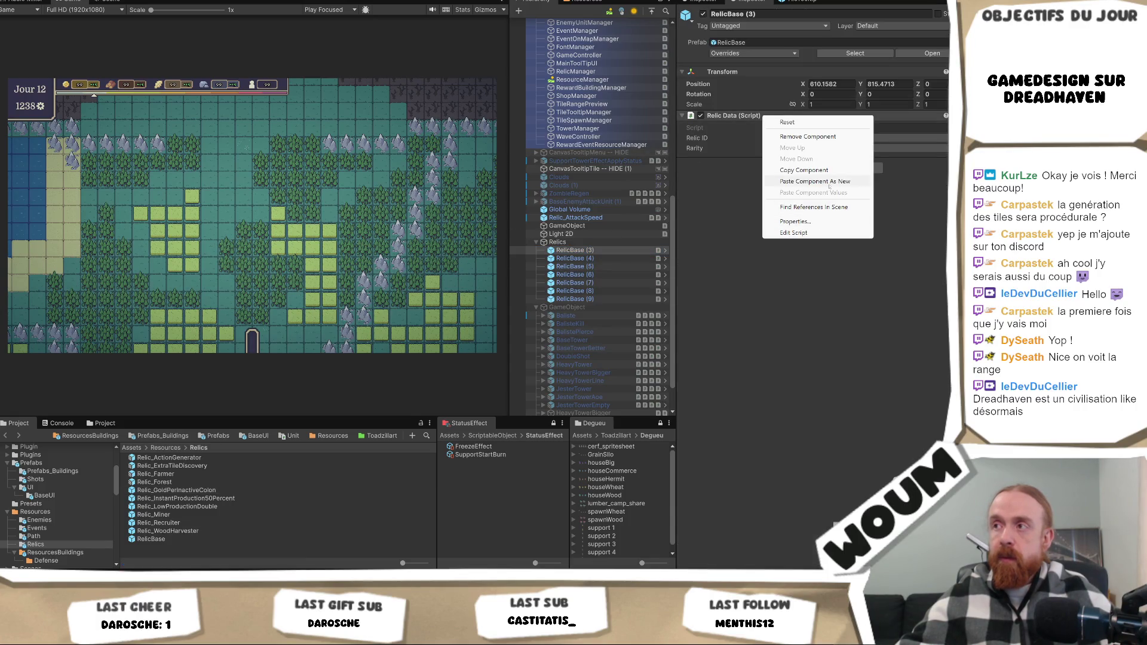
{"action": "left_click", "coordinate": [800, 181]}
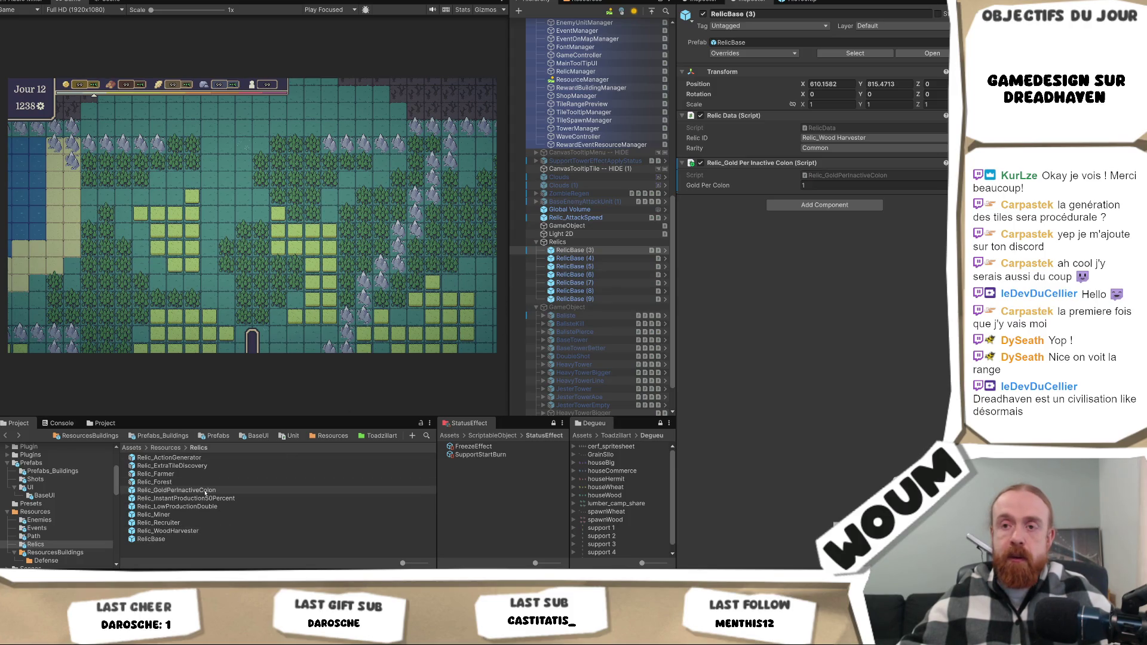
{"action": "left_click", "coordinate": [205, 490]}
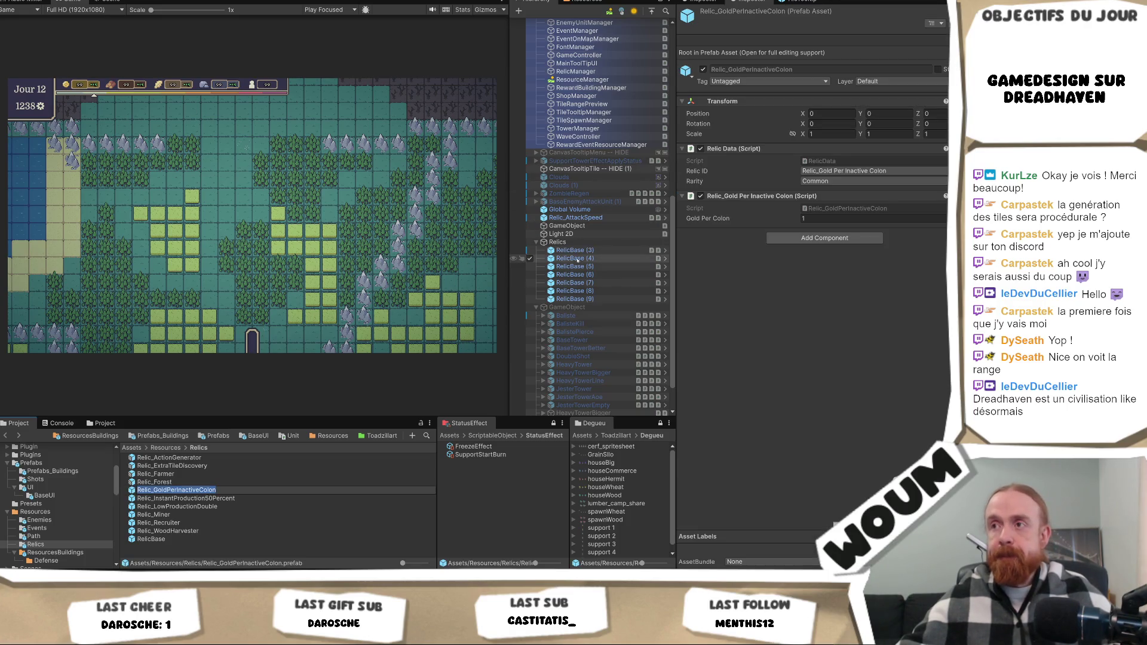
Overwrite the Relic_GoldPerInactiveColon prefab with RelicBase (3) as a RelicBase prefab variant.
{"action": "left_click_drag", "start_coordinate": [583, 255], "coordinate": [179, 489]}
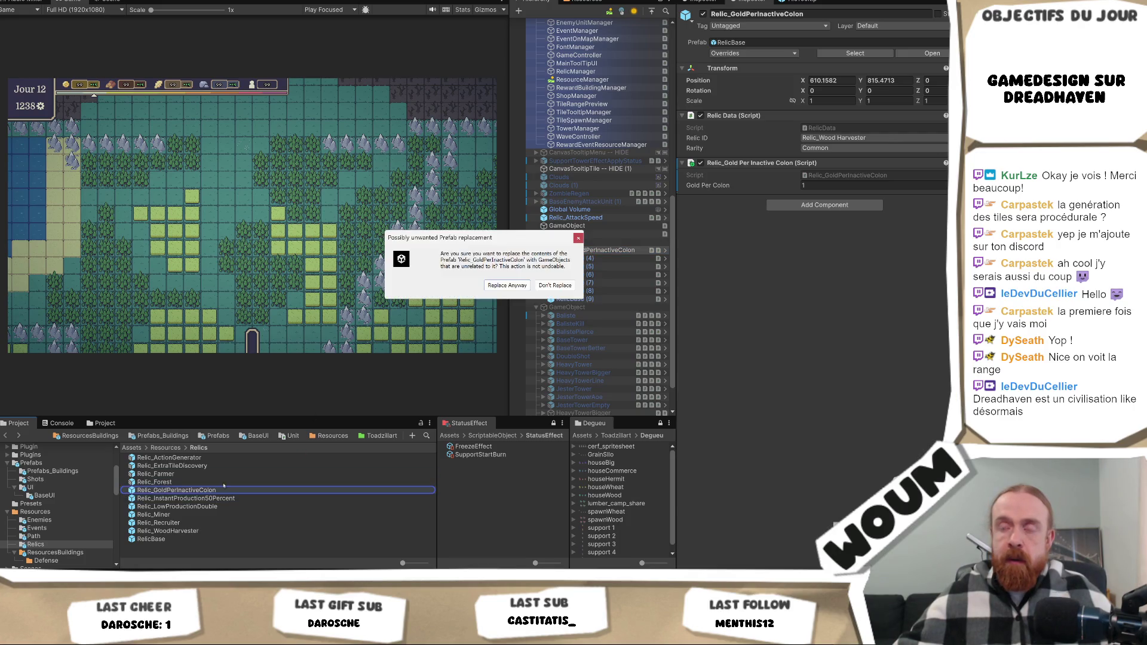
{"action": "left_click", "coordinate": [507, 285]}
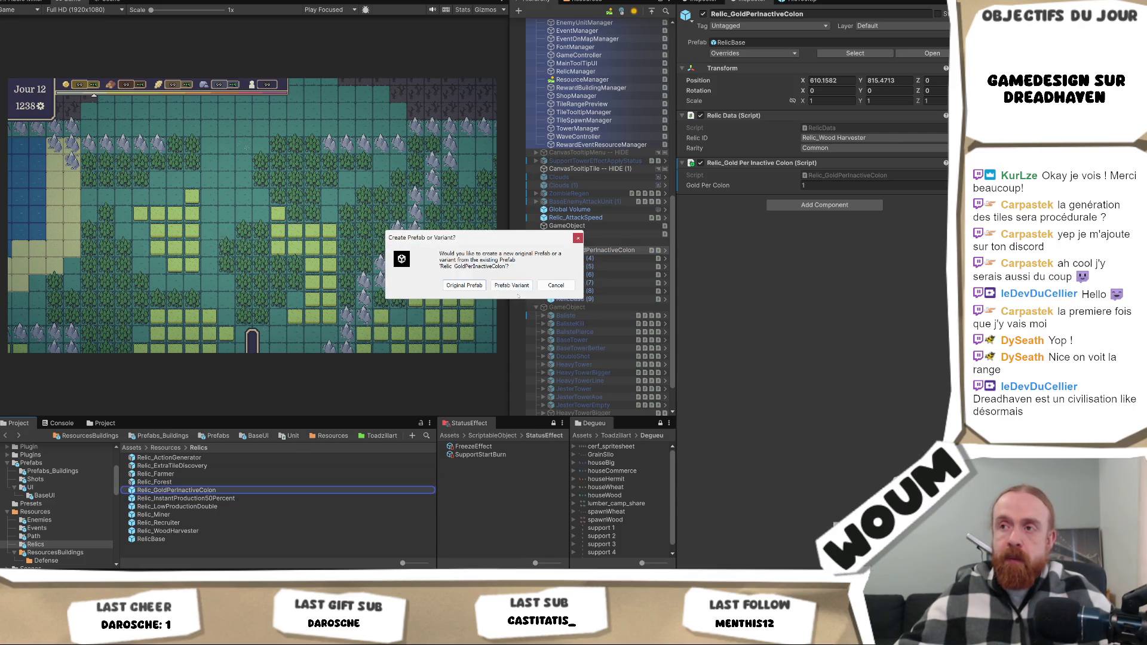
{"action": "left_click", "coordinate": [511, 285]}
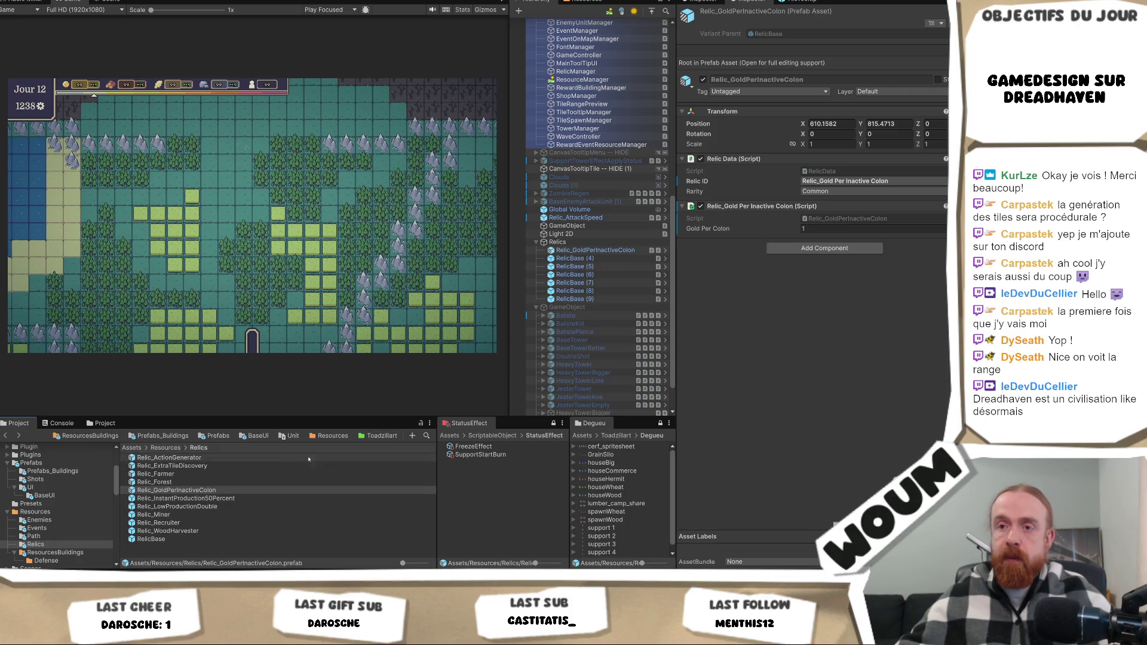
{"action": "left_click", "coordinate": [236, 499]}
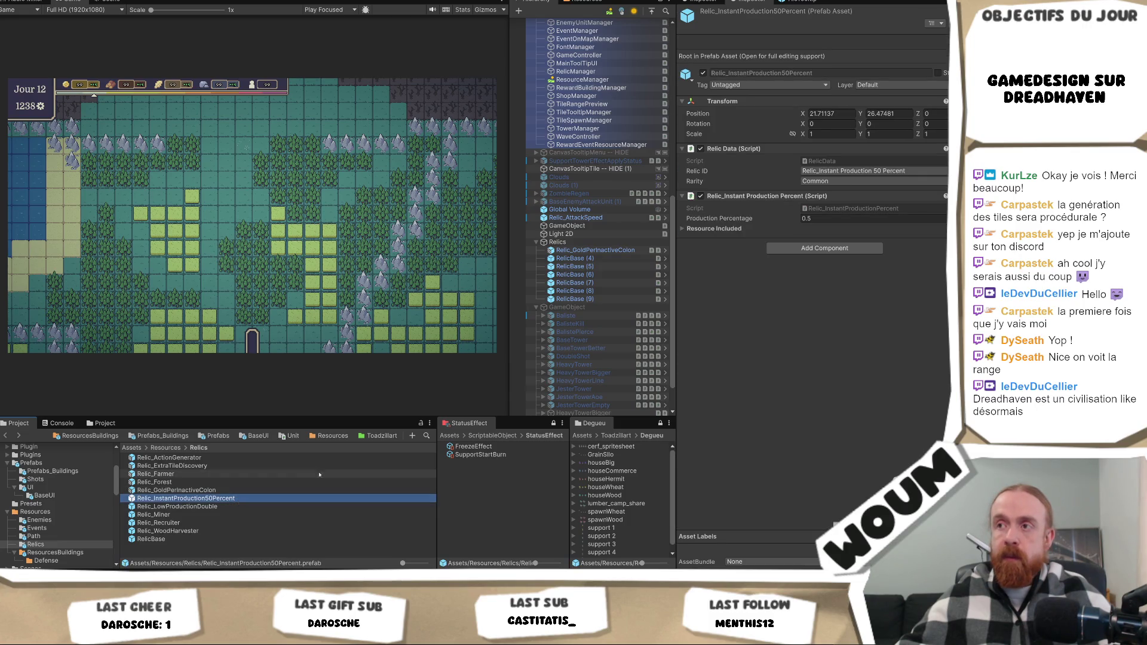
Copy the Instant Production Percent component and paste it as new onto RelicBase (4).
{"action": "right_click", "coordinate": [748, 195]}
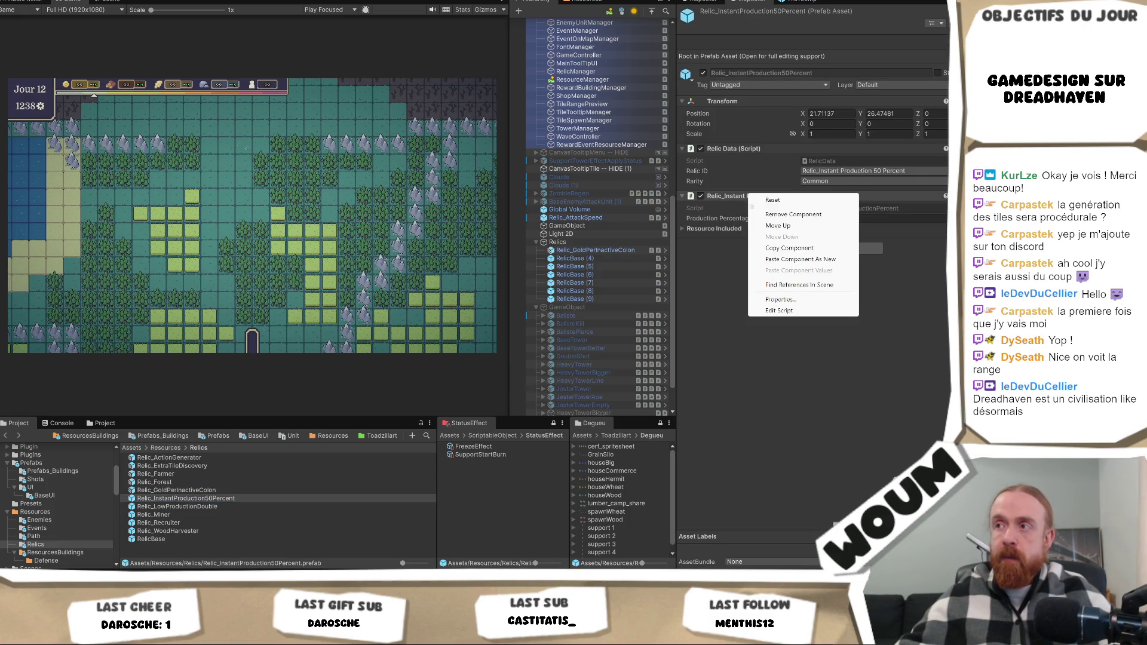
{"action": "left_click", "coordinate": [789, 248]}
{"action": "left_click", "coordinate": [599, 261]}
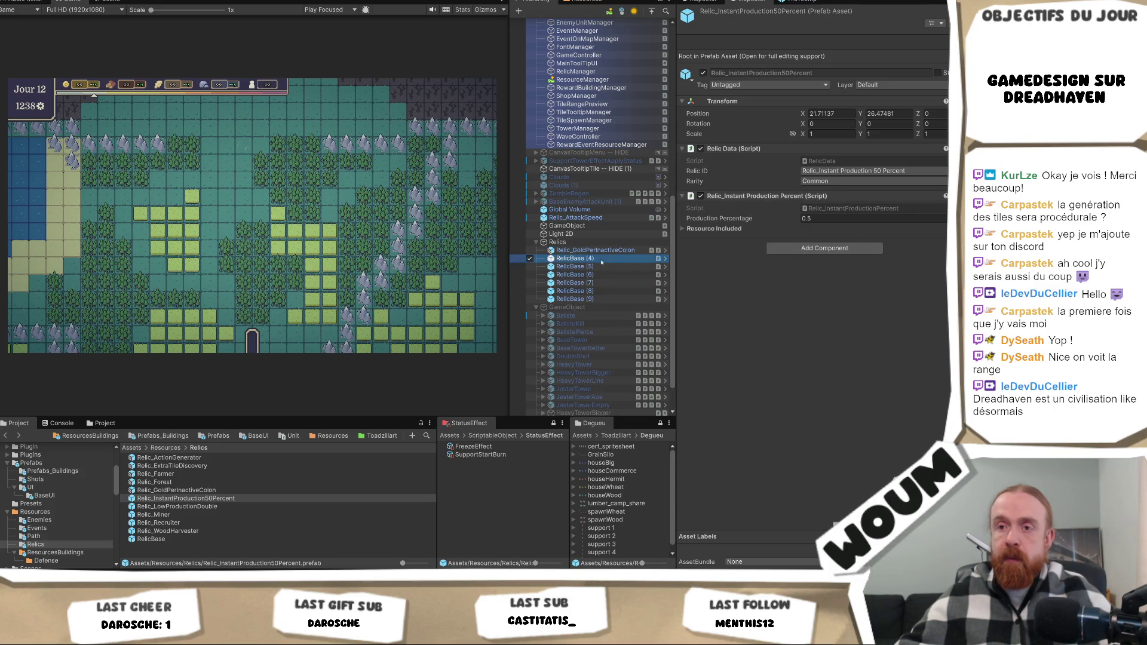
{"action": "right_click", "coordinate": [582, 261]}
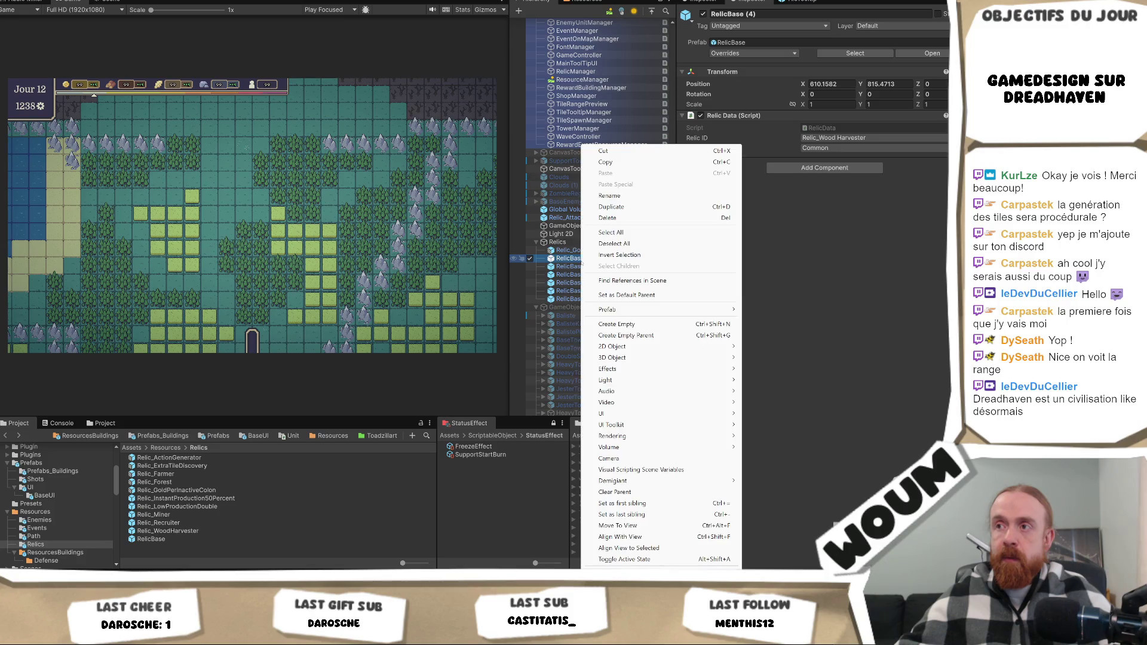
{"action": "right_click", "coordinate": [805, 113]}
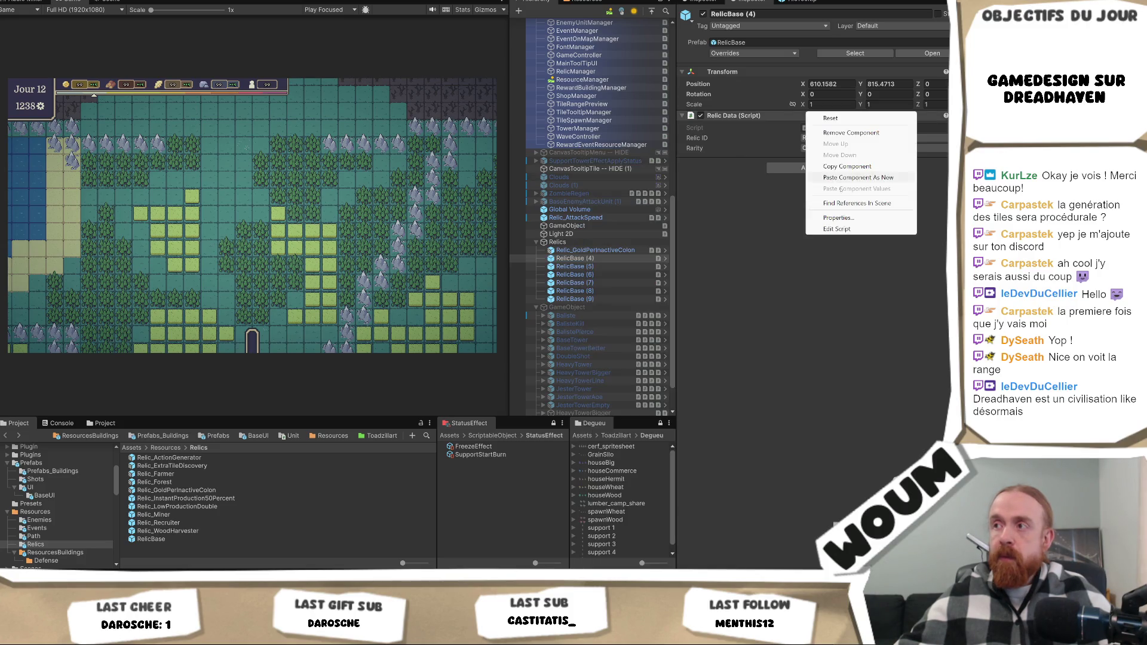
{"action": "left_click", "coordinate": [869, 177]}
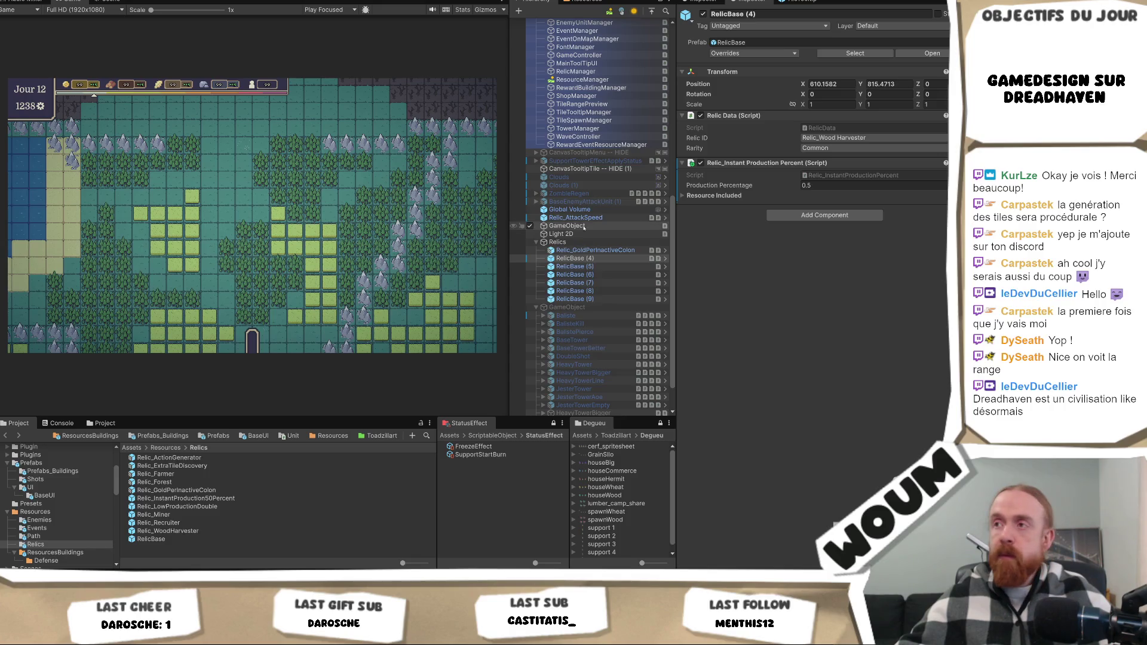
{"action": "left_click", "coordinate": [593, 258]}
{"action": "key", "text": "ctrl+v"}
{"action": "key", "text": "Escape"}
{"action": "key", "text": "ctrl+z"}
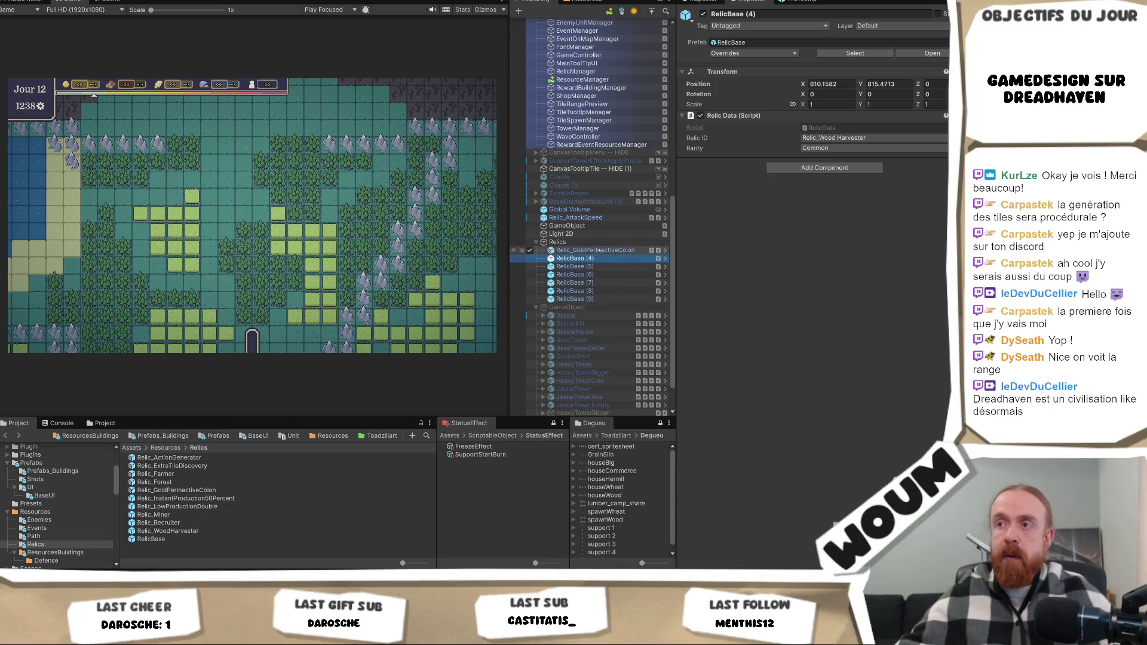
Overwrite Relic_InstantProduction50Percent with RelicBase (4), restoring its 0.5 production component and resource list.
{"action": "mouse_move", "coordinate": [578, 261]}
{"action": "left_mouse_down"}
{"action": "mouse_move", "coordinate": [197, 471]}
{"action": "mouse_move", "coordinate": [186, 498]}
{"action": "left_mouse_up"}
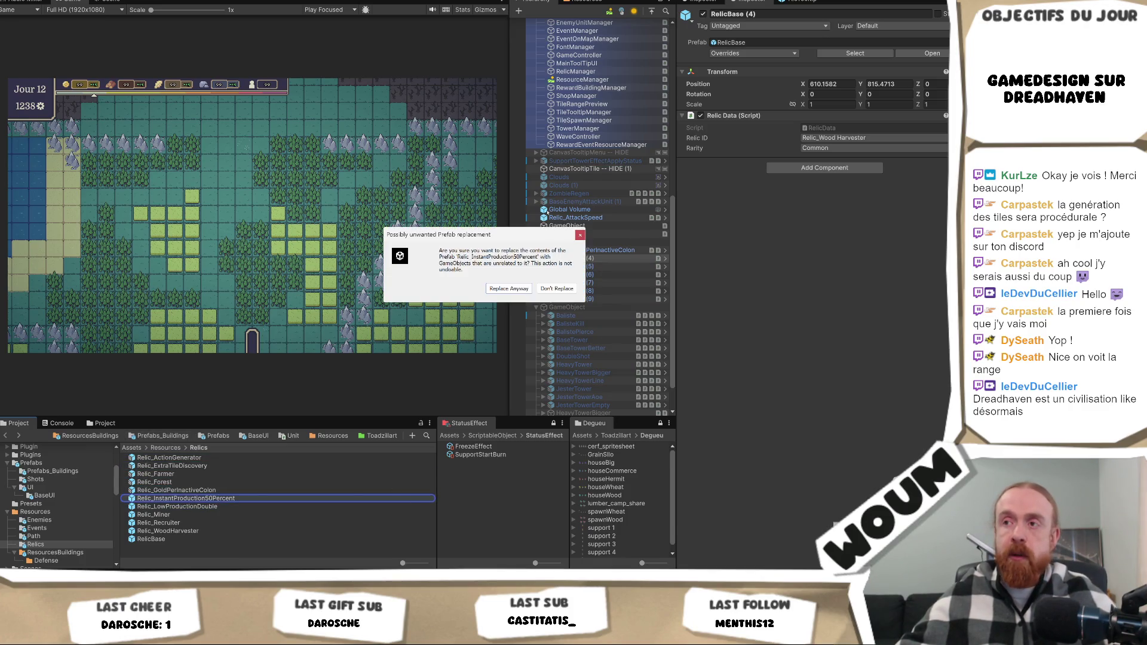
{"action": "left_click", "coordinate": [513, 288]}
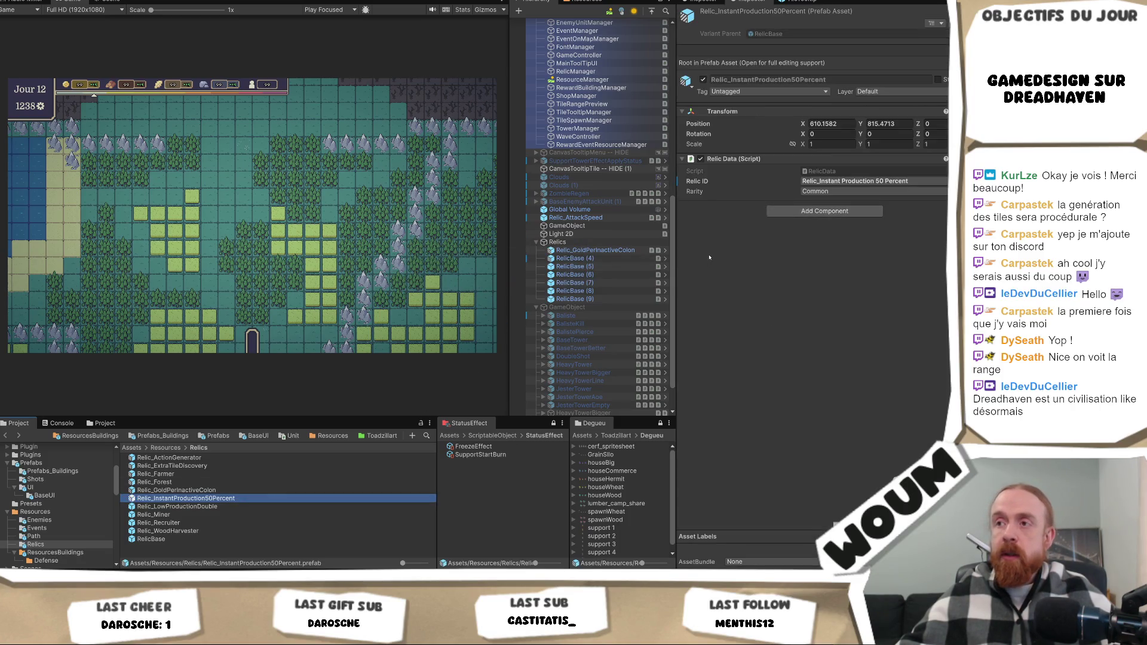
{"action": "right_click", "coordinate": [759, 159]}
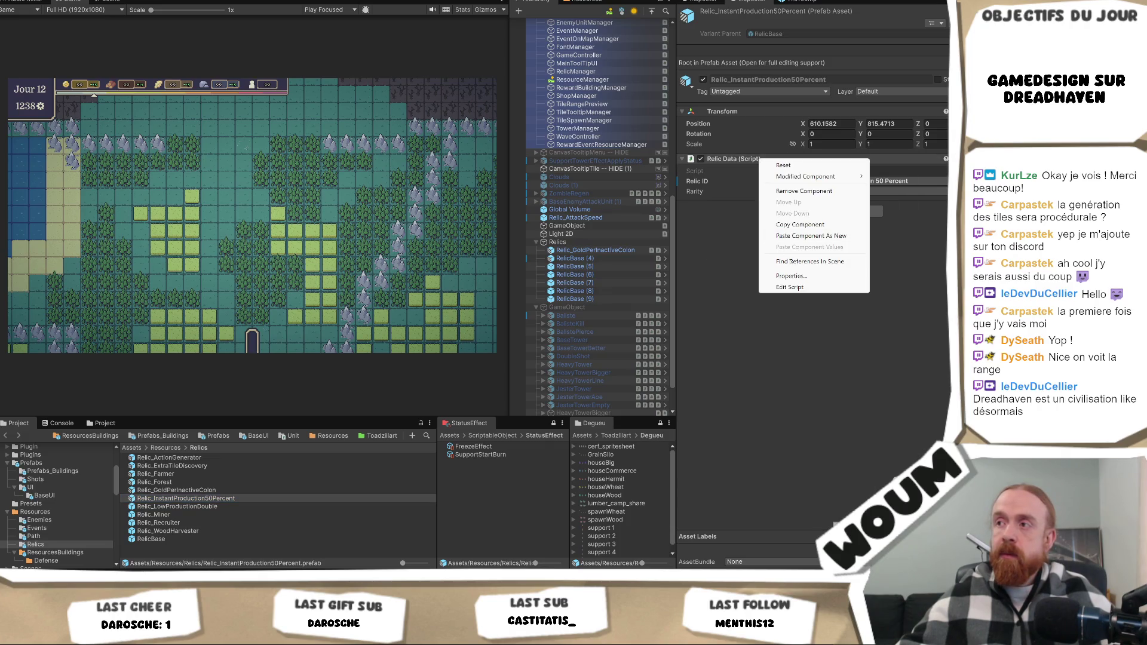
{"action": "left_click", "coordinate": [818, 236]}
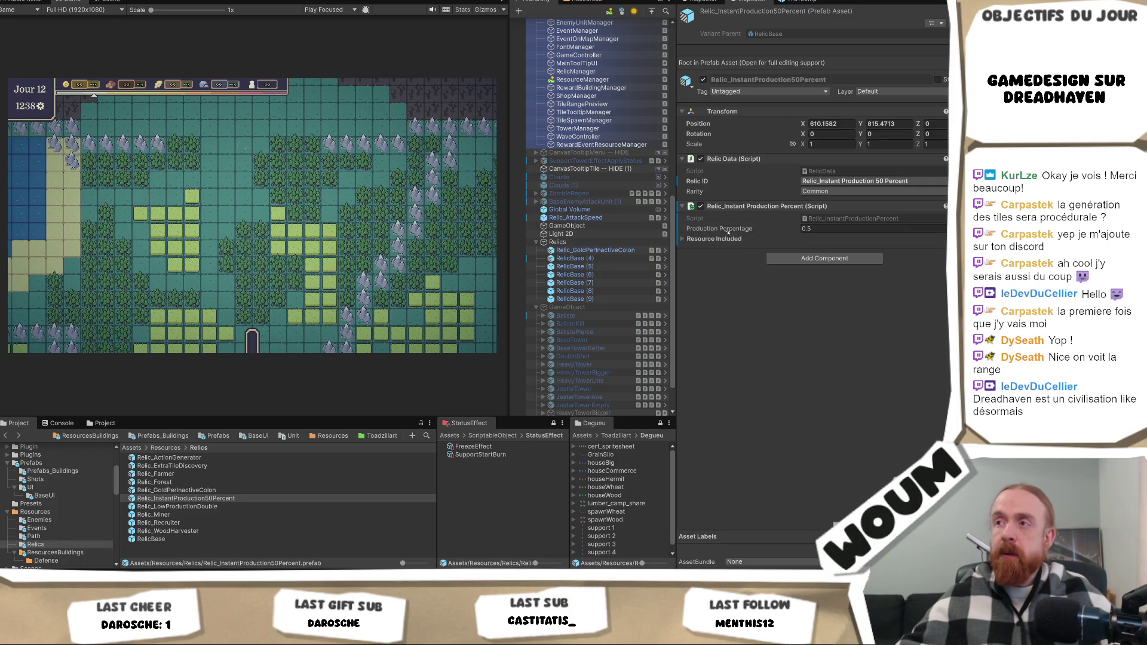
{"action": "left_click", "coordinate": [733, 239]}
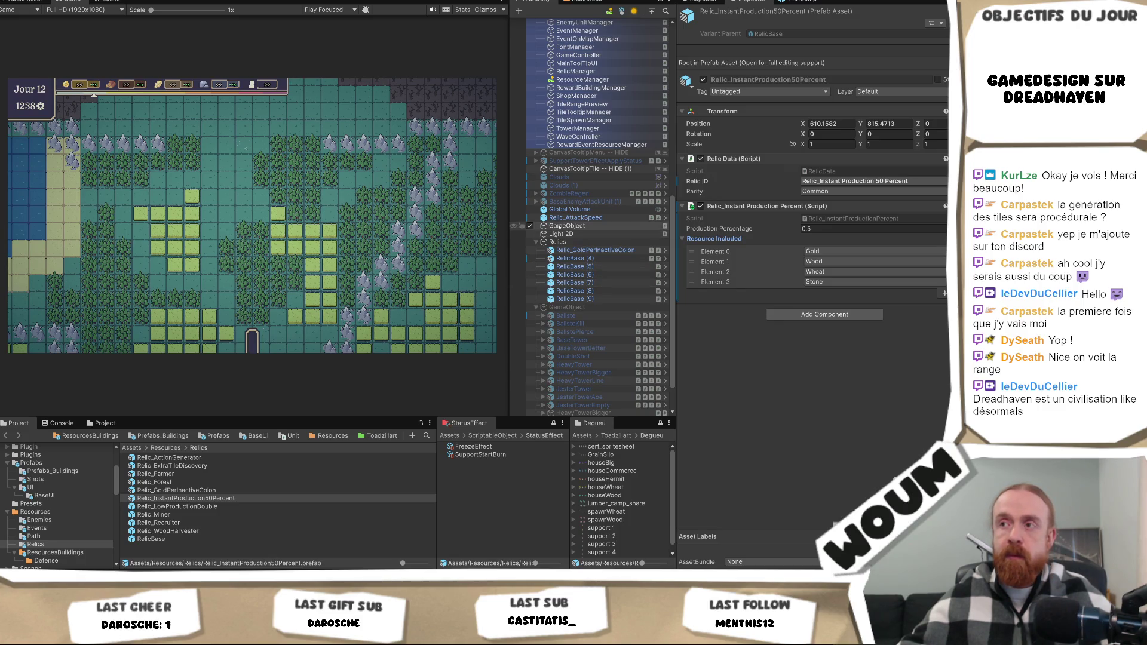
Copy the Low Production Double component (threshold 7, multiplier 200) onto RelicBase (5).
{"action": "left_click", "coordinate": [575, 269]}
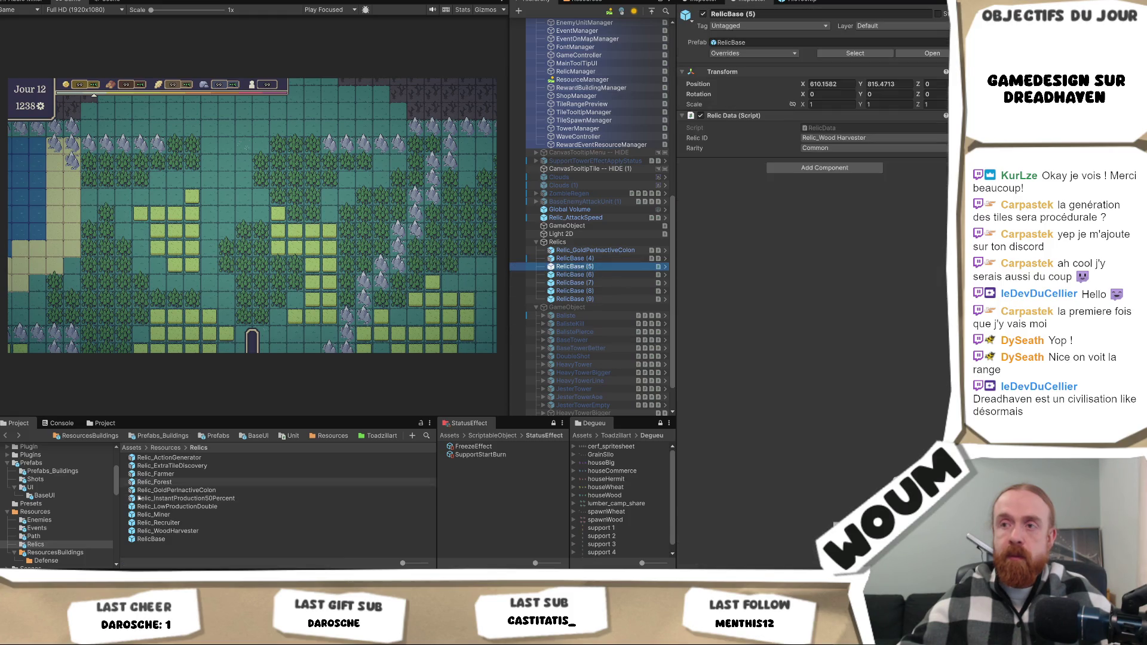
{"action": "left_click", "coordinate": [176, 507]}
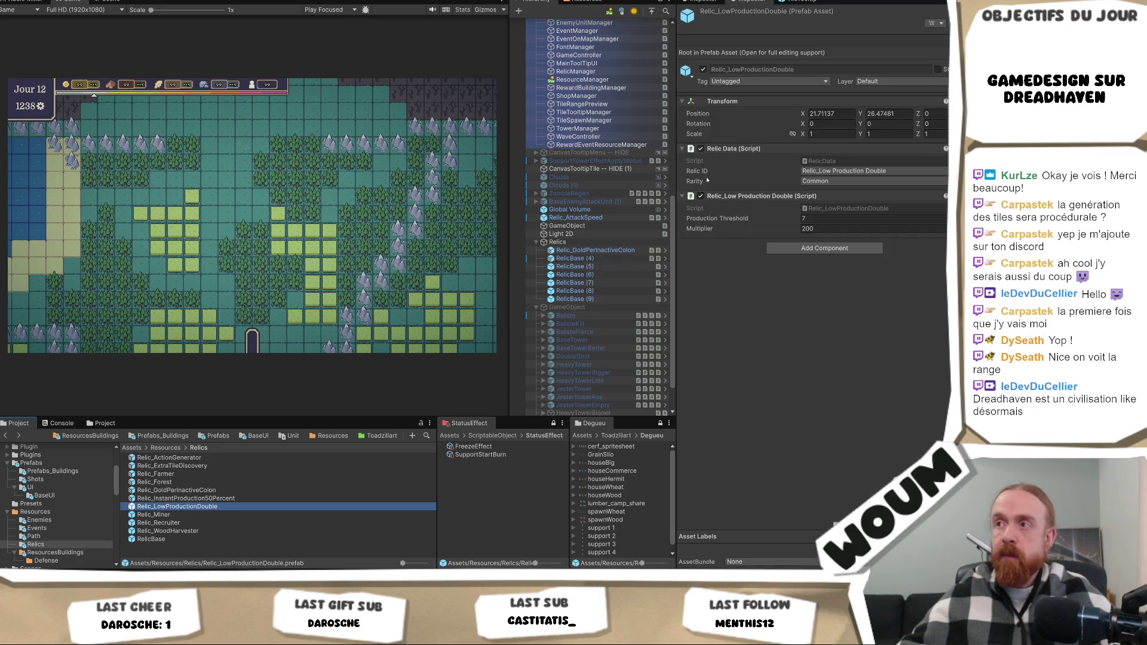
{"action": "right_click", "coordinate": [717, 195]}
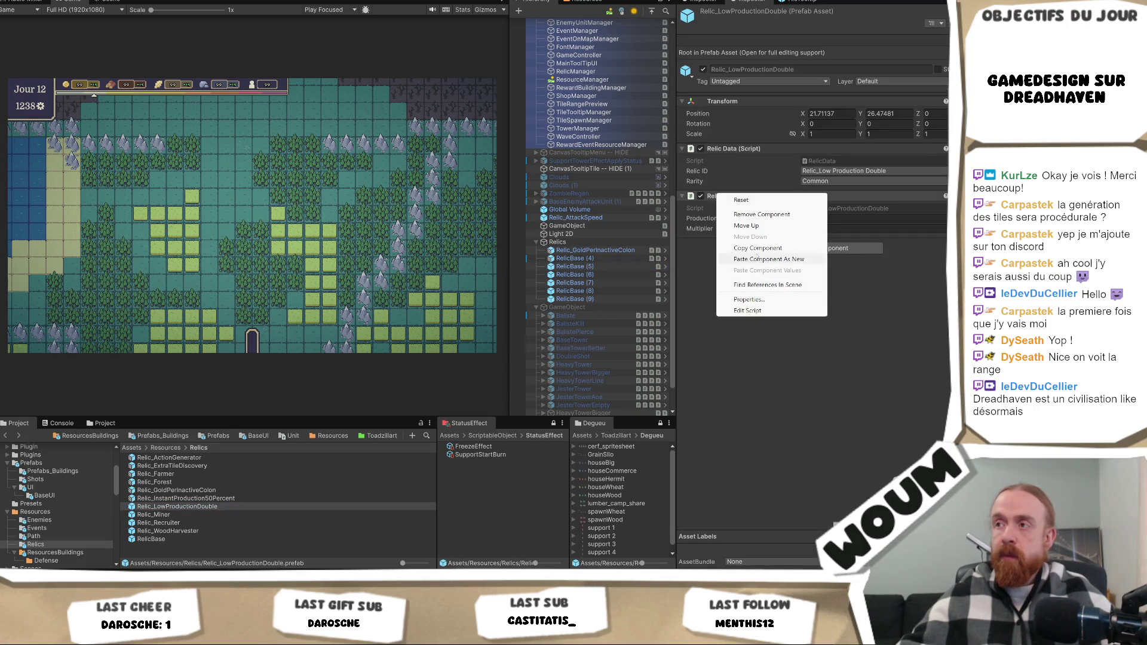
{"action": "left_click", "coordinate": [757, 247]}
{"action": "left_click", "coordinate": [574, 266]}
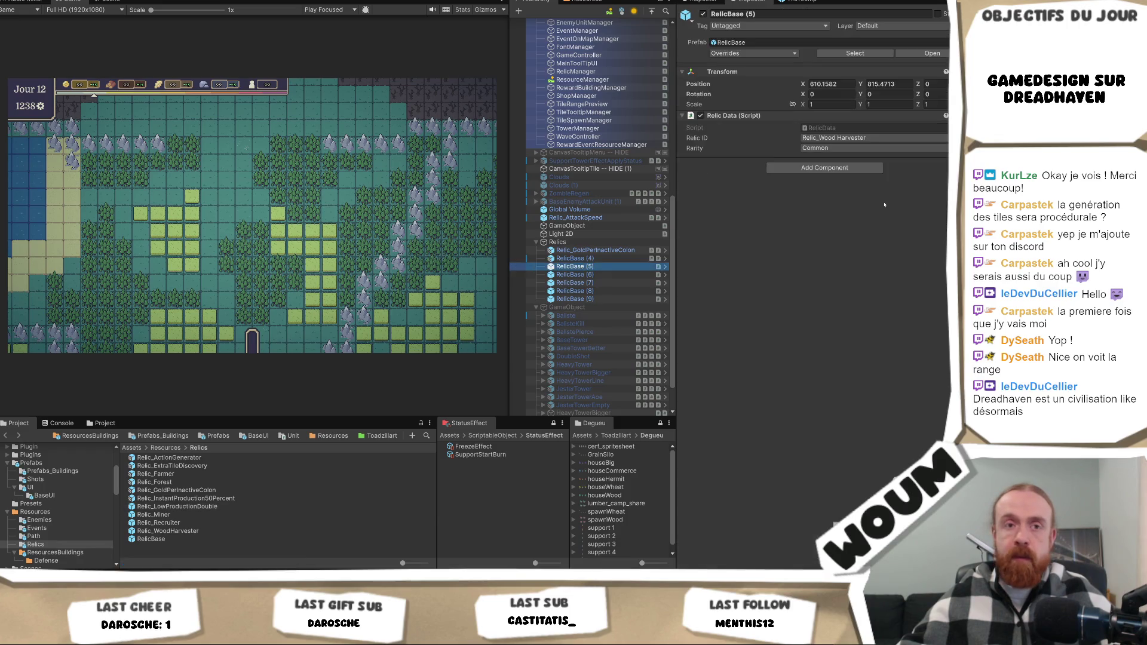
{"action": "right_click", "coordinate": [767, 114]}
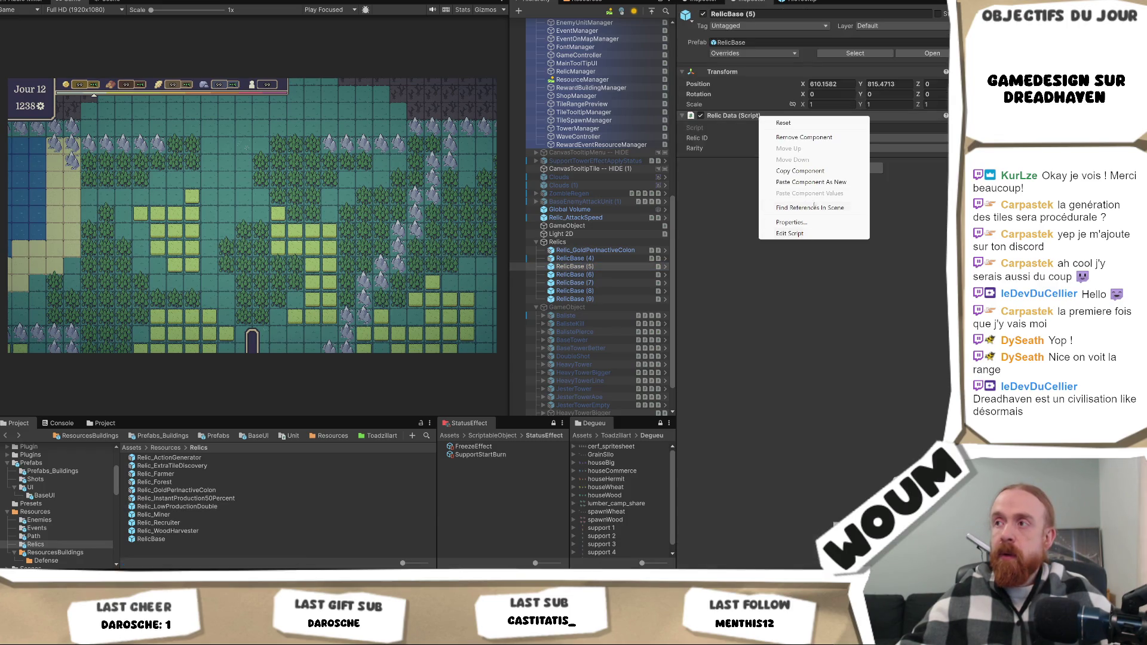
{"action": "left_click", "coordinate": [822, 182]}
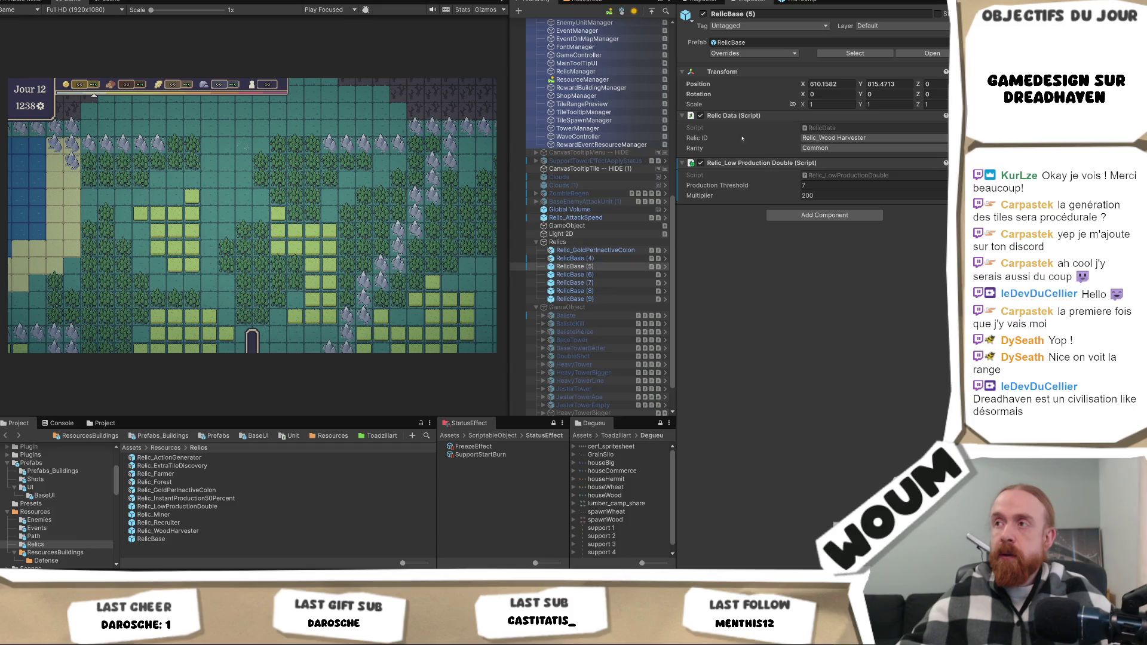
Overwrite the Relic_LowProductionDouble prefab with RelicBase (5).
{"action": "mouse_move", "coordinate": [565, 267]}
{"action": "left_mouse_down"}
{"action": "mouse_move", "coordinate": [298, 472]}
{"action": "mouse_move", "coordinate": [179, 515]}
{"action": "mouse_move", "coordinate": [177, 505]}
{"action": "left_mouse_up"}
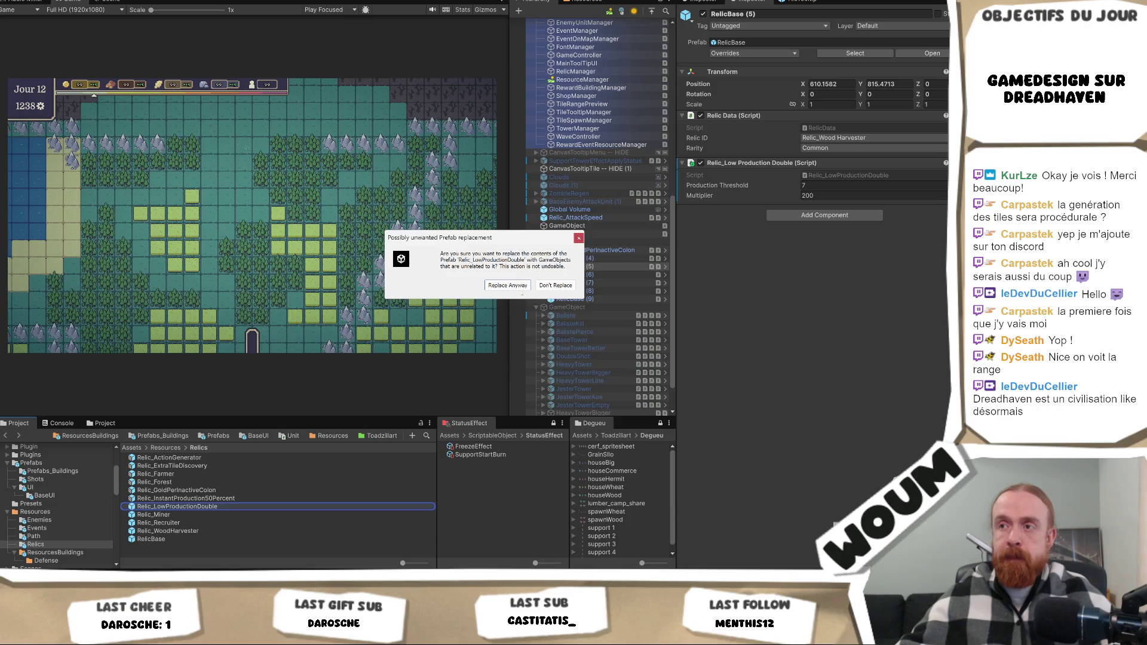
{"action": "left_click", "coordinate": [510, 285]}
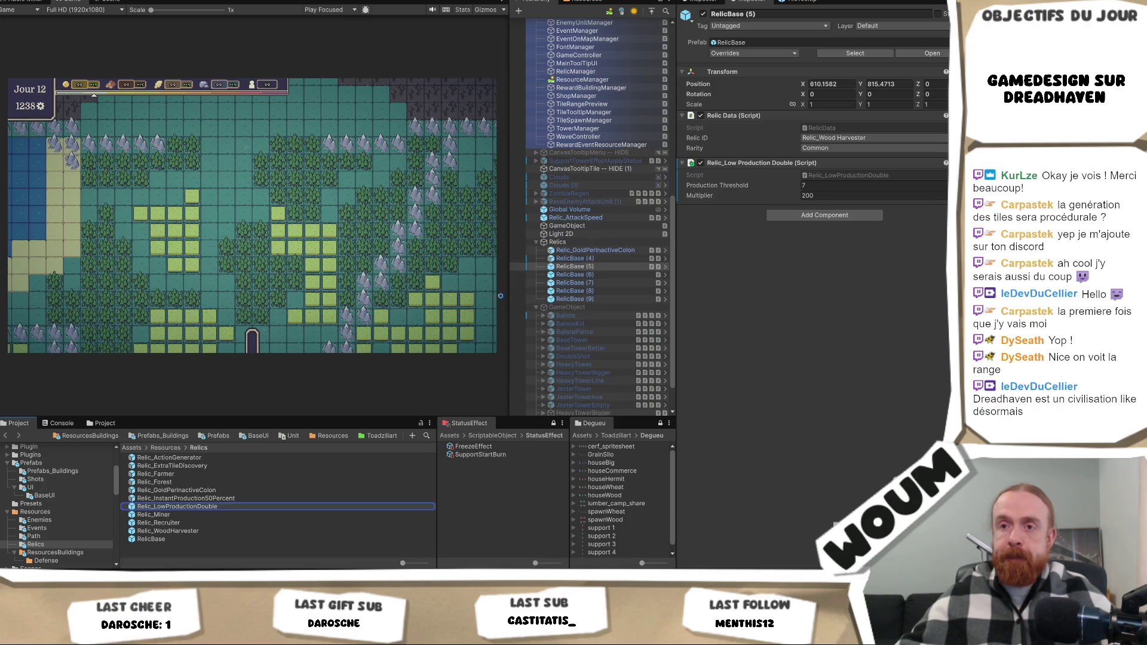
{"action": "left_click", "coordinate": [172, 515]}
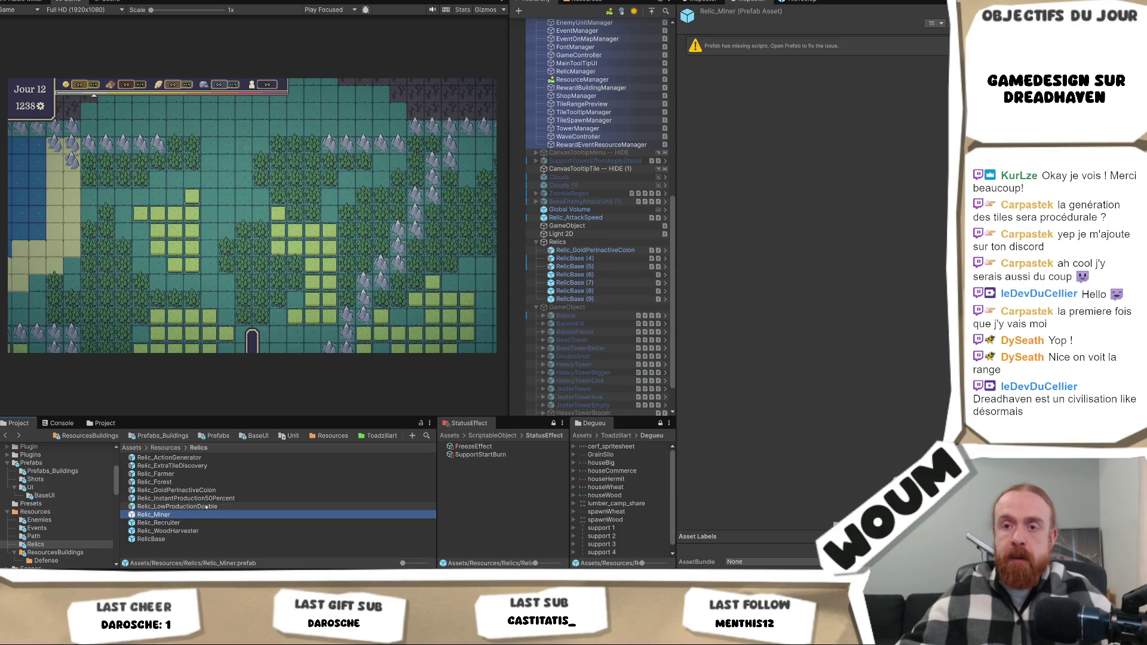
Make Relic_Miner a RelicBase prefab variant from RelicBase (6), with resource type Stone.
{"action": "left_click", "coordinate": [582, 275]}
{"action": "left_click", "coordinate": [842, 172]}
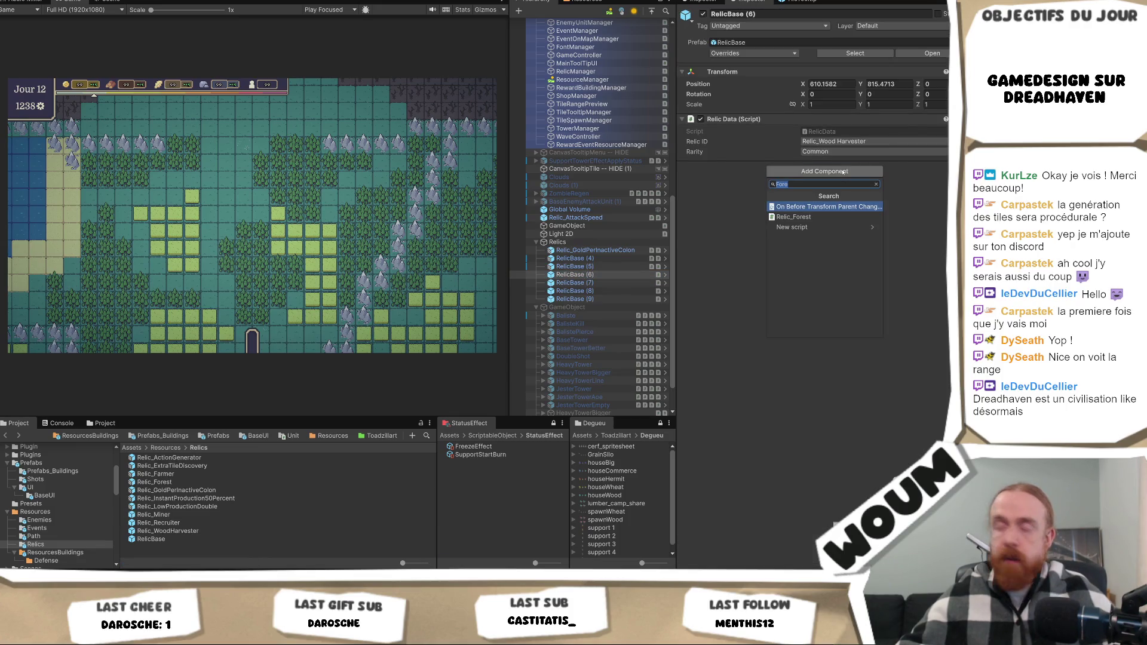
{"action": "type", "text": "Miner"}
{"action": "key", "text": "Return"}
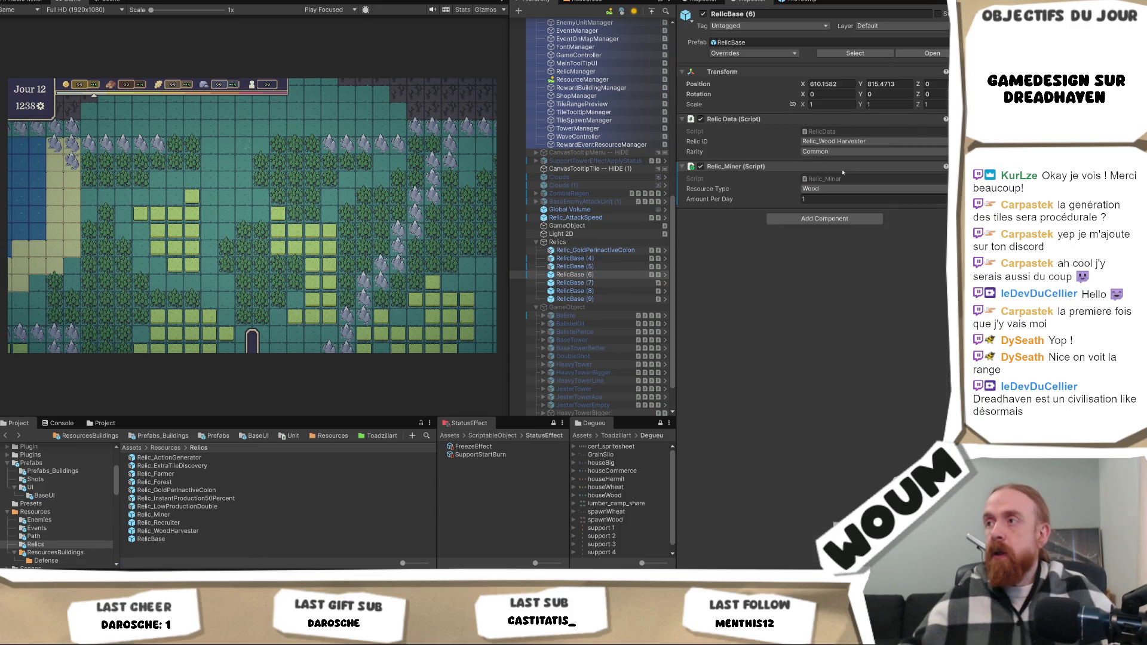
{"action": "left_click", "coordinate": [842, 188]}
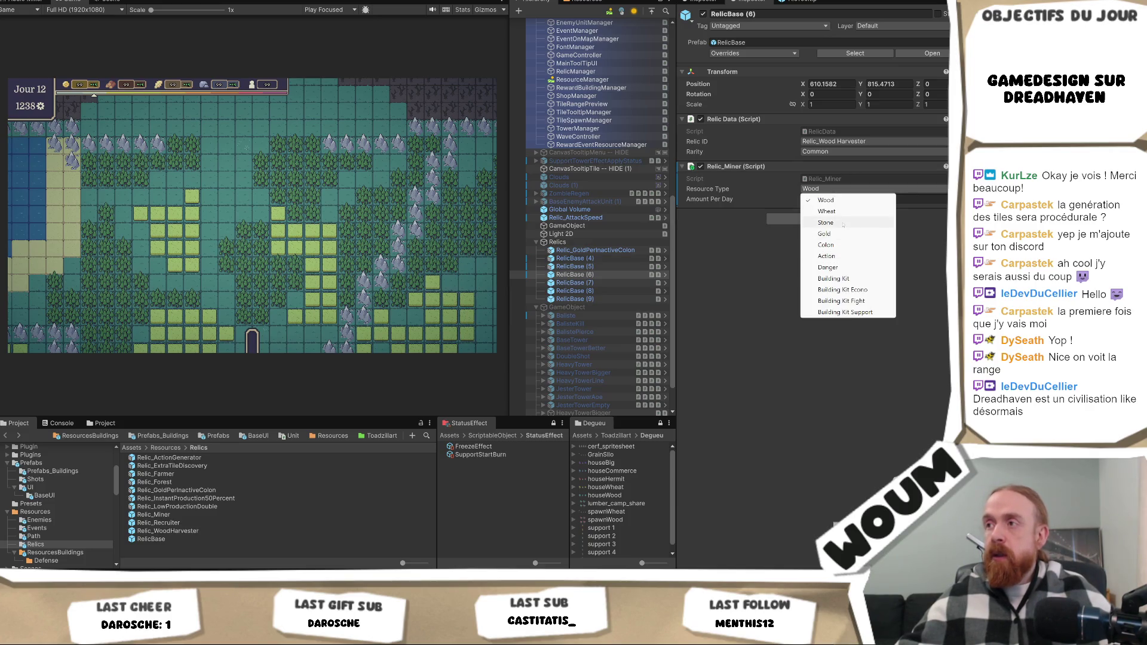
{"action": "left_click", "coordinate": [843, 222]}
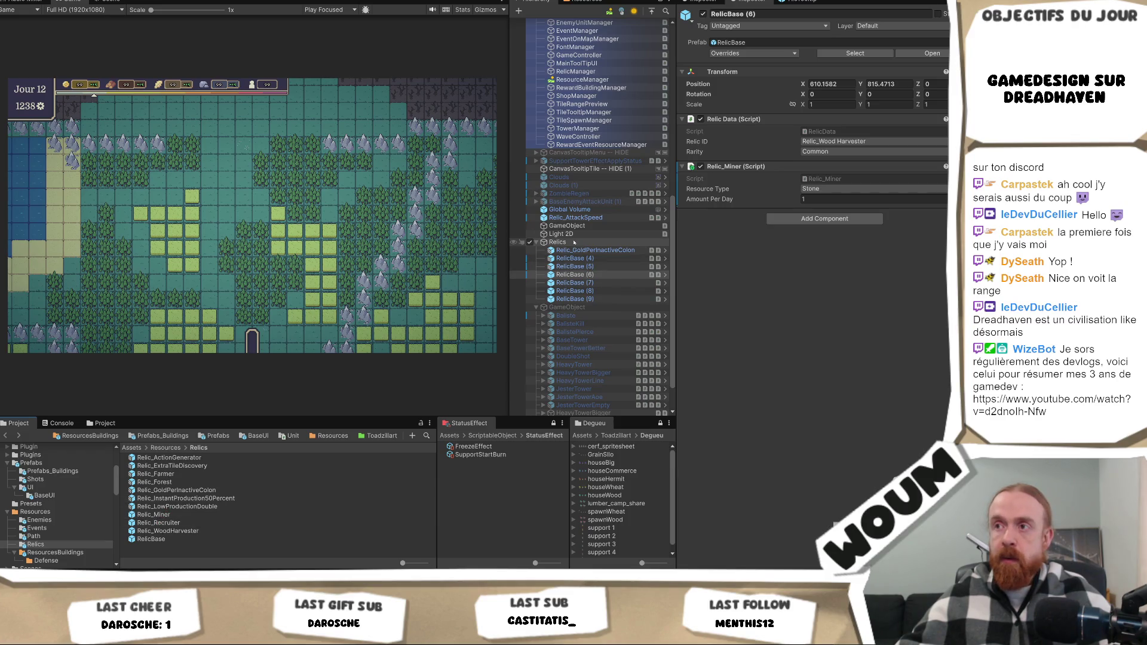
{"action": "mouse_move", "coordinate": [579, 272]}
{"action": "left_mouse_down"}
{"action": "mouse_move", "coordinate": [477, 358]}
{"action": "mouse_move", "coordinate": [334, 515]}
{"action": "left_mouse_up"}
{"action": "left_click", "coordinate": [505, 285]}
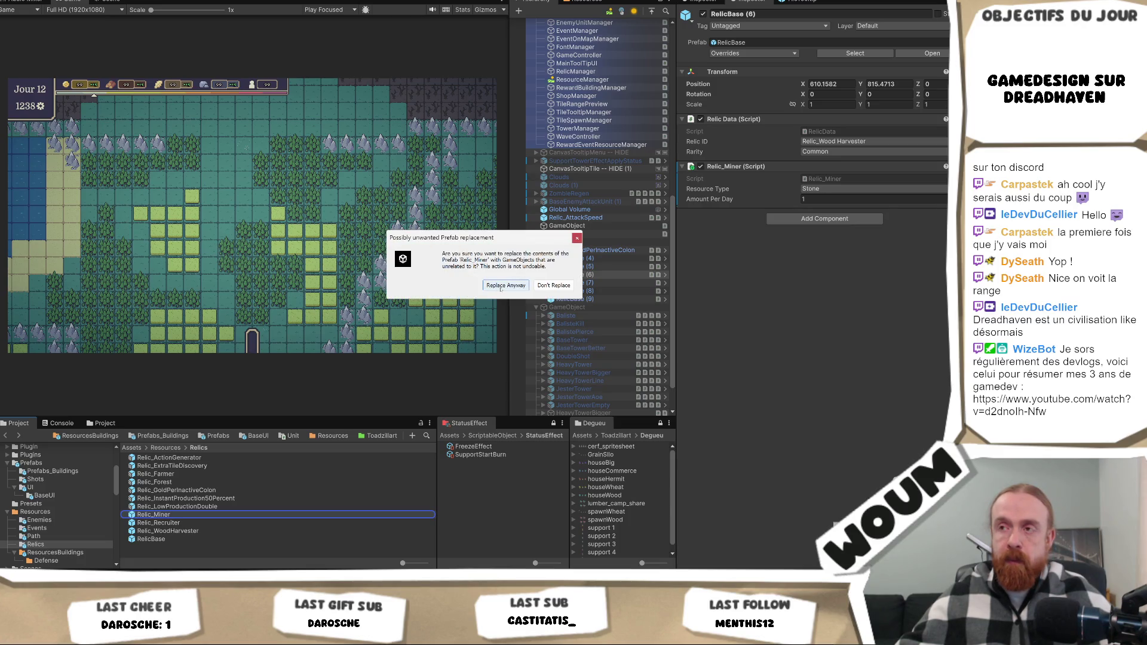
{"action": "left_click", "coordinate": [503, 285]}
{"action": "left_click", "coordinate": [171, 515]}
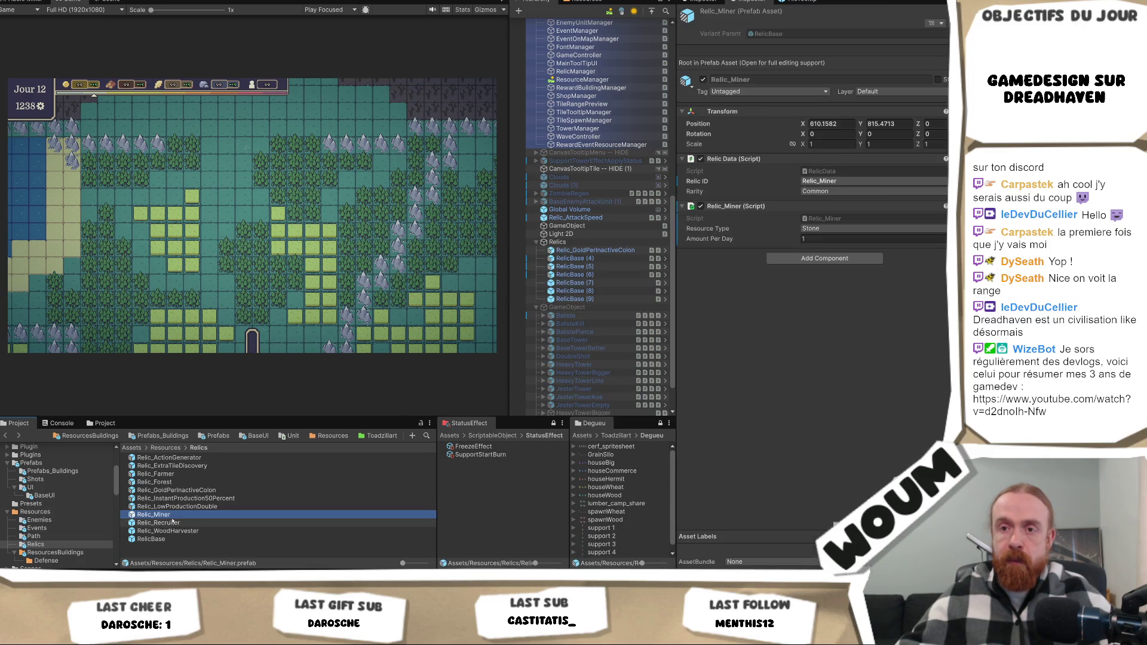
Make Relic_Recruiter a RelicBase prefab variant from RelicBase (7) with the recruiter component.
{"action": "left_click", "coordinate": [172, 522]}
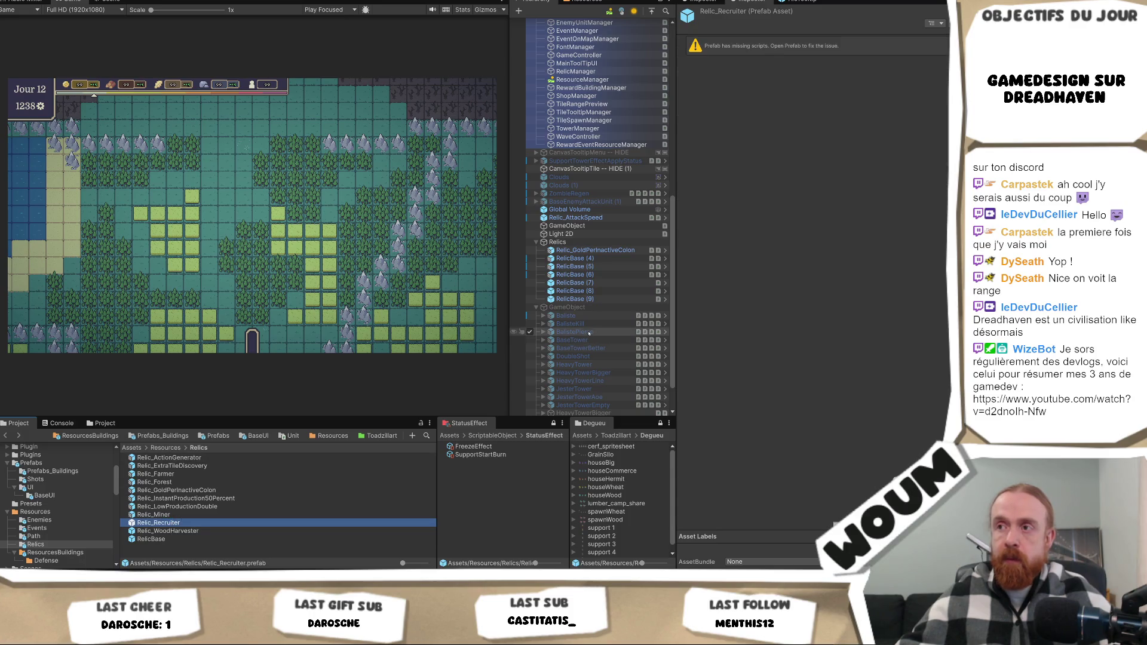
{"action": "left_click", "coordinate": [572, 284]}
{"action": "left_click", "coordinate": [831, 174]}
{"action": "type", "text": "recr"}
{"action": "left_click", "coordinate": [819, 209]}
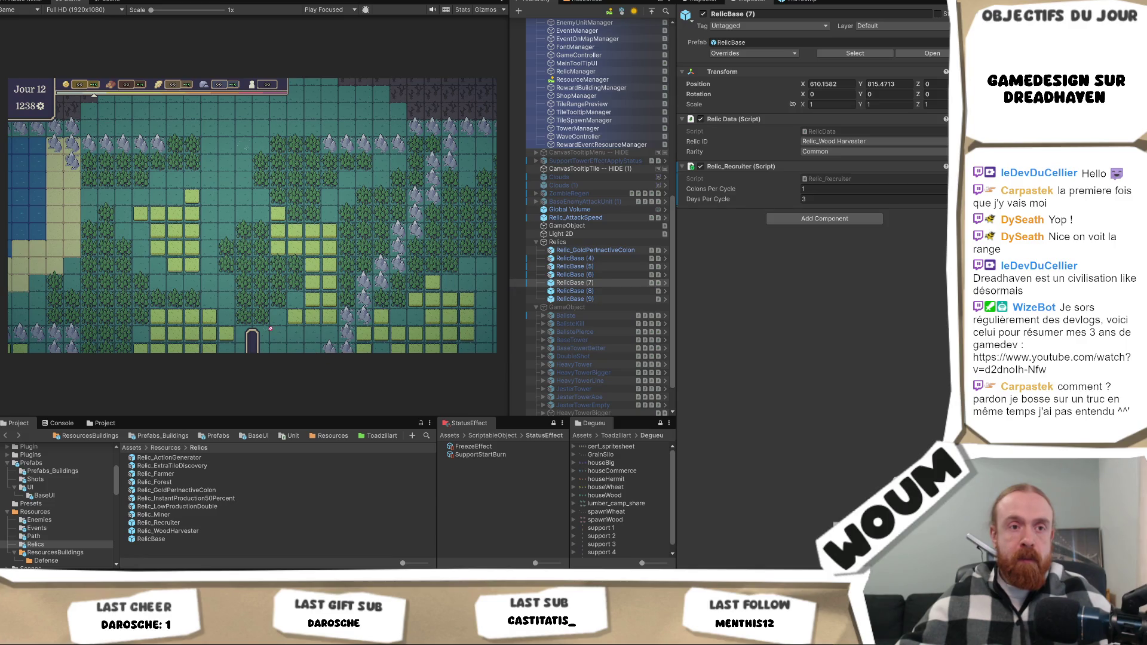
{"action": "left_click_drag", "start_coordinate": [210, 323], "coordinate": [197, 528]}
{"action": "left_click", "coordinate": [505, 286]}
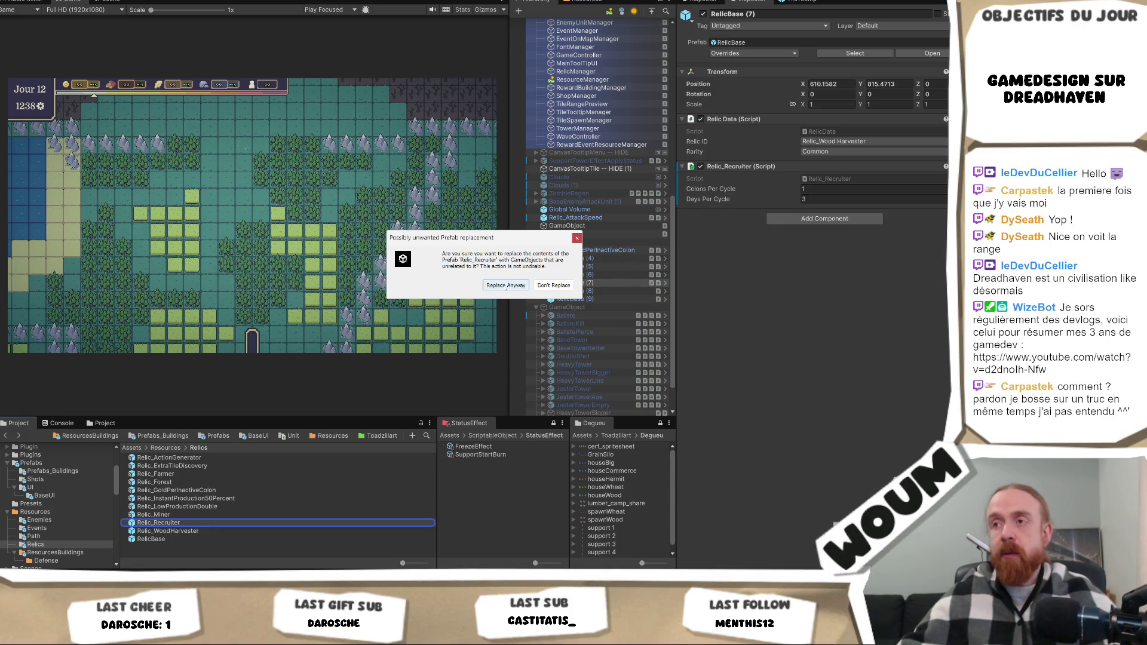
{"action": "left_click", "coordinate": [506, 282]}
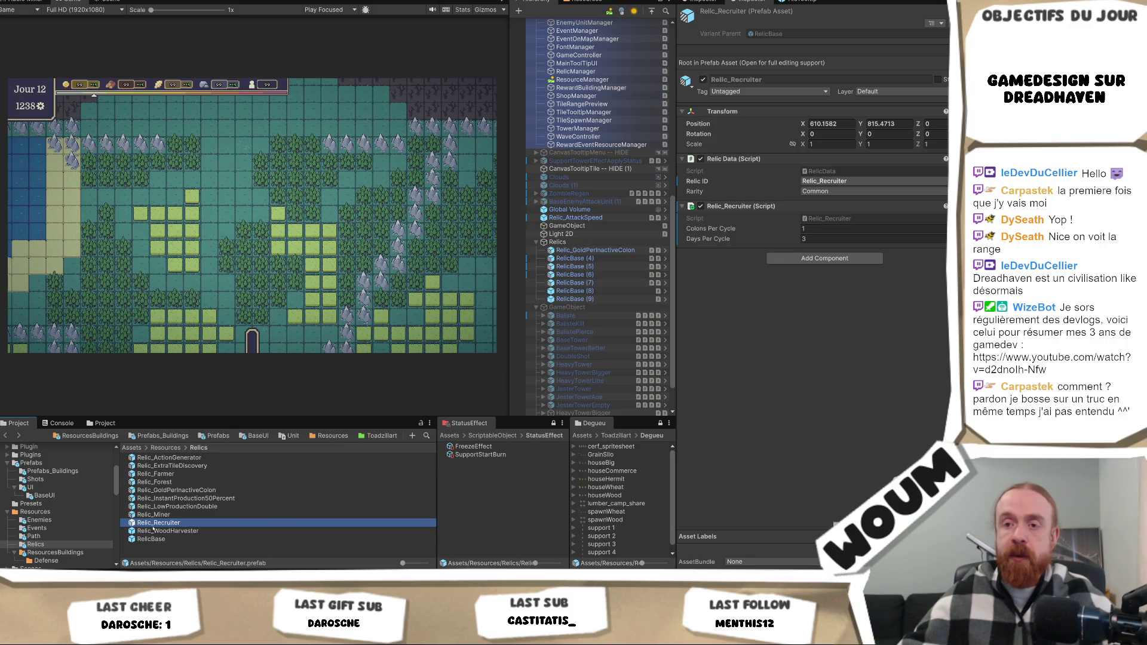
Delete the Relic_WoodHarvester prefab from the Relics folder.
{"action": "left_click", "coordinate": [192, 530]}
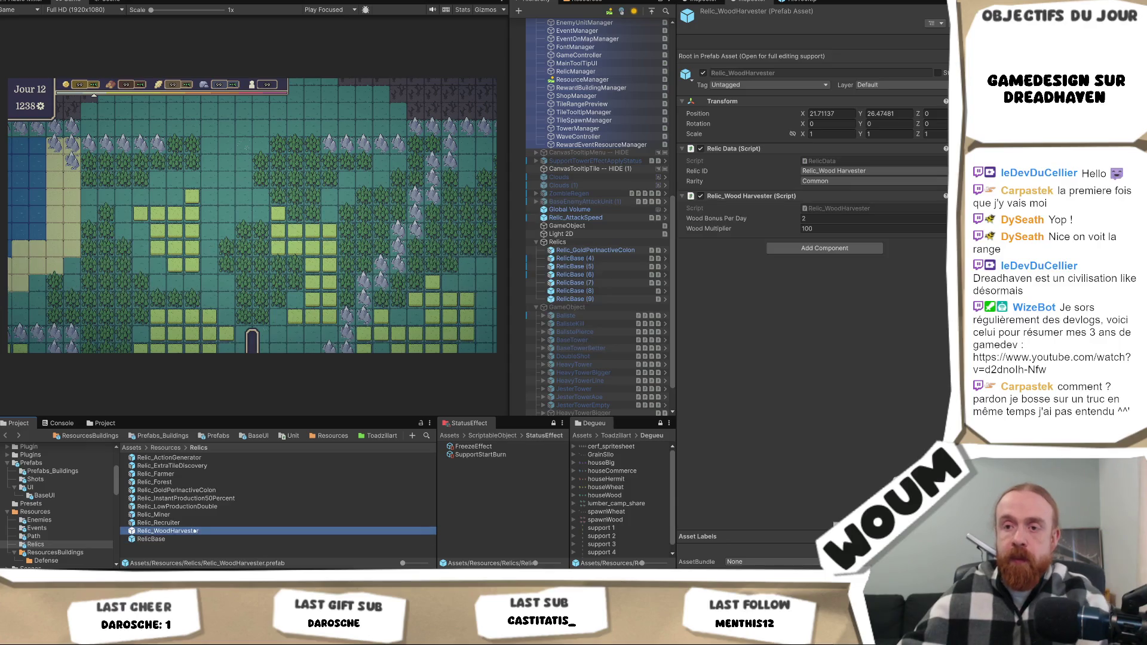
{"action": "key", "text": "Delete"}
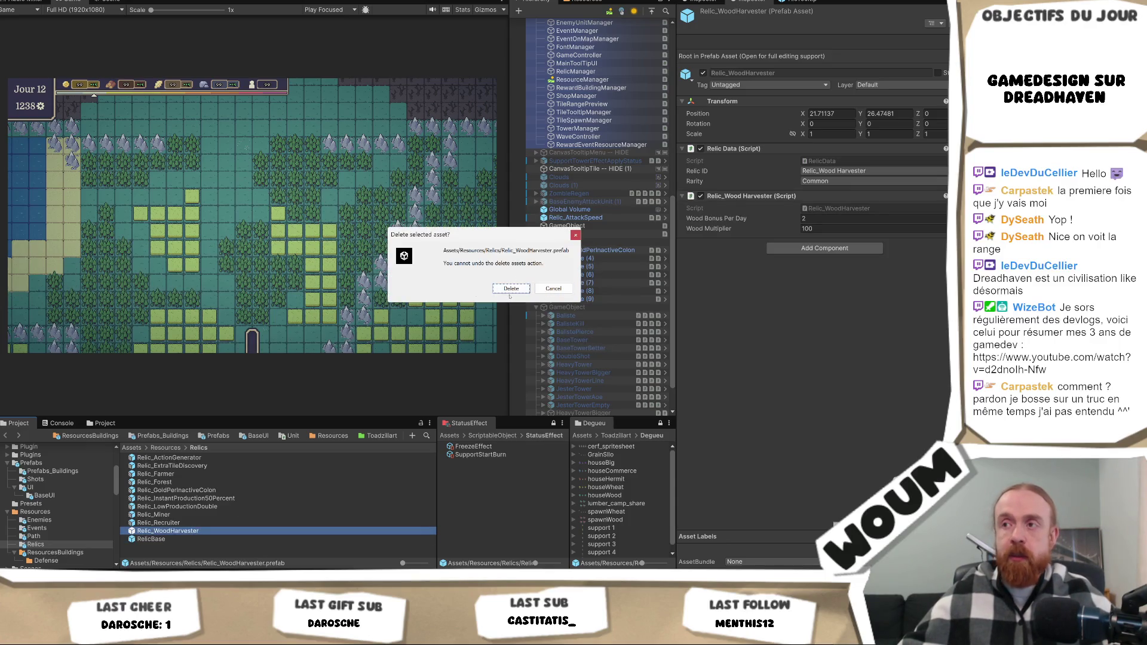
{"action": "left_click", "coordinate": [510, 289]}
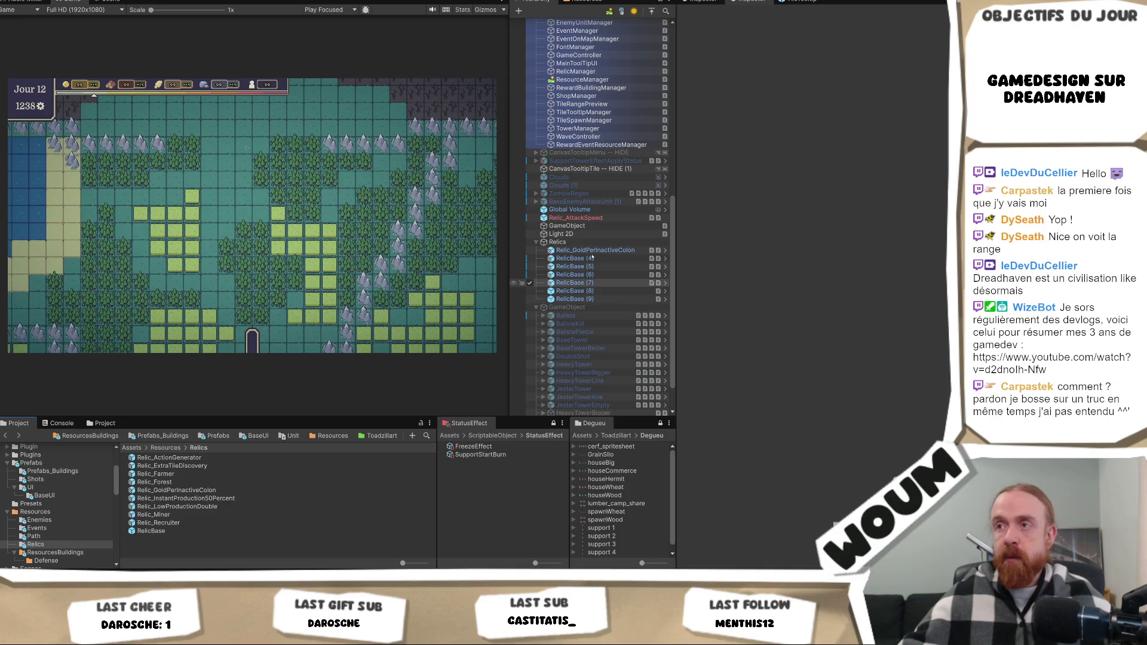
Remove Relic_AttackSpeed and the leftover temporary relic objects from the scene.
{"action": "left_click", "coordinate": [593, 218]}
{"action": "key", "text": "Delete"}
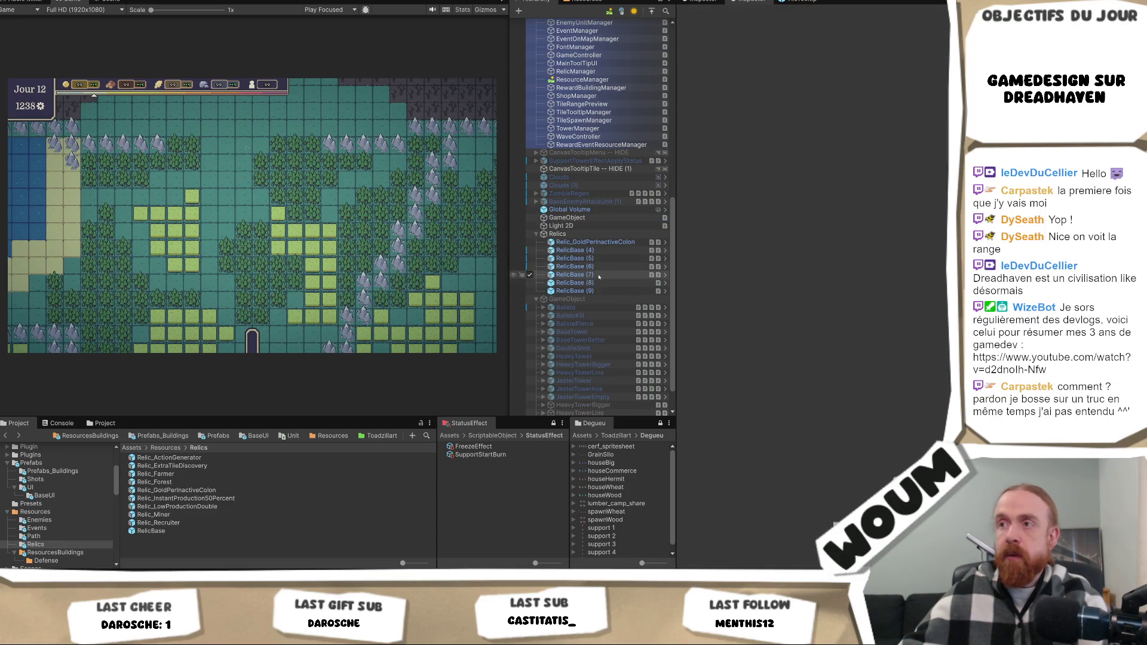
{"action": "left_click", "coordinate": [590, 274]}
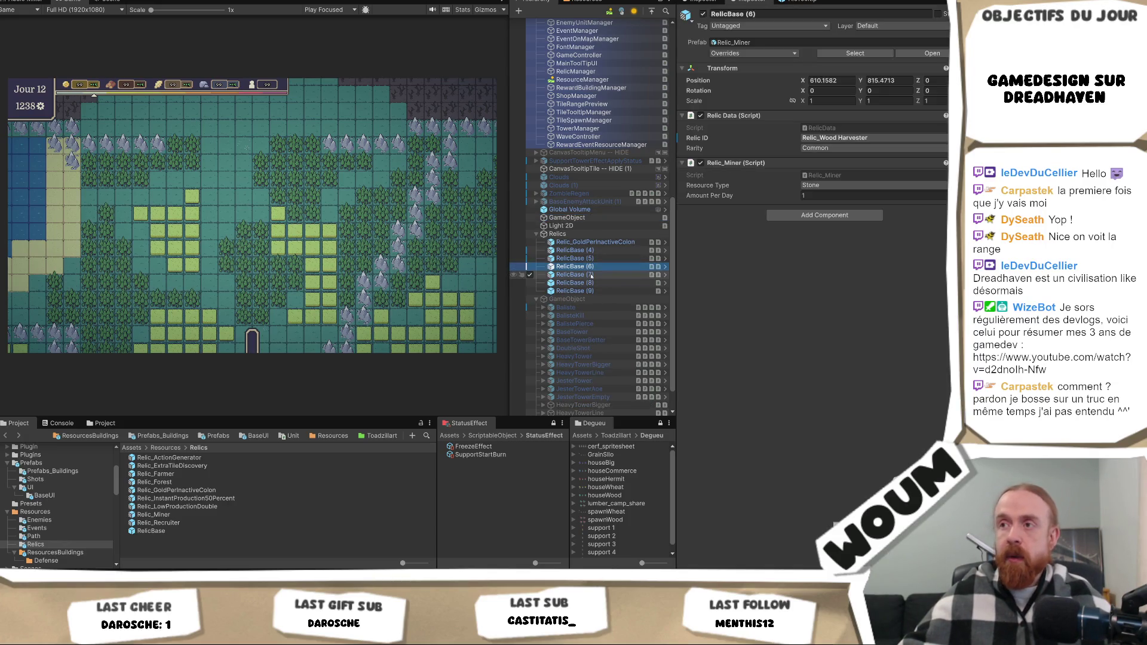
{"action": "left_click", "coordinate": [599, 242], "text": "shift"}
{"action": "key", "text": "Delete"}
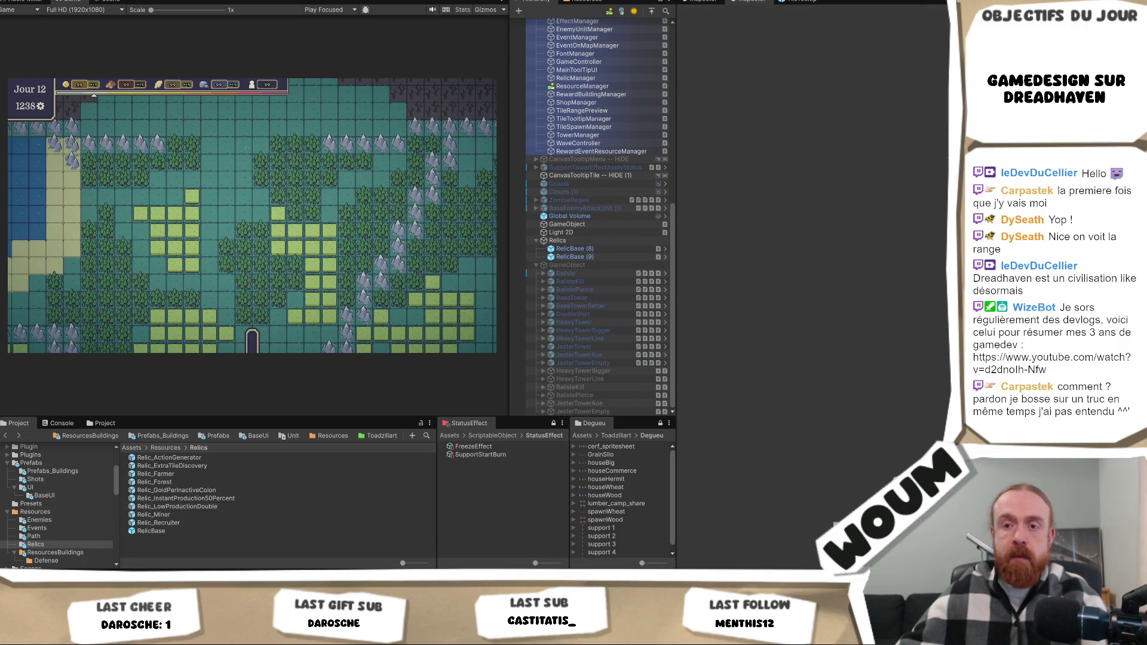
{"action": "key", "text": "alt+Tab"}
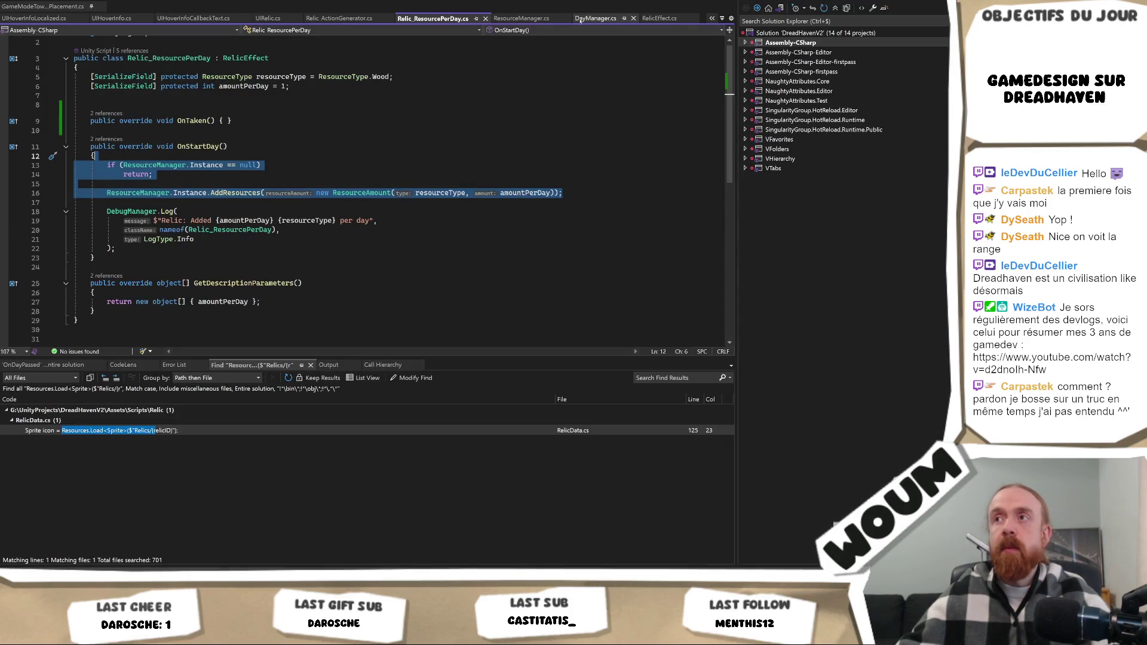
Search RelicManager.cs for 'hihi'.
{"action": "left_click", "coordinate": [346, 147]}
{"action": "key", "text": "ctrl+Tab"}
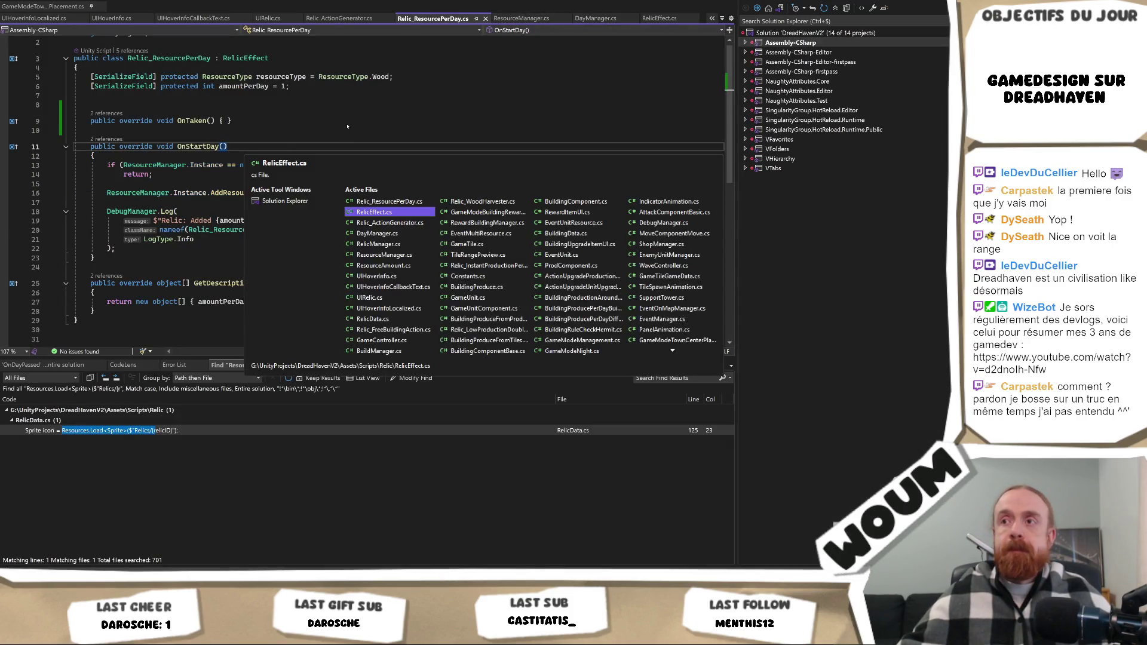
{"action": "left_click", "coordinate": [378, 244]}
{"action": "scroll", "coordinate": [206, 226], "scroll_direction": "down", "scroll_amount": 10}
{"action": "scroll", "coordinate": [174, 255], "scroll_direction": "up", "scroll_amount": 20}
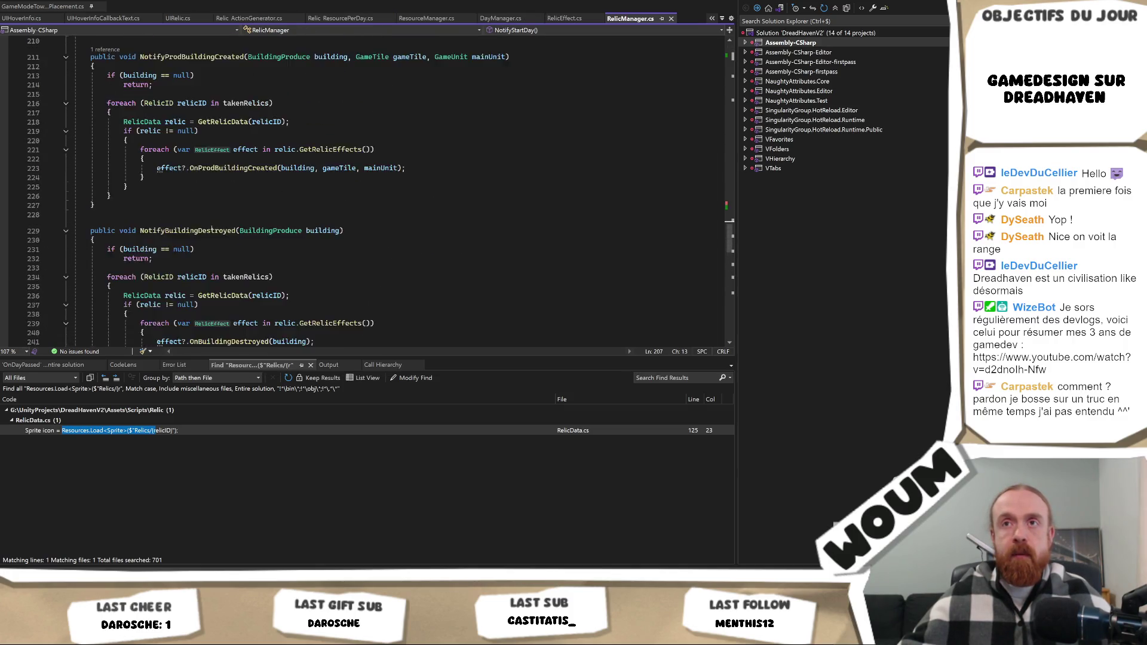
{"action": "key", "text": "ctrl+f"}
{"action": "type", "text": "hihi"}
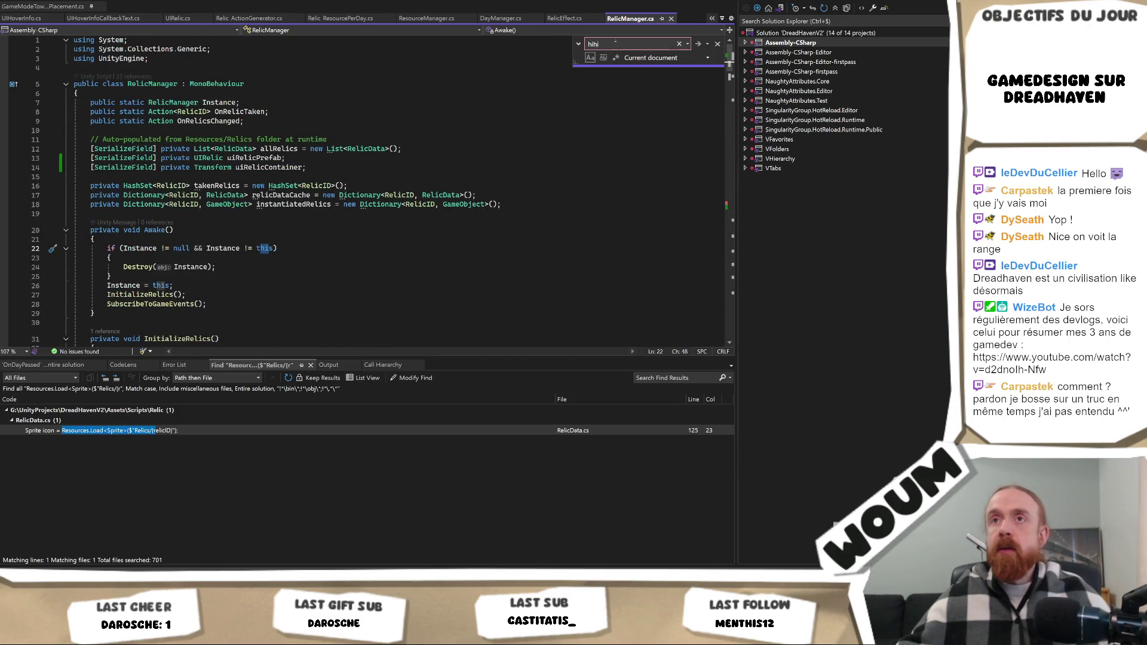
{"action": "left_click", "coordinate": [716, 44]}
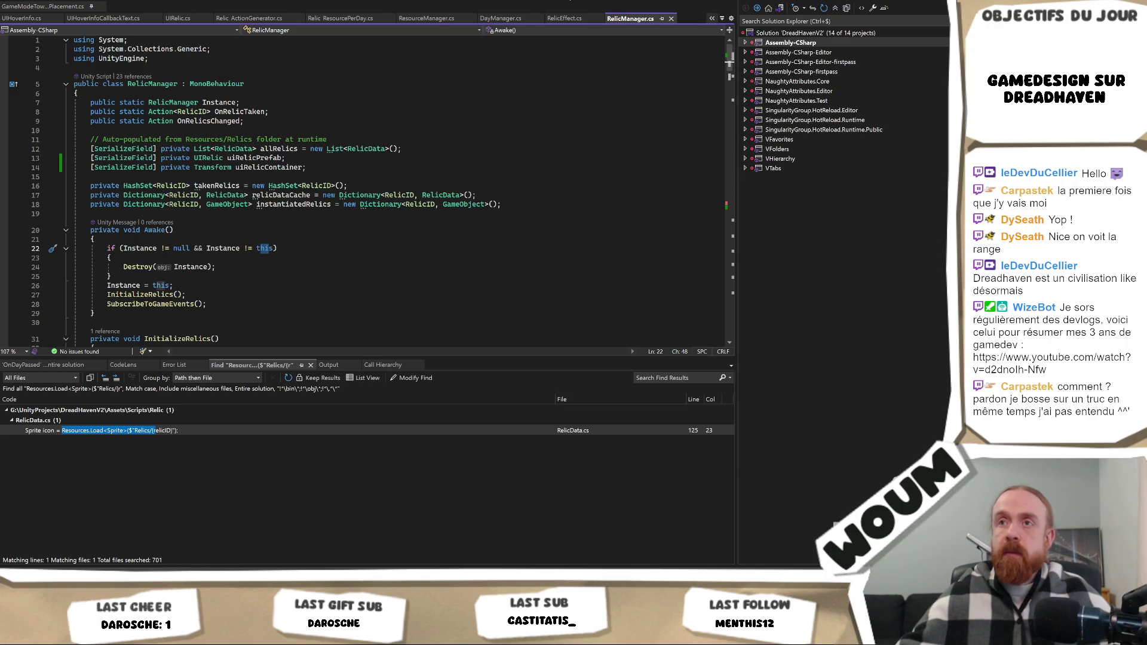
In GameController.cs, delete the comment and ContextMenu "hihi" lines above TestRelic.
{"action": "key", "text": "ctrl+Tab"}
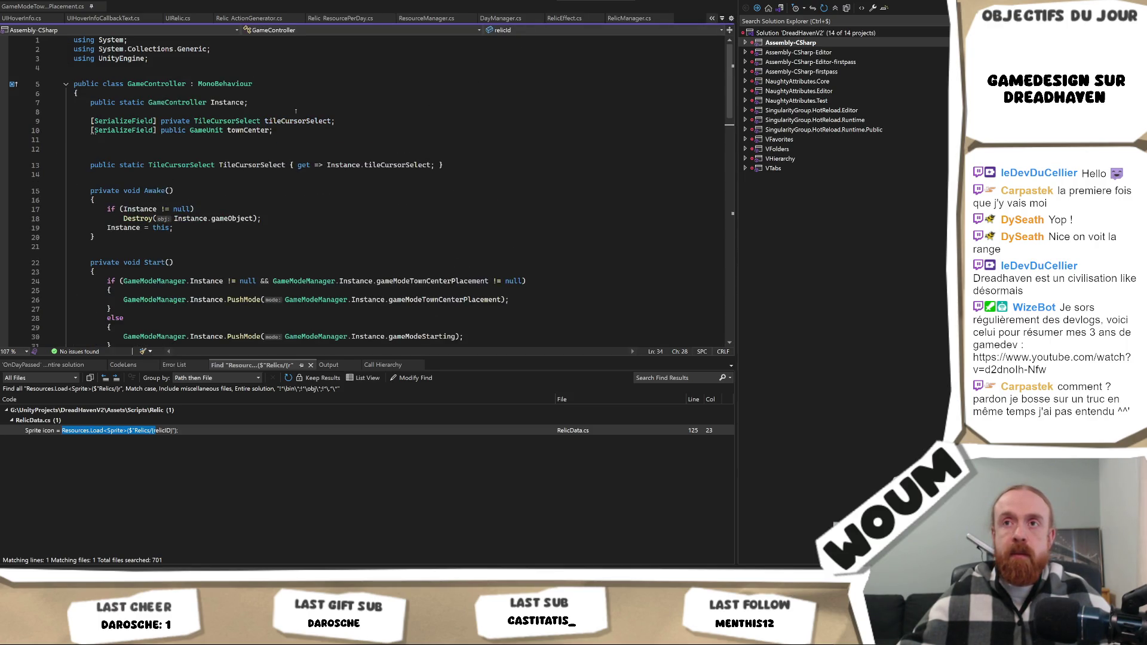
{"action": "key", "text": "ctrl+f"}
{"action": "key", "text": "Return"}
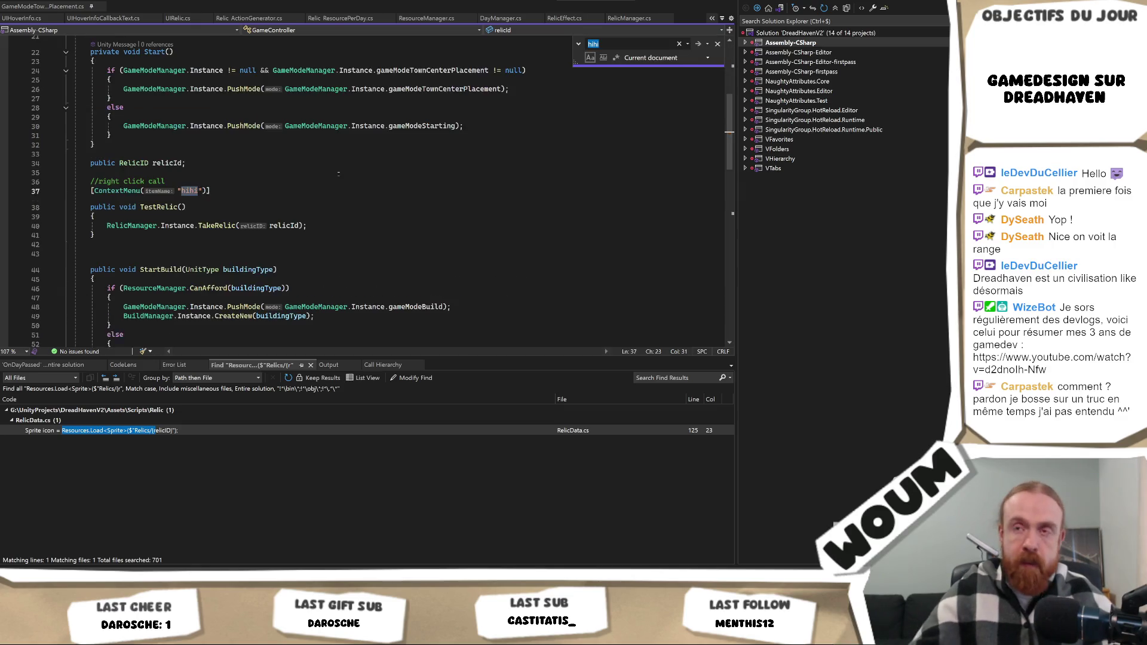
{"action": "left_click", "coordinate": [185, 207]}
{"action": "left_click", "coordinate": [245, 183]}
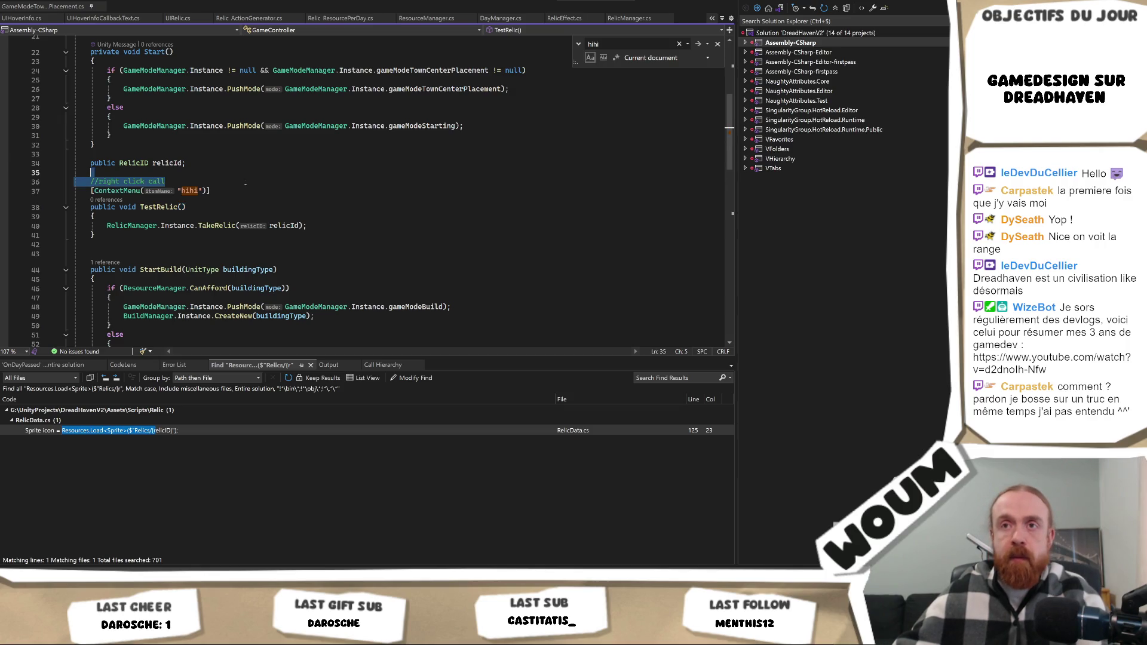
{"action": "left_click_drag", "start_coordinate": [245, 190], "coordinate": [243, 167]}
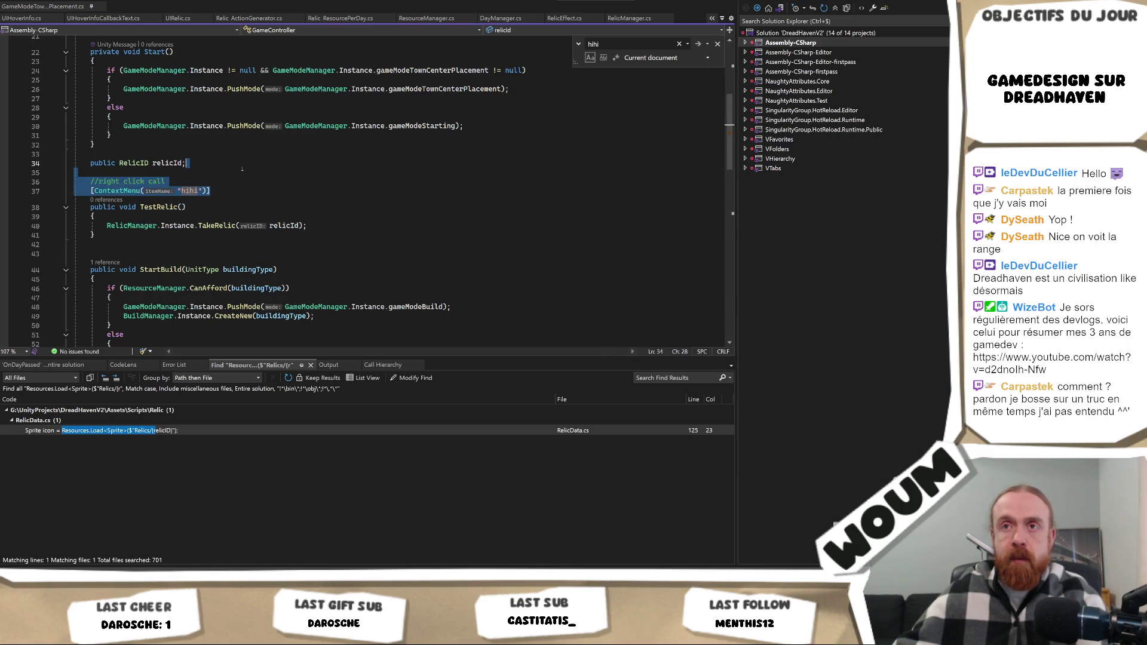
{"action": "key", "text": "Delete"}
{"action": "key", "text": "alt+Up"}
Add [OnValueChanged("TestRelic")] above the relicId field, then return to the Unity Editor.
{"action": "type", "text": "[Co"}
{"action": "type", "text": "ntextMenu"}
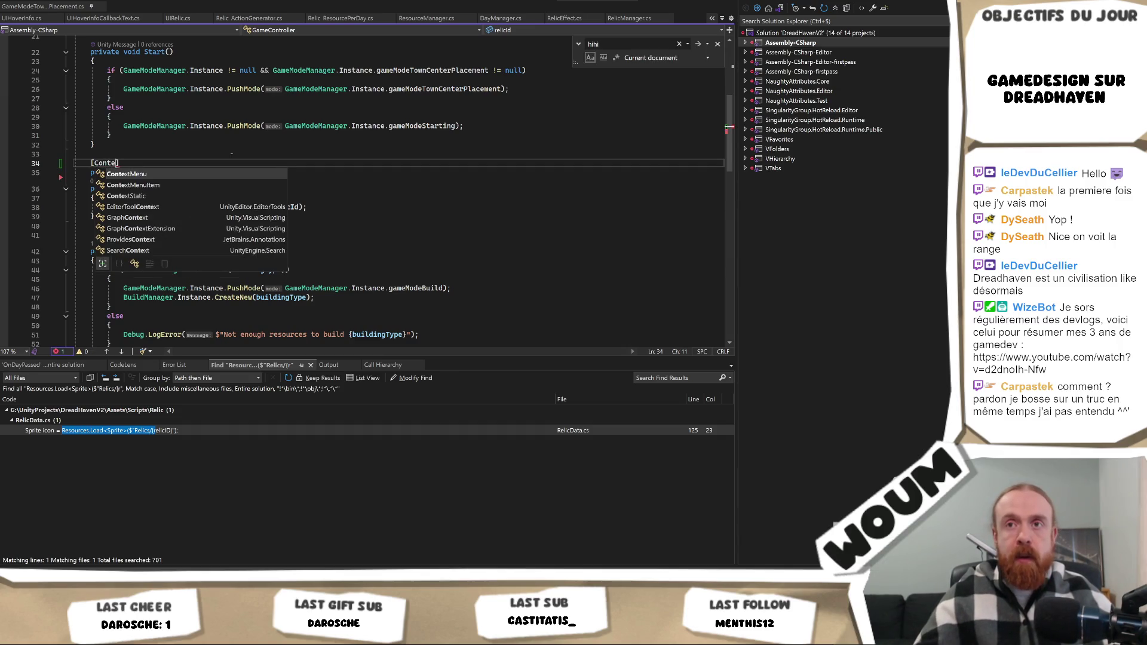
{"action": "type", "text": "(\""}
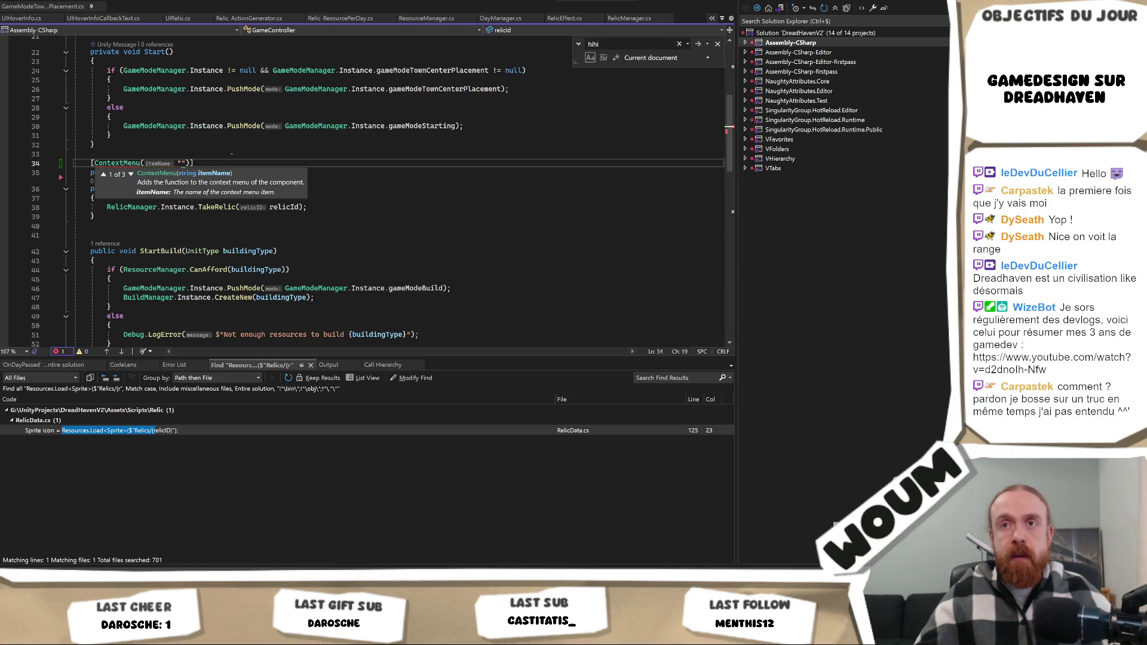
{"action": "key", "text": "BackSpace"}
{"action": "key", "text": "BackSpace"}
{"action": "key", "text": "BackSpace"}
{"action": "key", "text": "BackSpace"}
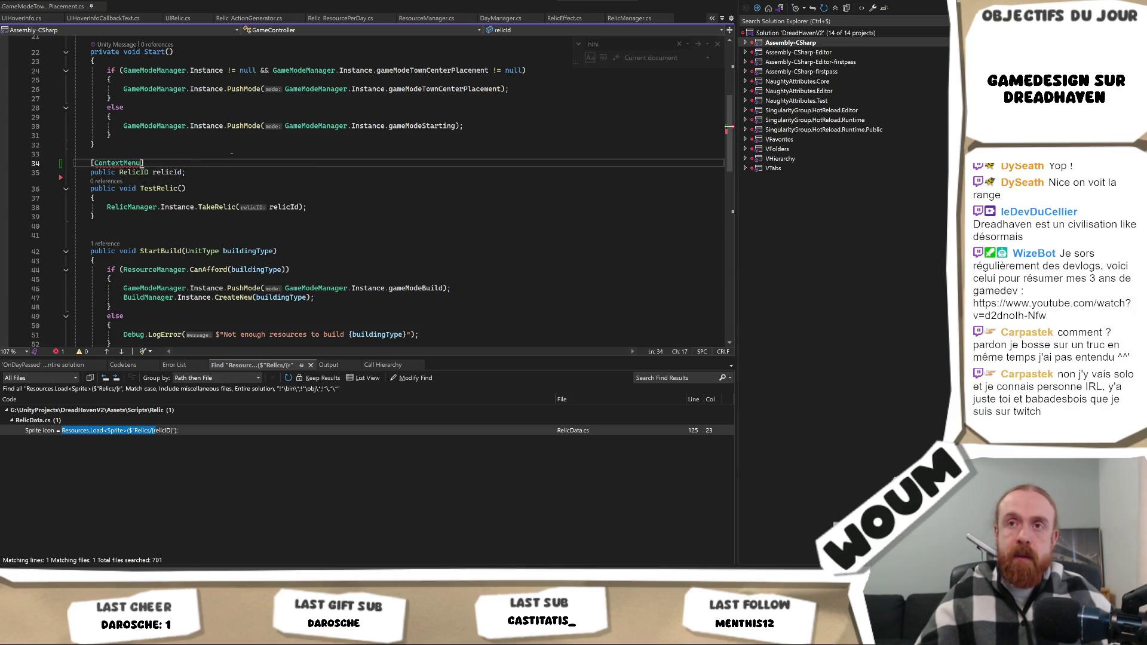
{"action": "key", "text": "BackSpace"}
{"action": "type", "text": "On"}
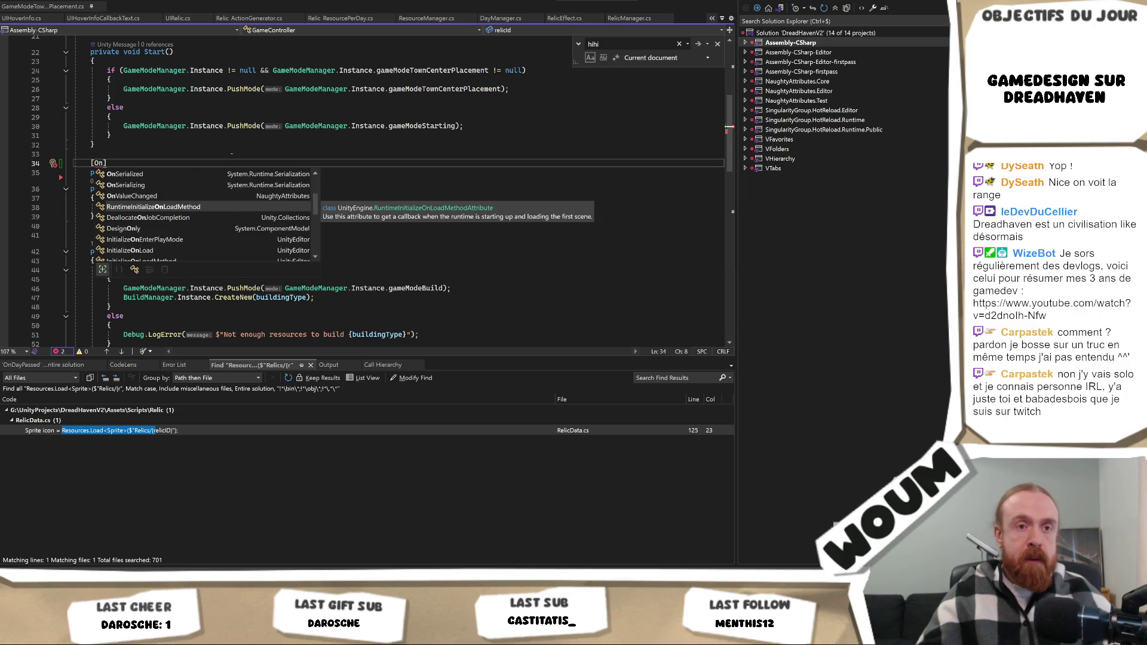
{"action": "type", "text": "ValueChanged"}
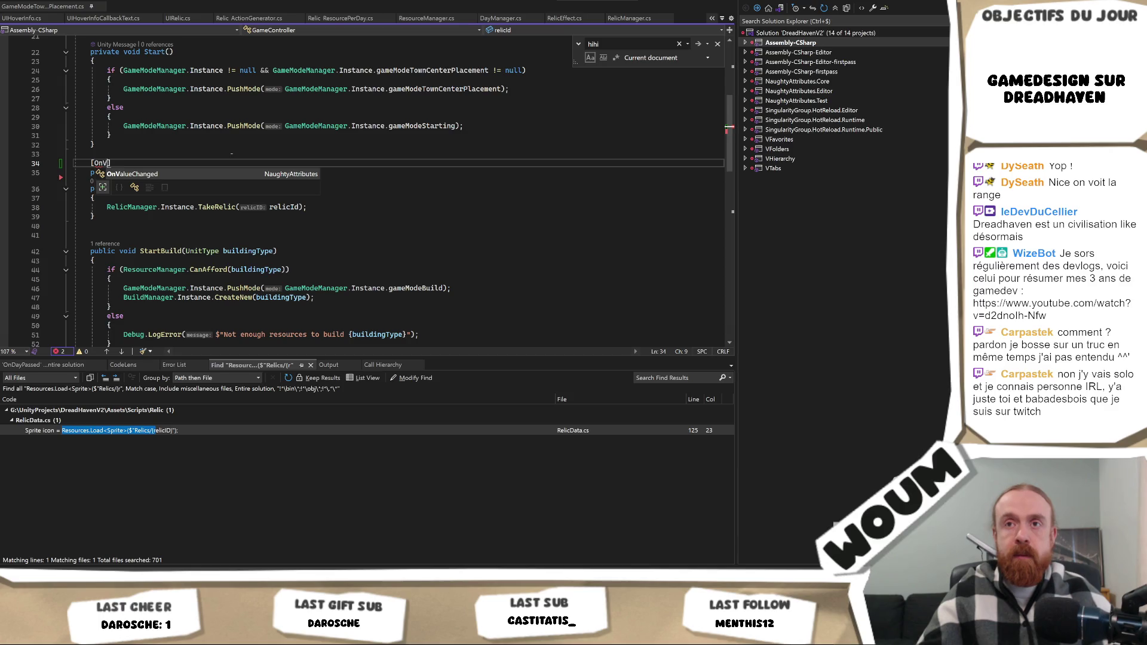
{"action": "type", "text": "("}
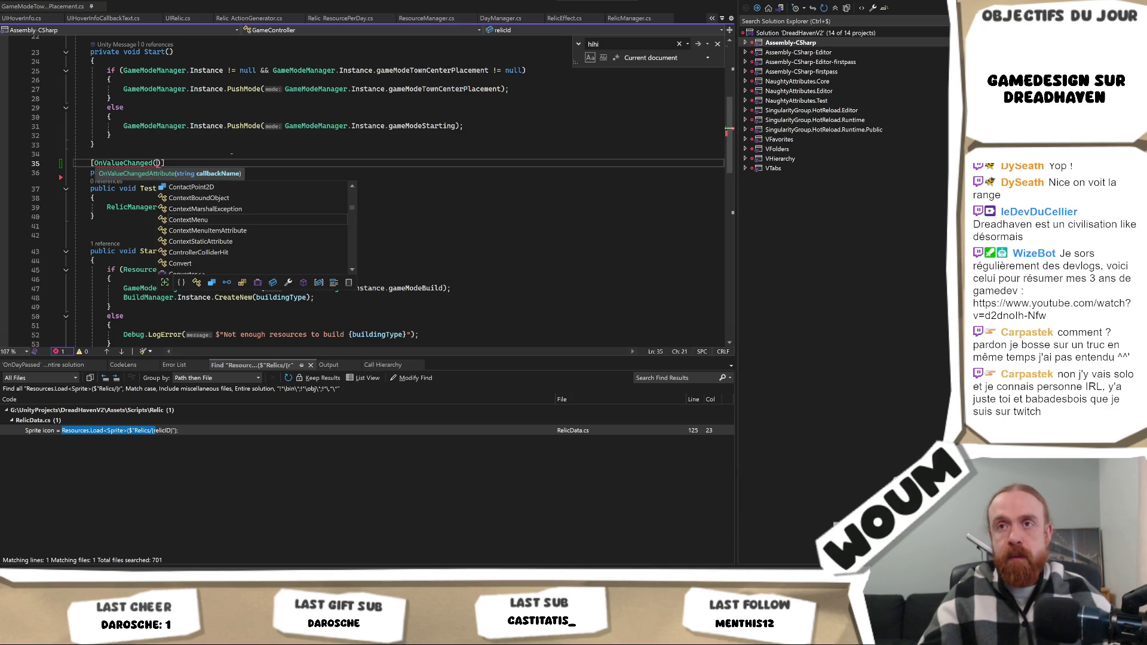
{"action": "type", "text": "\"TestRelic\")"}
{"action": "key", "text": "End"}
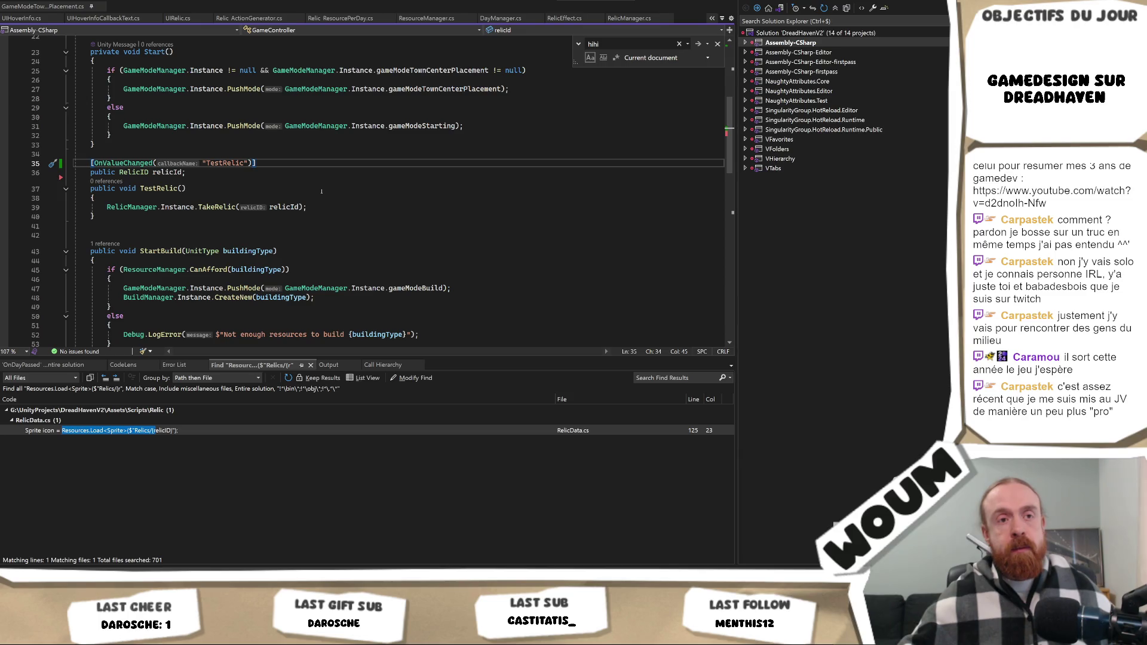
{"action": "double_click", "coordinate": [229, 163]}
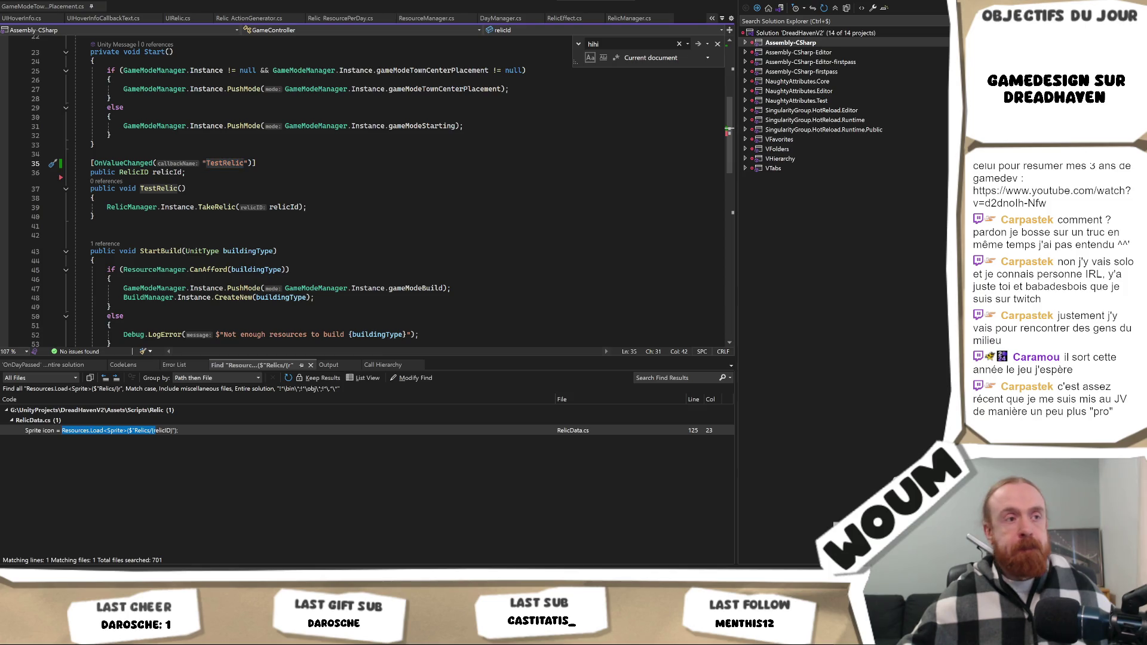
{"action": "key", "text": "alt+Tab"}
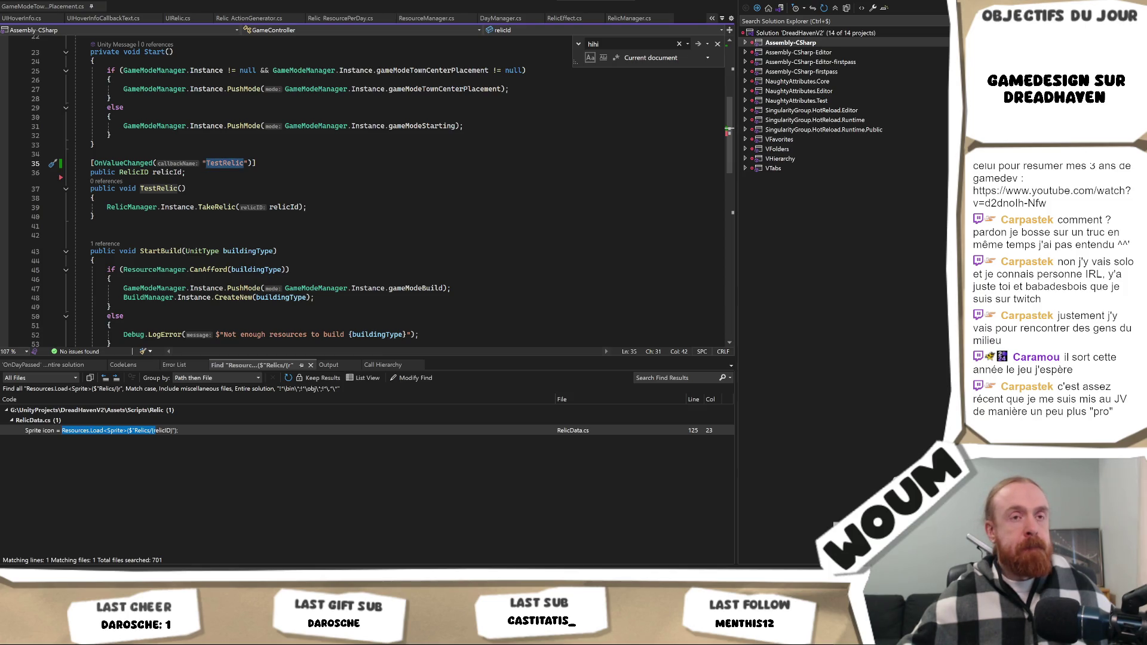
{"action": "key", "text": "alt+Tab"}
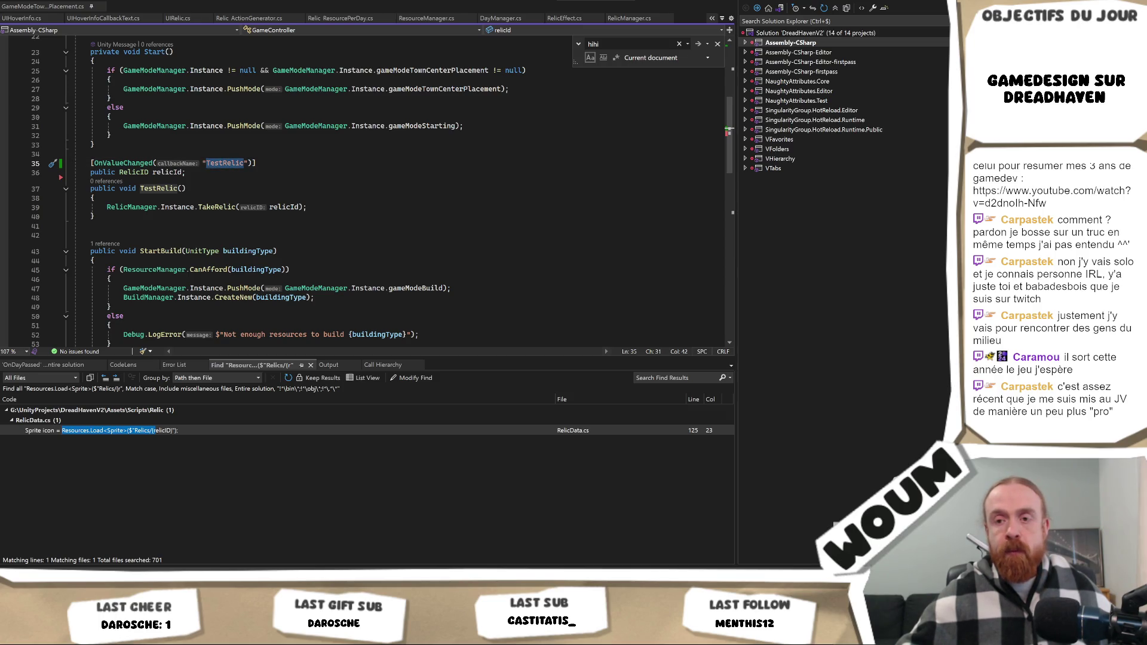
{"action": "key", "text": "alt+Tab"}
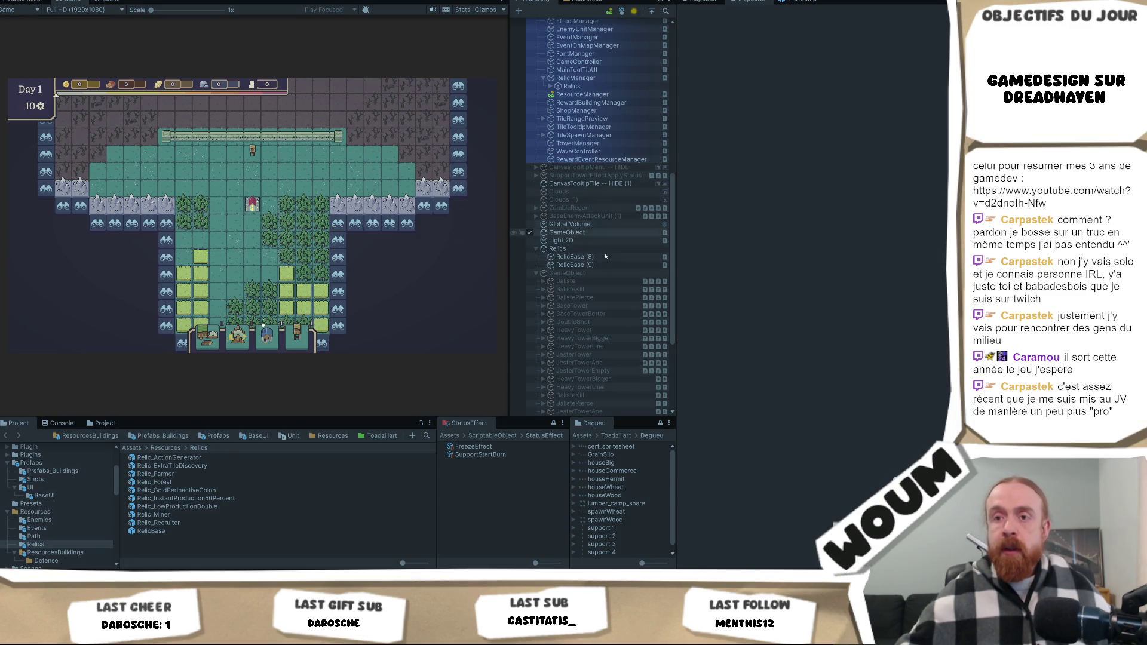
Test Gold Per Inactive Colon, Instant Production 50 Percent and Low Production Double via GameController's Relic Id.
{"action": "scroll", "coordinate": [602, 251], "scroll_direction": "up", "scroll_amount": 5}
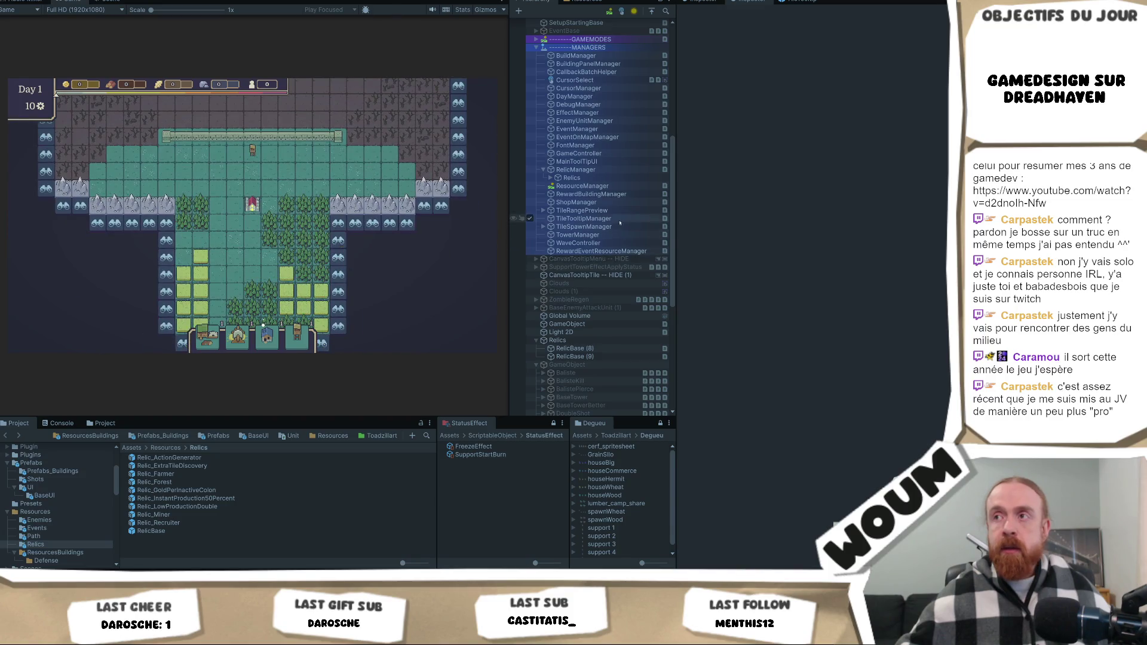
{"action": "scroll", "coordinate": [623, 199], "scroll_direction": "up", "scroll_amount": 8}
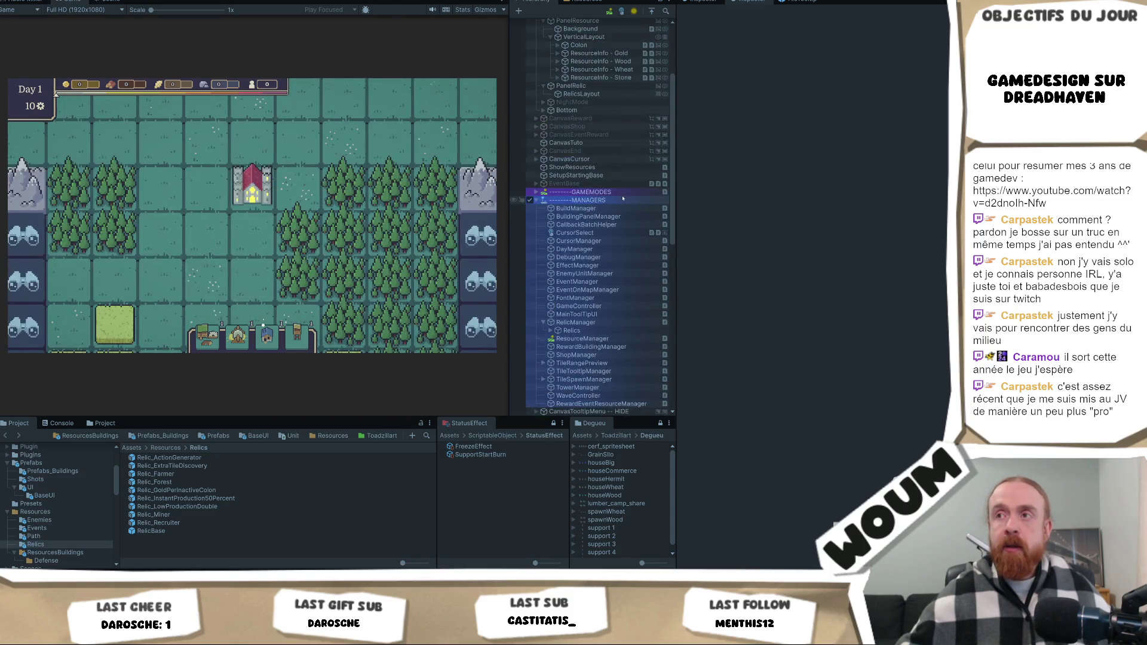
{"action": "scroll", "coordinate": [620, 191], "scroll_direction": "up", "scroll_amount": 2}
{"action": "scroll", "coordinate": [619, 183], "scroll_direction": "down", "scroll_amount": 3}
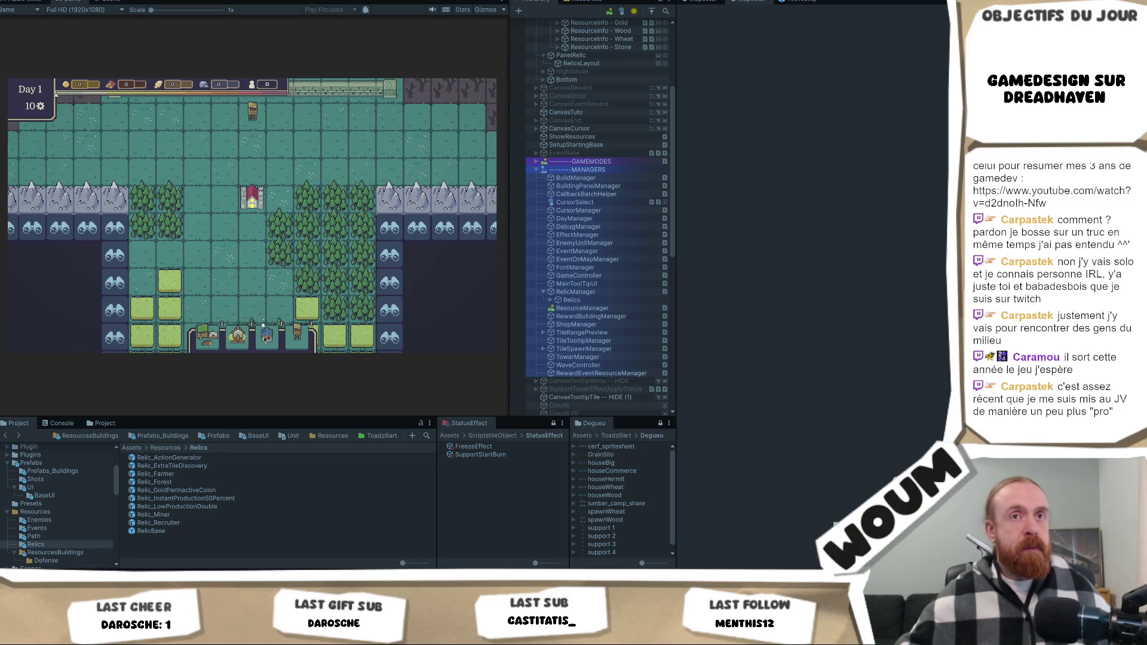
{"action": "mouse_move", "coordinate": [122, 203]}
{"action": "scroll", "coordinate": [229, 192], "scroll_direction": "down", "scroll_amount": 3}
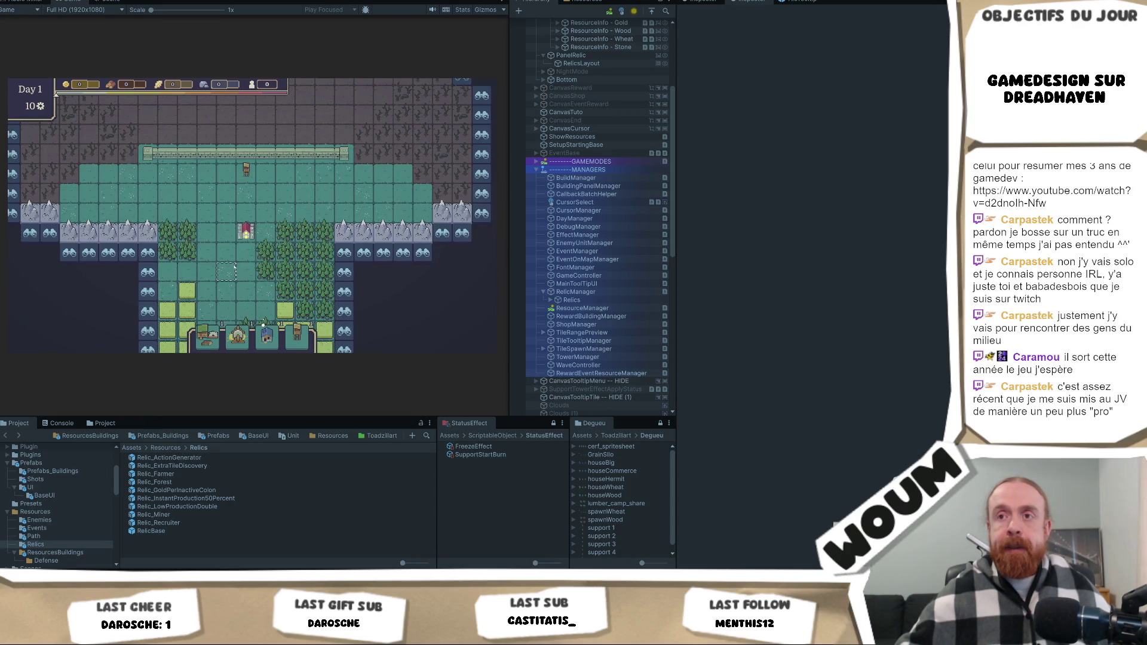
{"action": "left_click", "coordinate": [592, 275]}
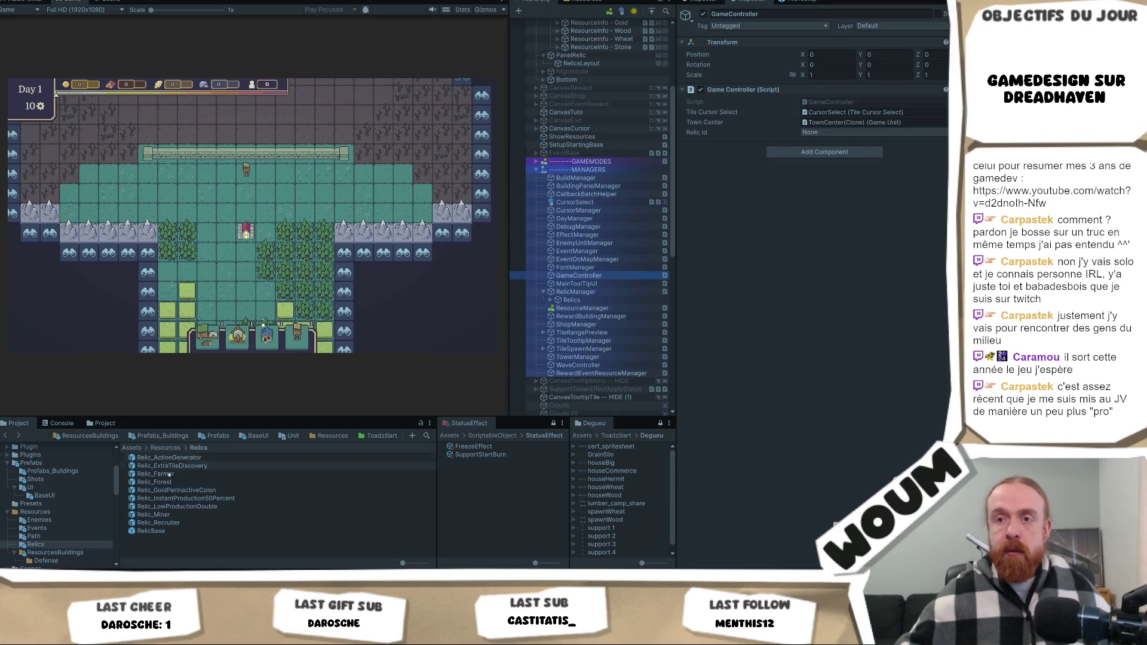
{"action": "left_click", "coordinate": [838, 134]}
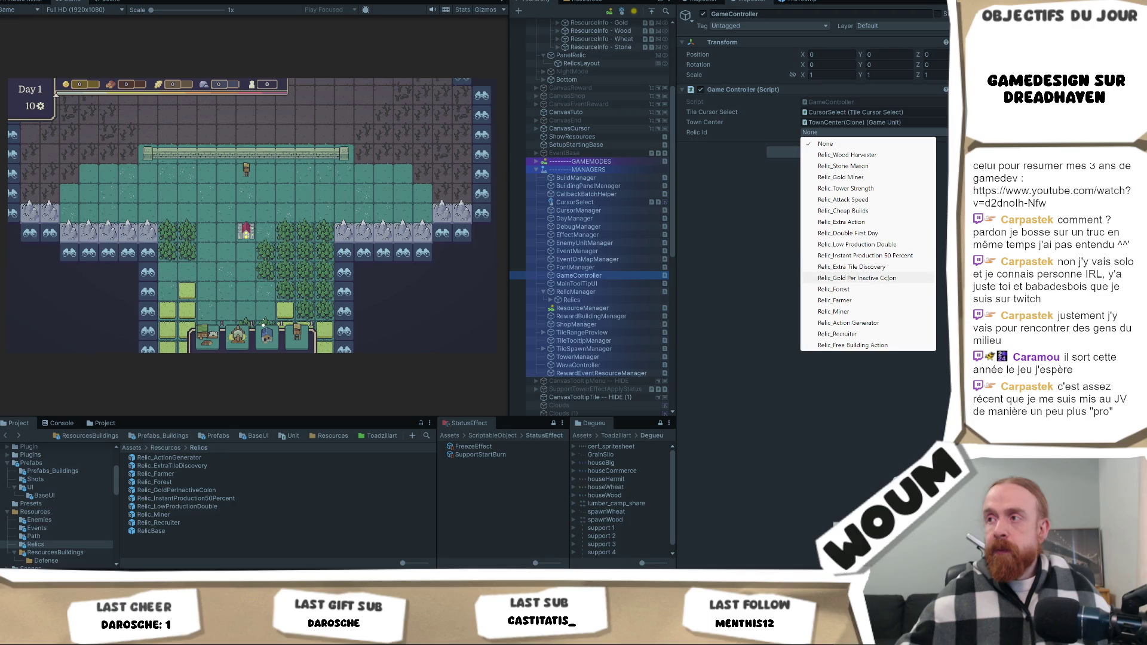
{"action": "left_click", "coordinate": [886, 279]}
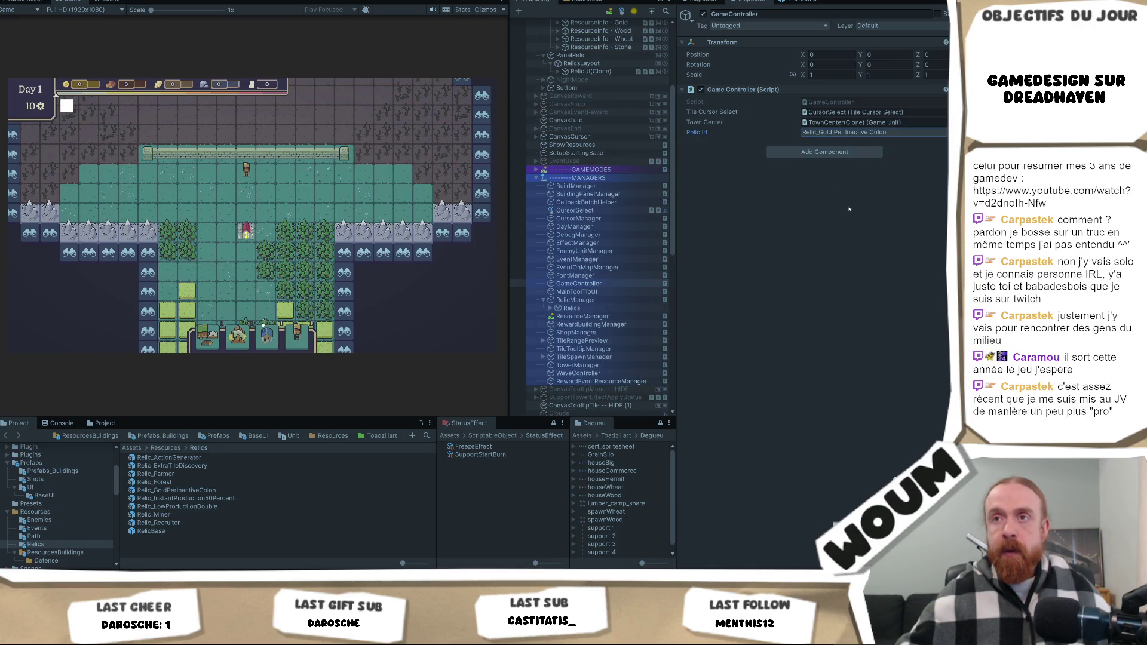
{"action": "left_click", "coordinate": [835, 133]}
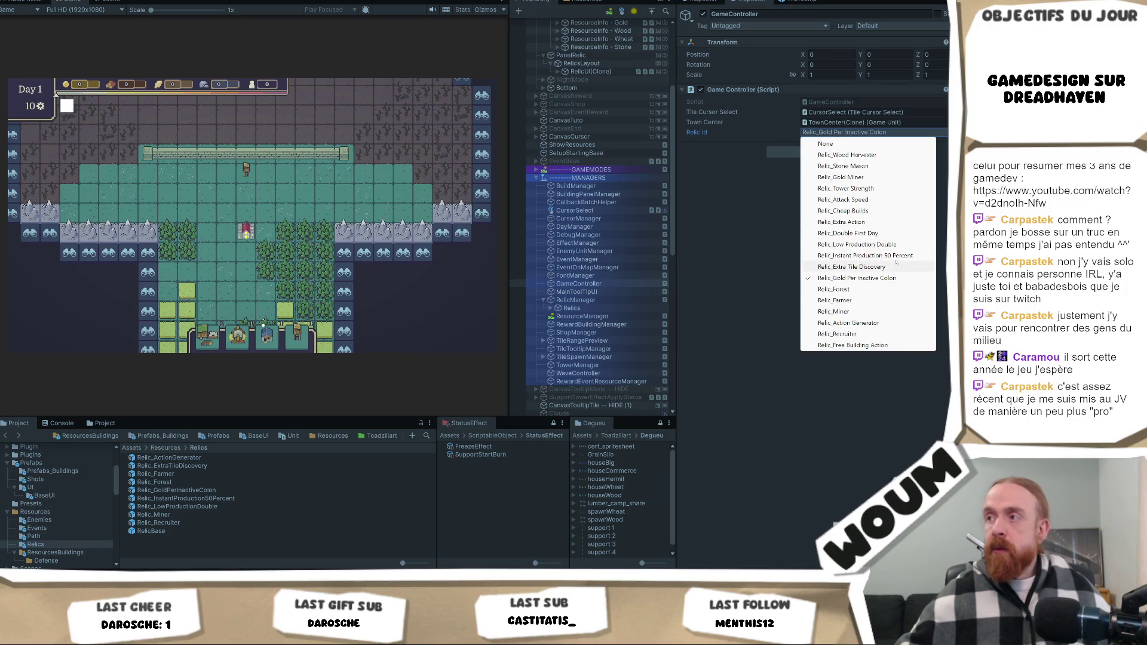
{"action": "left_click", "coordinate": [884, 221]}
{"action": "left_click", "coordinate": [846, 133]}
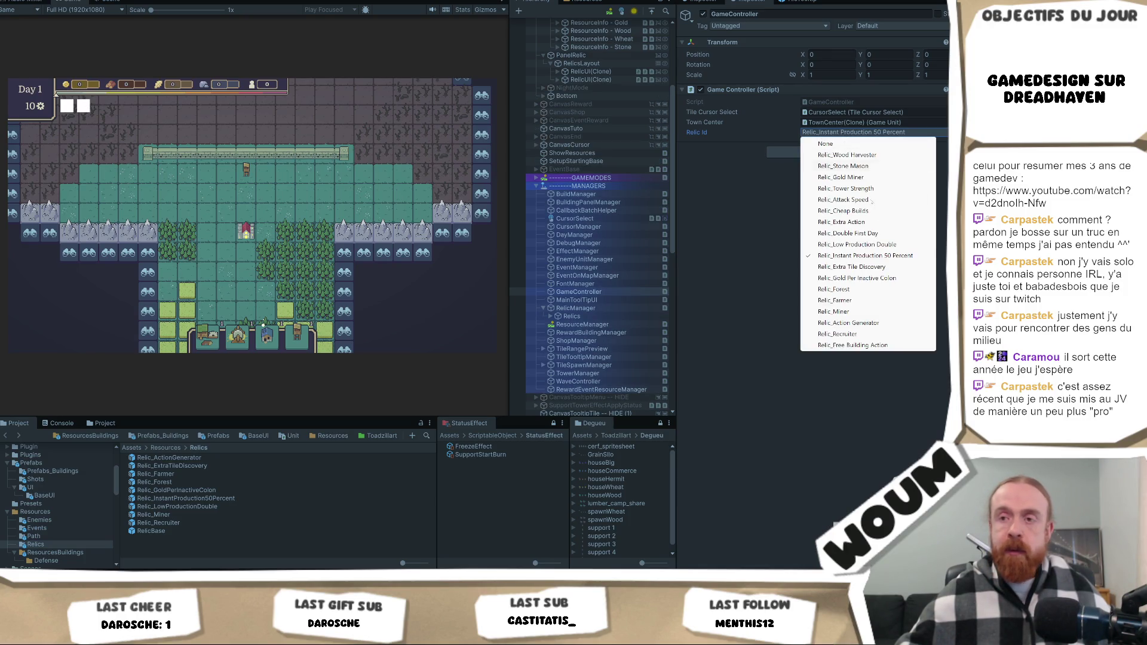
{"action": "left_click", "coordinate": [857, 244]}
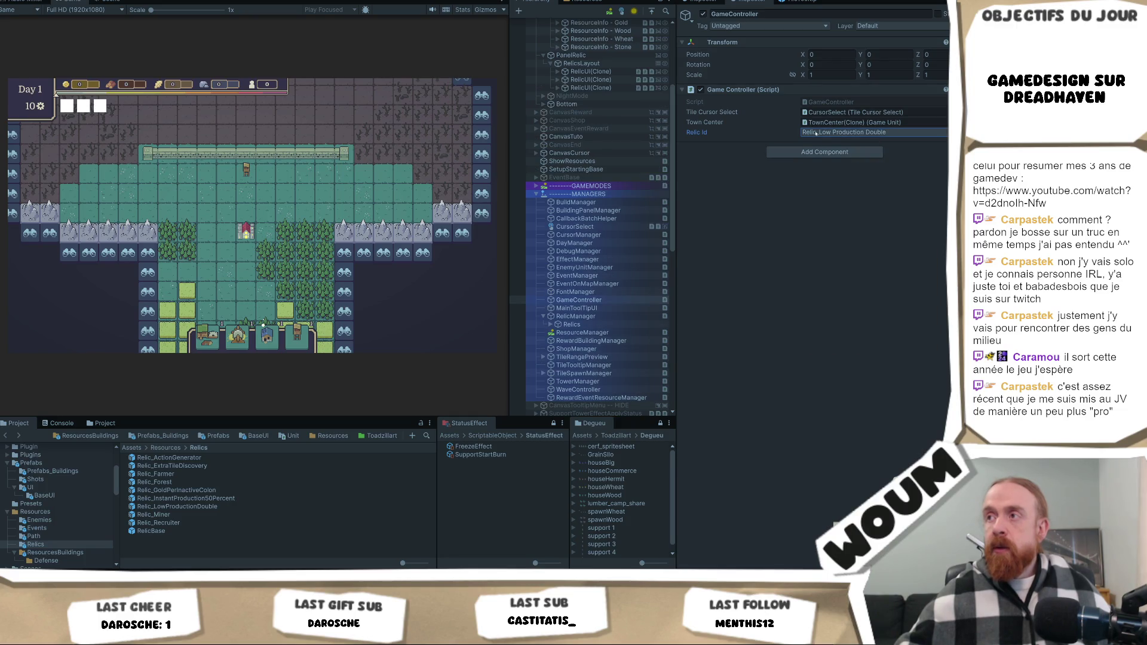
Set the Relic Id to Relic_Miner, then to Relic_Recruiter.
{"action": "left_click", "coordinate": [848, 132]}
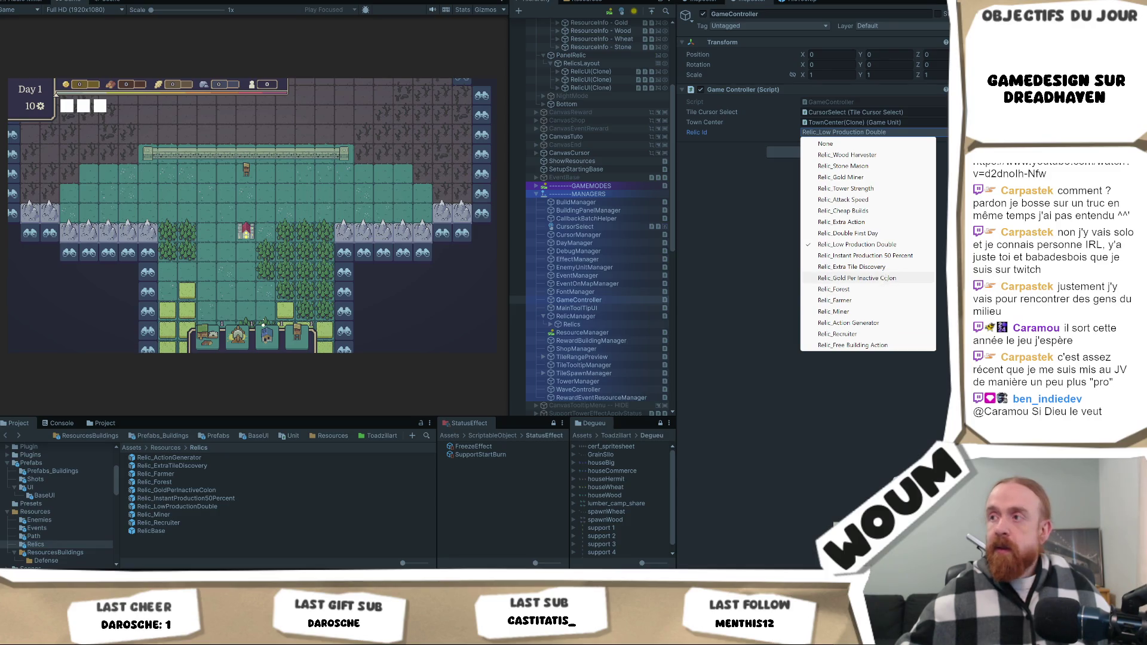
{"action": "left_click", "coordinate": [864, 312]}
{"action": "left_click", "coordinate": [848, 135]}
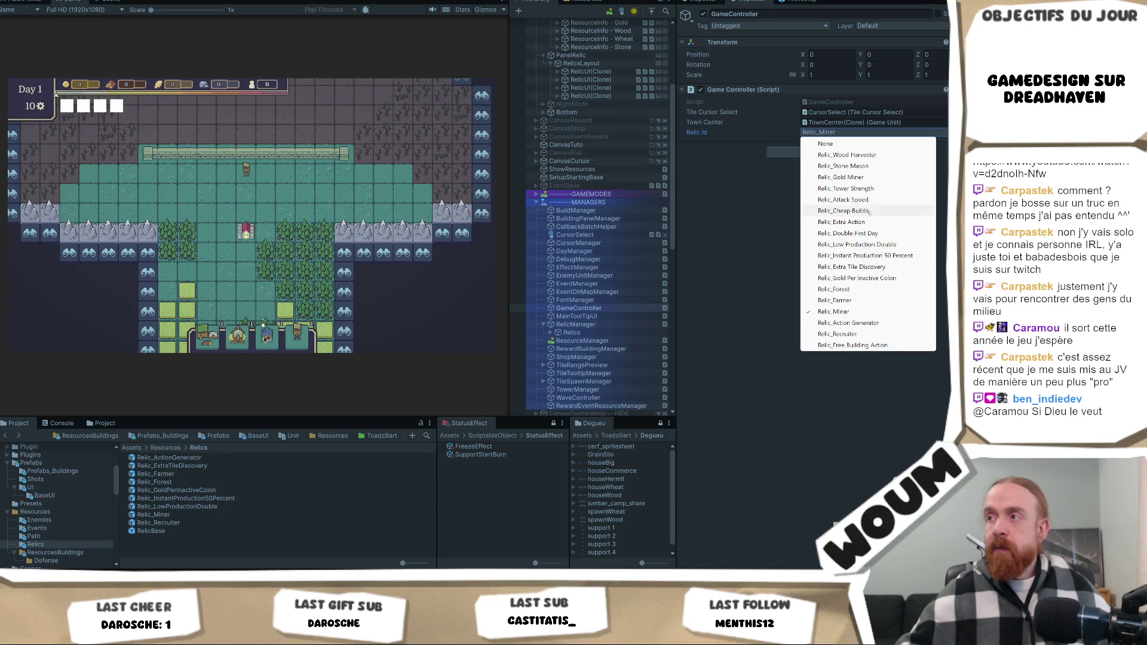
{"action": "left_click", "coordinate": [856, 335]}
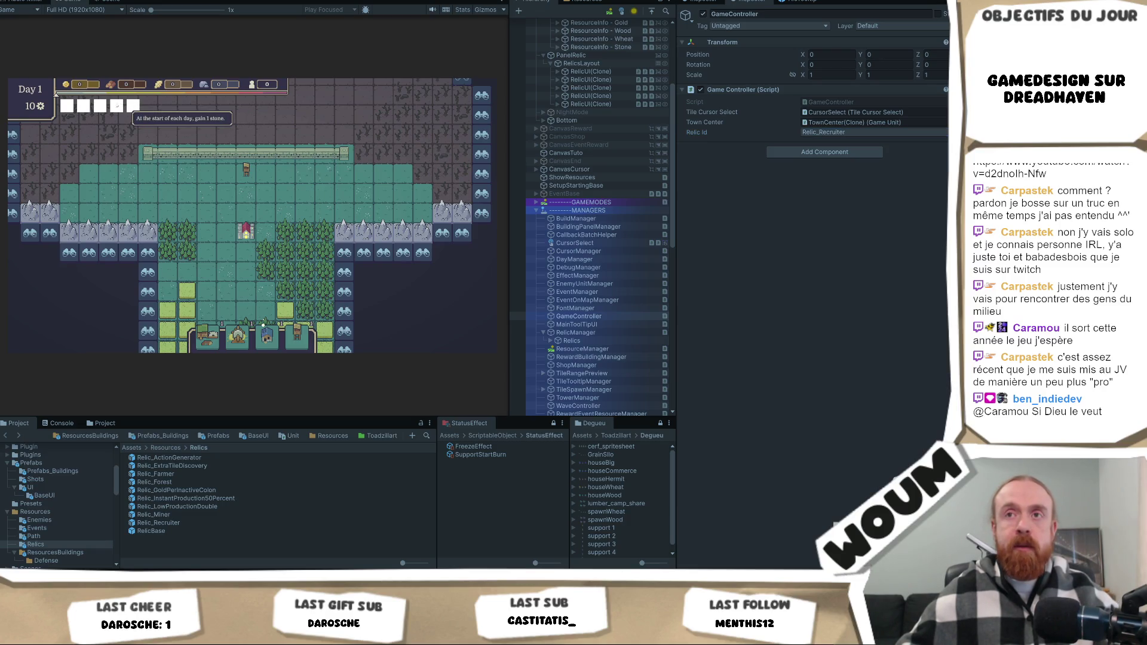
End the day, take the middle construction pack, and harvest three forest tiles.
{"action": "mouse_move", "coordinate": [102, 106]}
{"action": "mouse_move", "coordinate": [66, 107]}
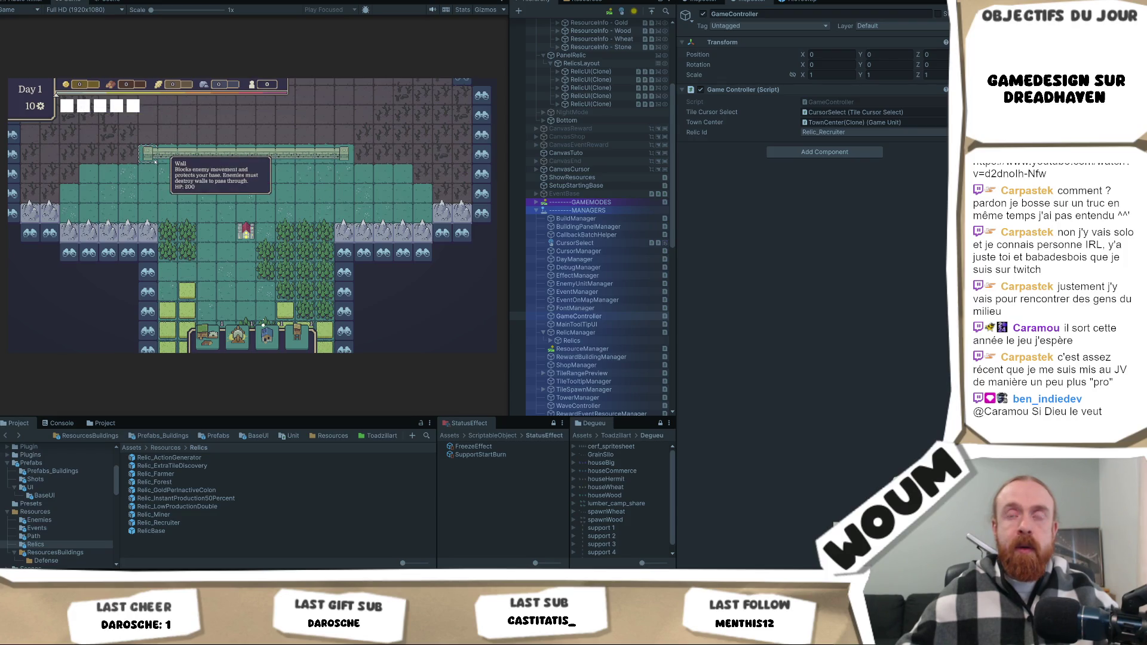
{"action": "key", "text": "space"}
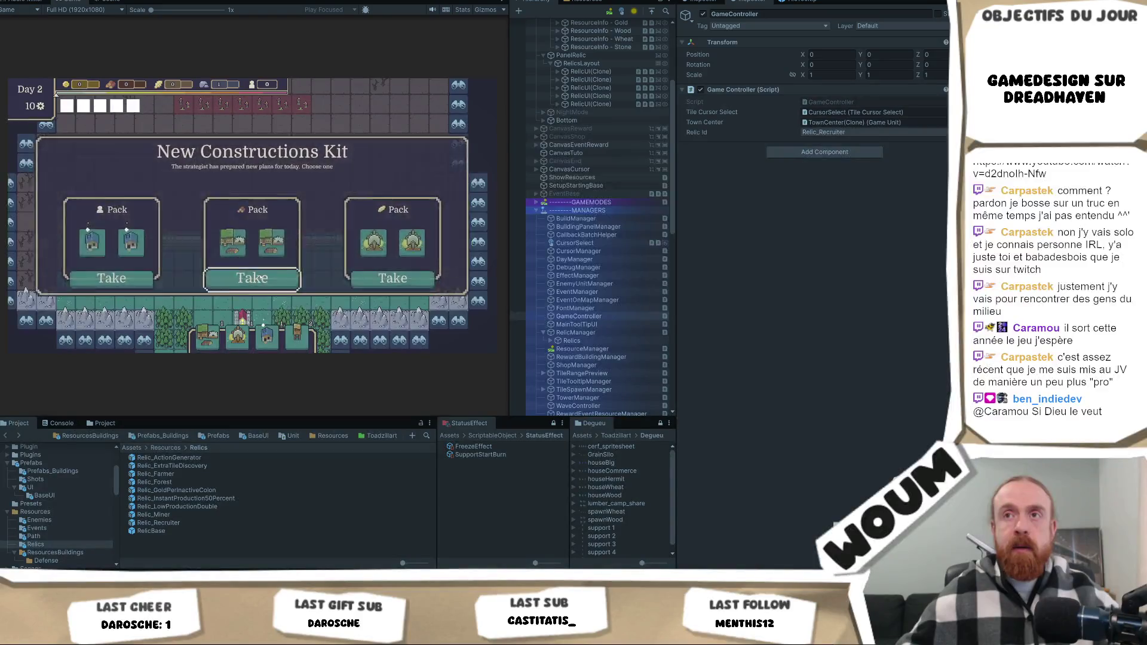
{"action": "left_click", "coordinate": [259, 275]}
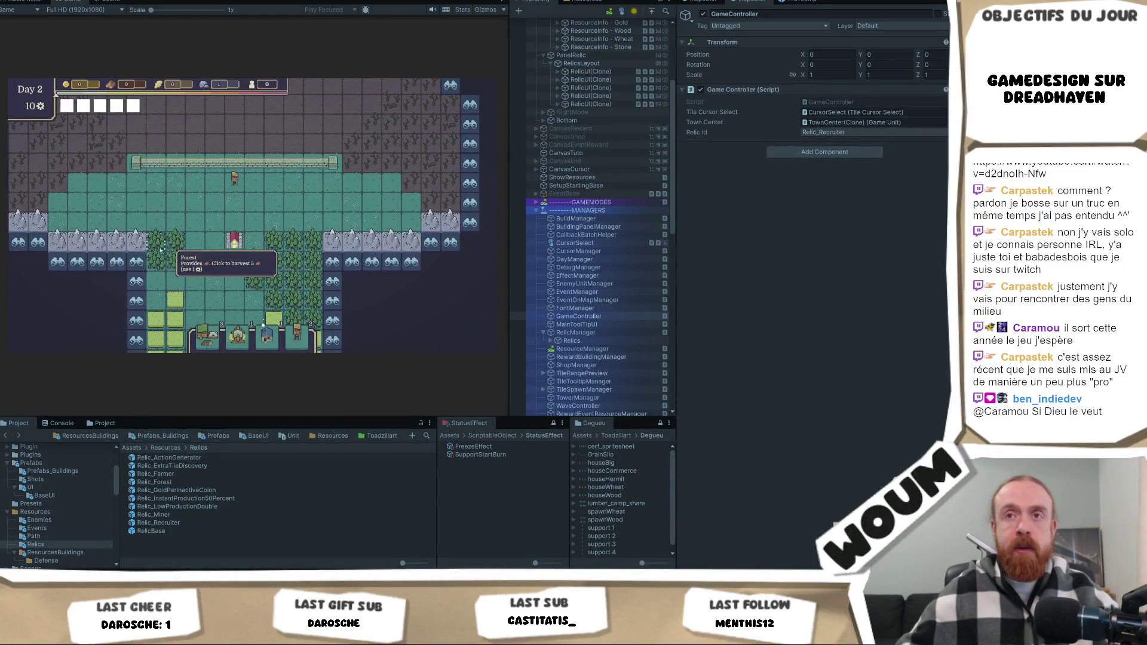
{"action": "left_click", "coordinate": [323, 212]}
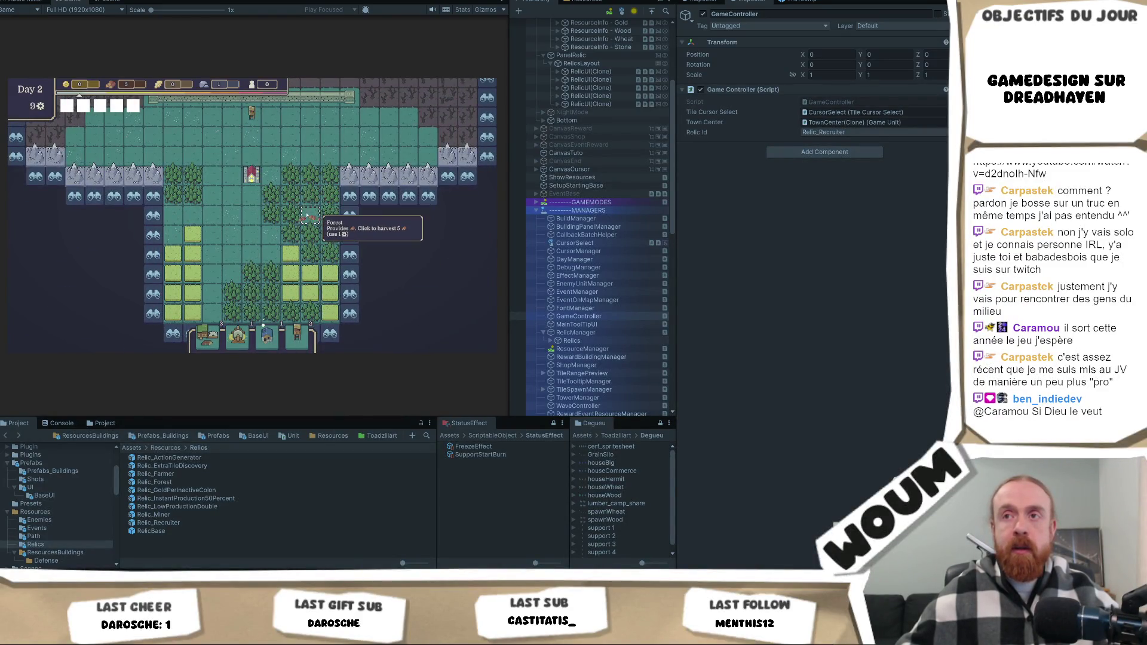
{"action": "left_click", "coordinate": [302, 197]}
{"action": "left_click", "coordinate": [302, 197]}
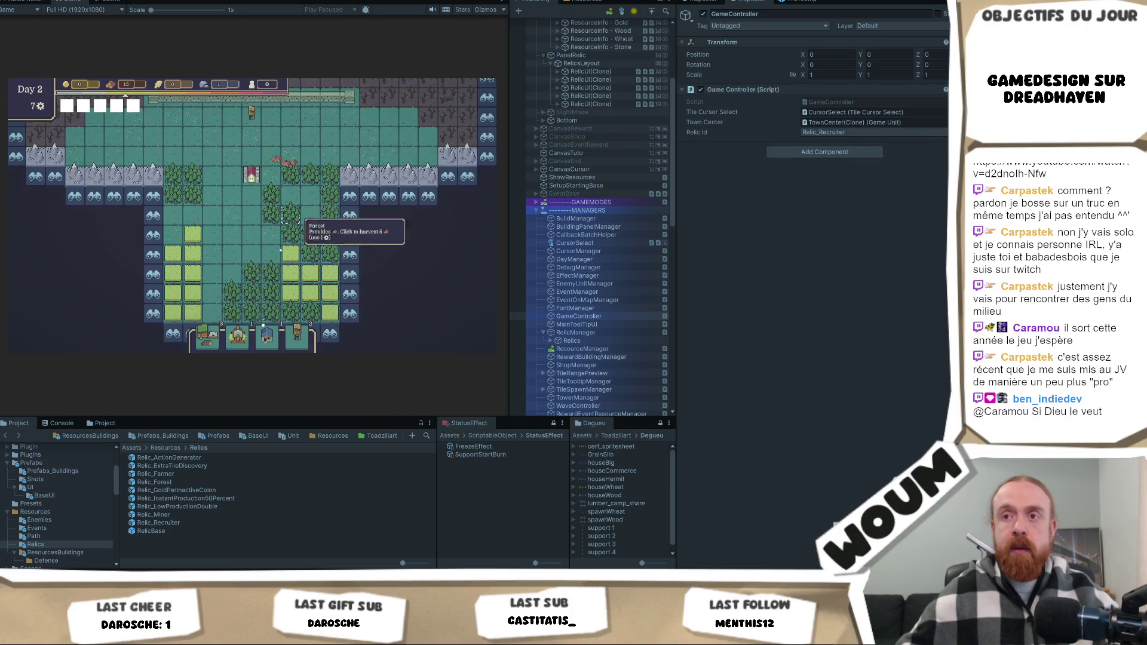
Place a Wood Camp among the forests and harvest four nearby forest tiles.
{"action": "left_click", "coordinate": [237, 335]}
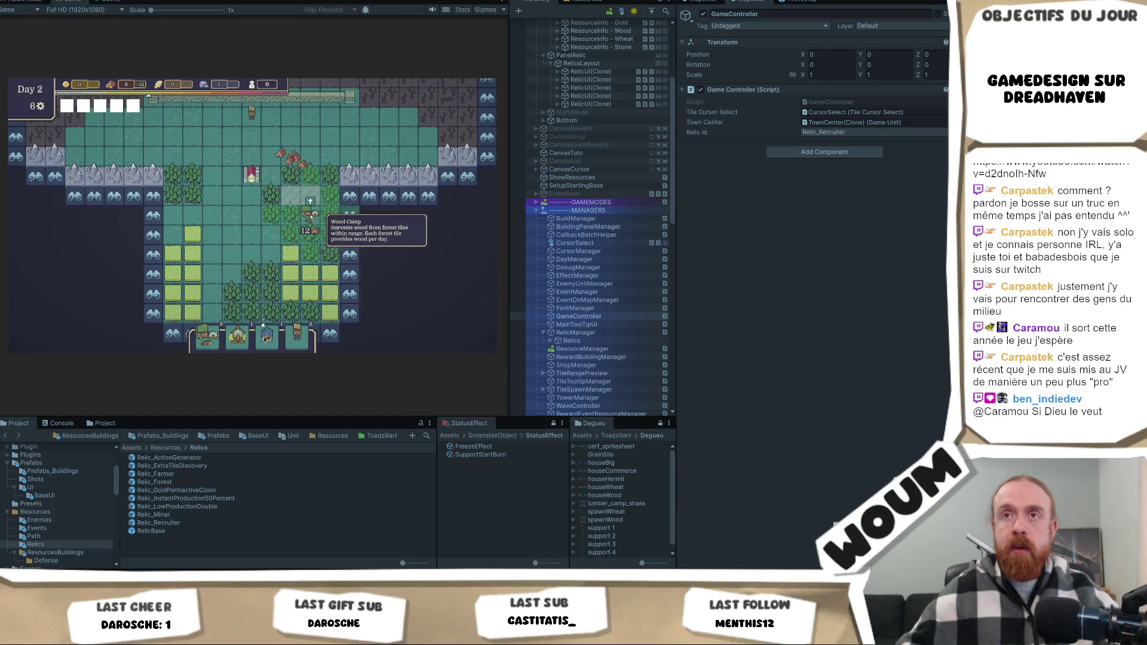
{"action": "left_click", "coordinate": [310, 217]}
{"action": "scroll", "coordinate": [225, 240], "scroll_direction": "up", "scroll_amount": 1}
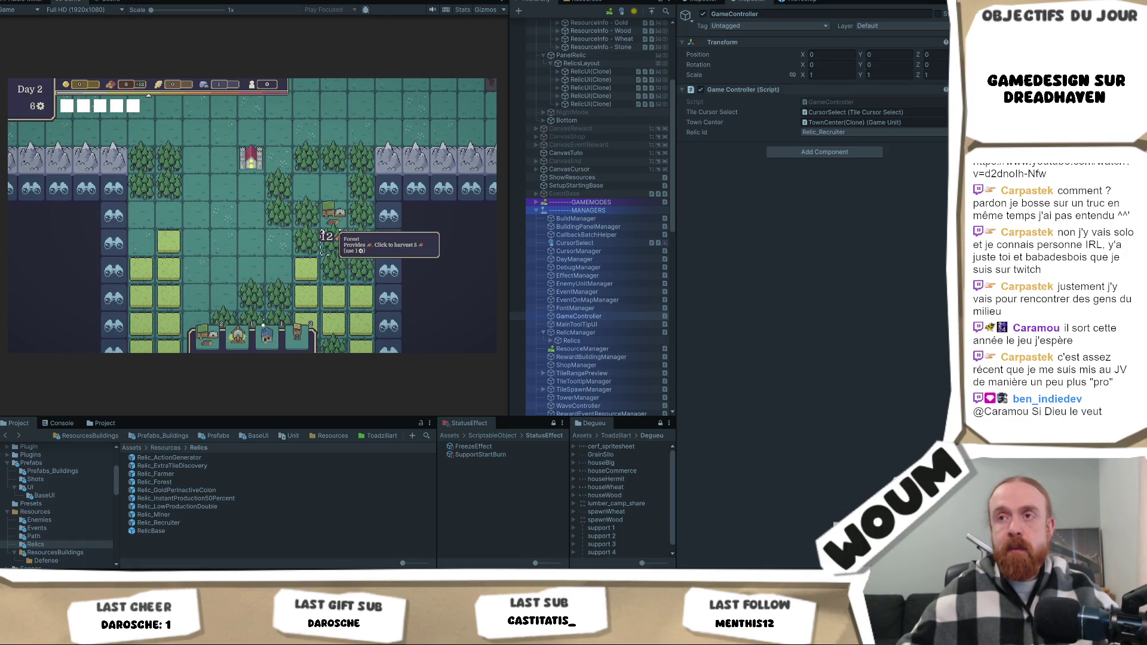
{"action": "left_click", "coordinate": [305, 221]}
{"action": "left_click", "coordinate": [310, 247]}
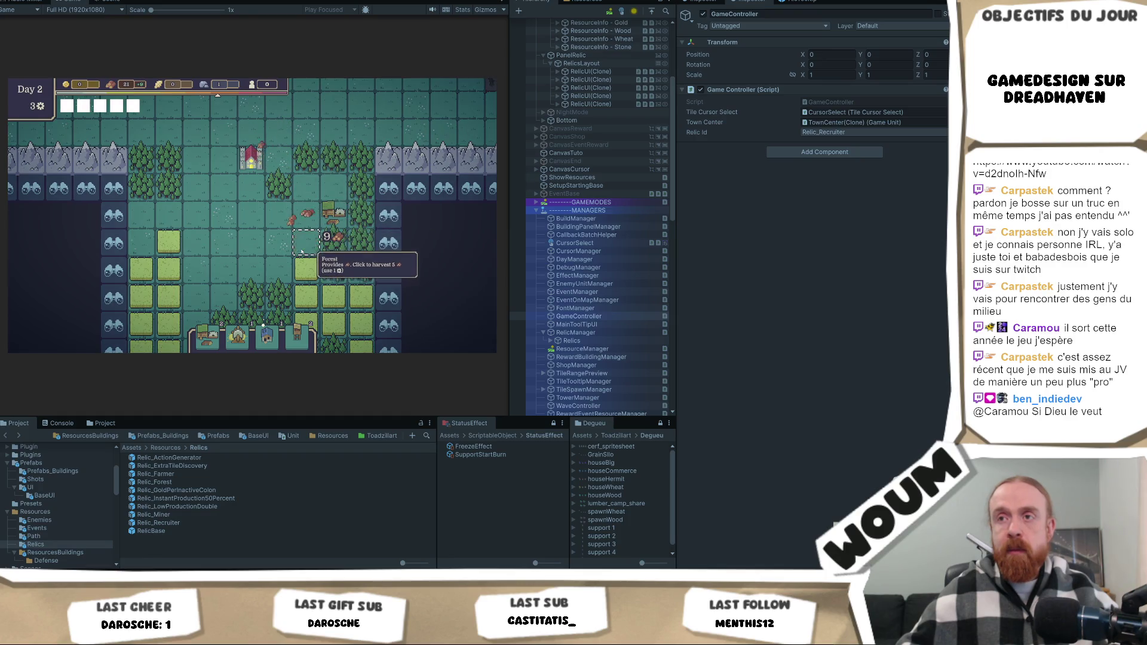
{"action": "left_click", "coordinate": [362, 250]}
{"action": "left_click", "coordinate": [362, 249]}
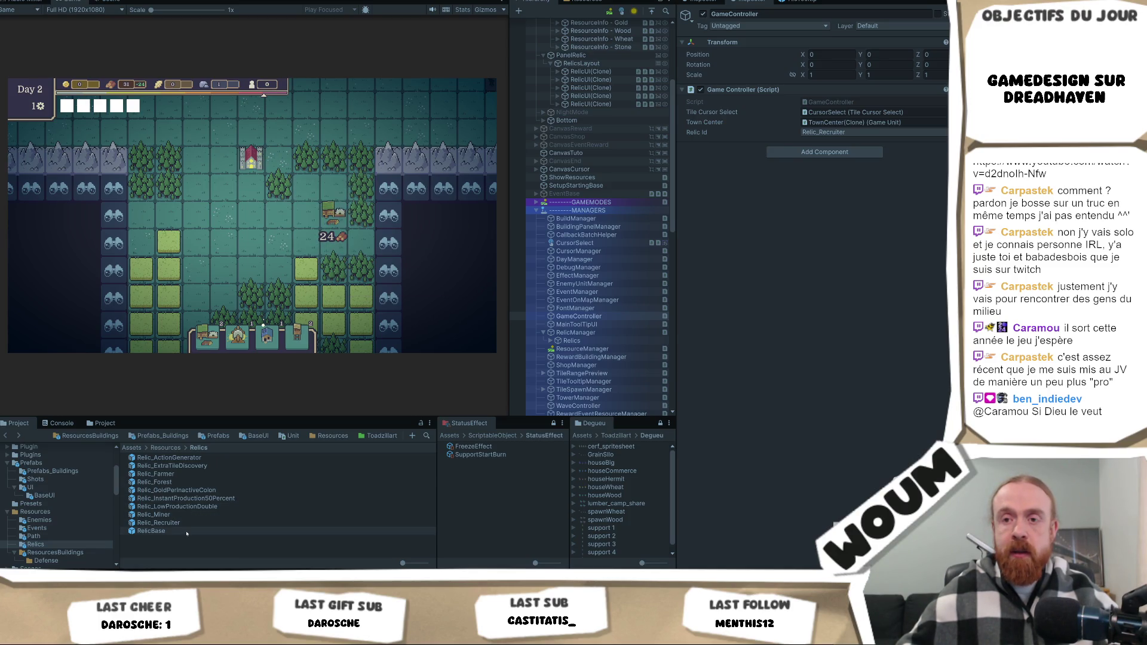
{"action": "left_click", "coordinate": [222, 500]}
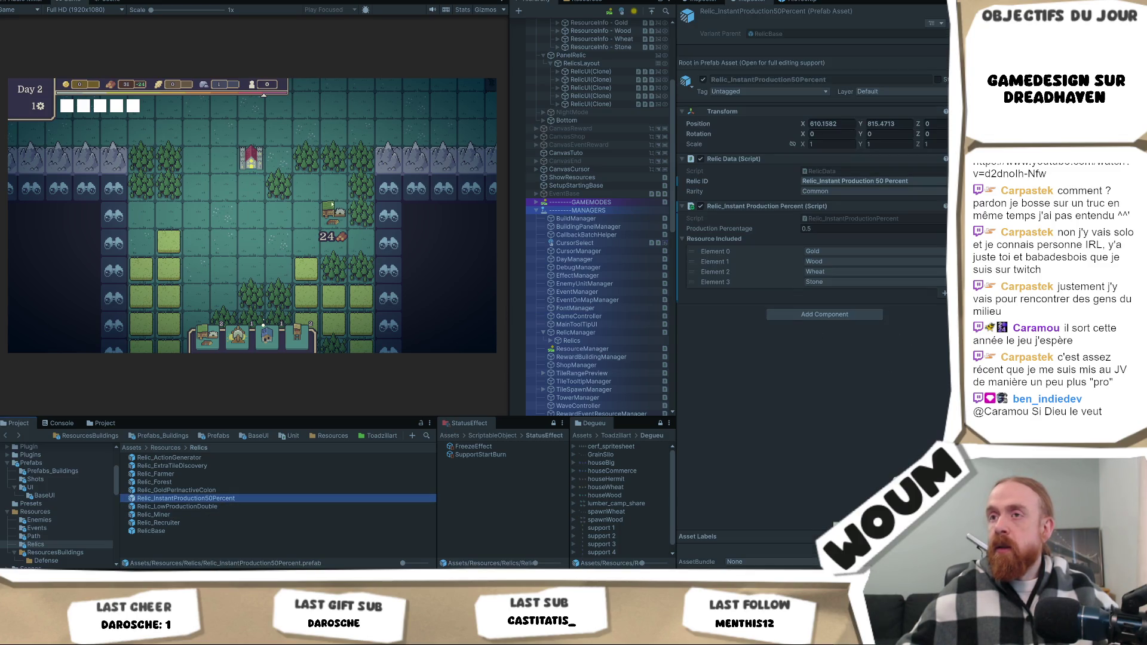
Place a Wood Camp beside the forest, then take the third free reward and the middle construction pack.
{"action": "left_click", "coordinate": [283, 224]}
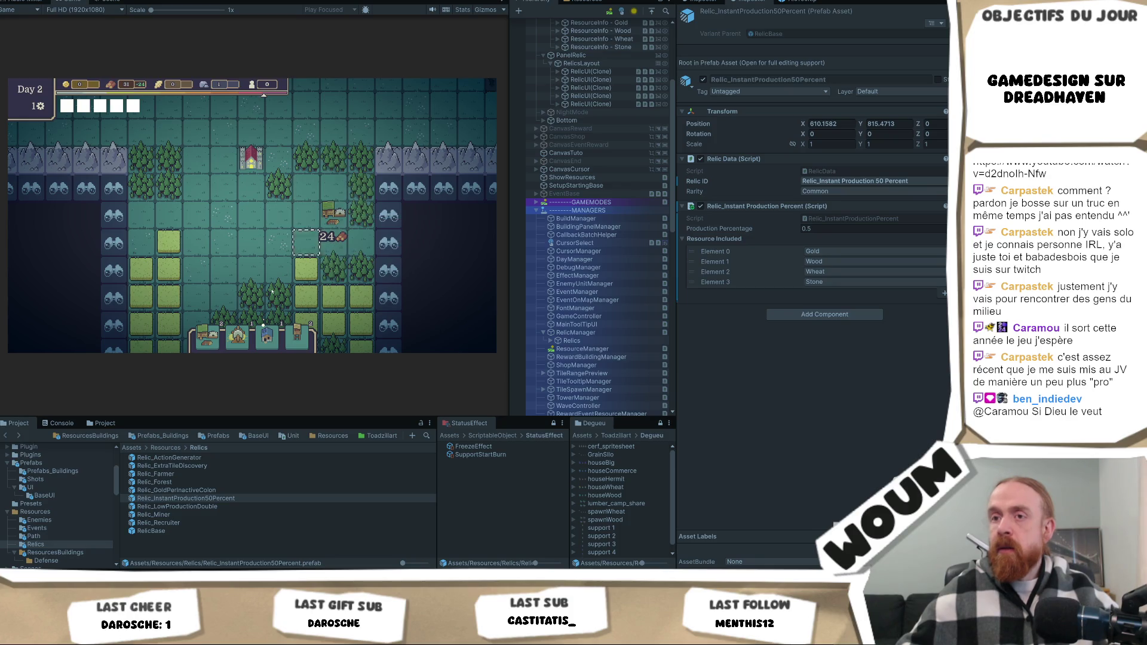
{"action": "left_click", "coordinate": [214, 349]}
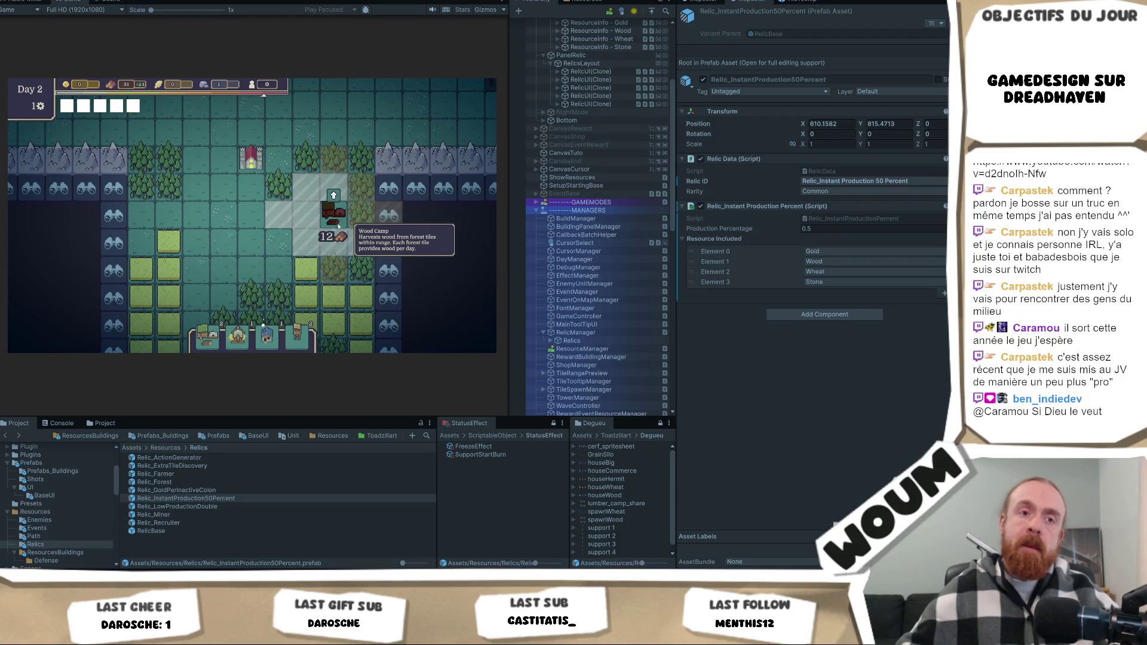
{"action": "left_click", "coordinate": [337, 239]}
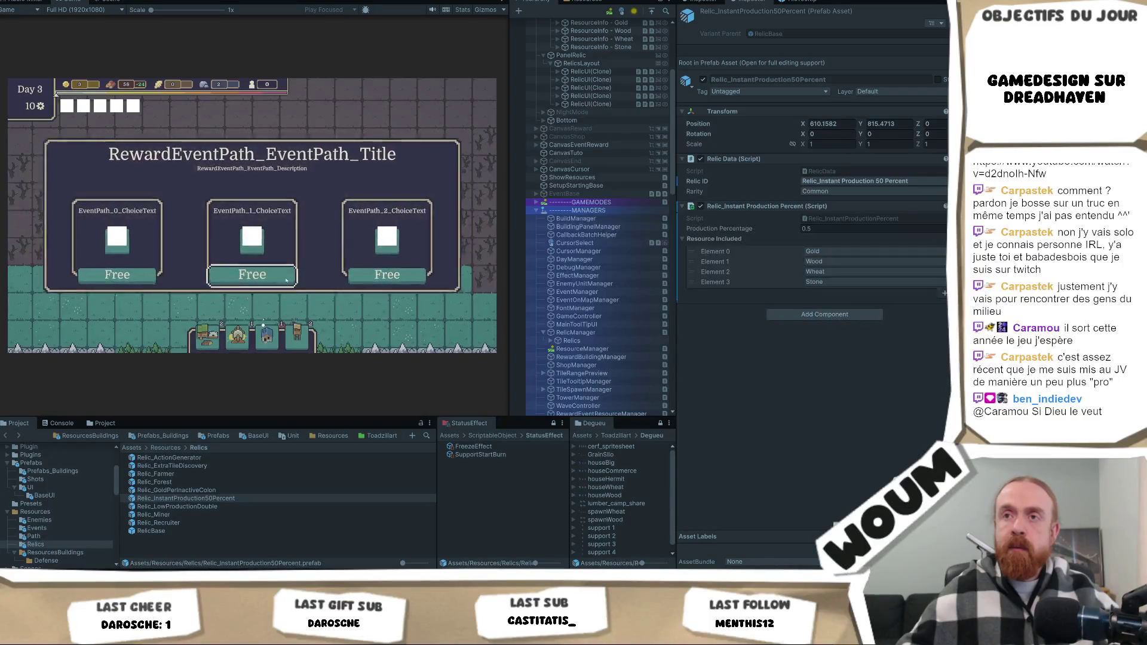
{"action": "left_click", "coordinate": [389, 281]}
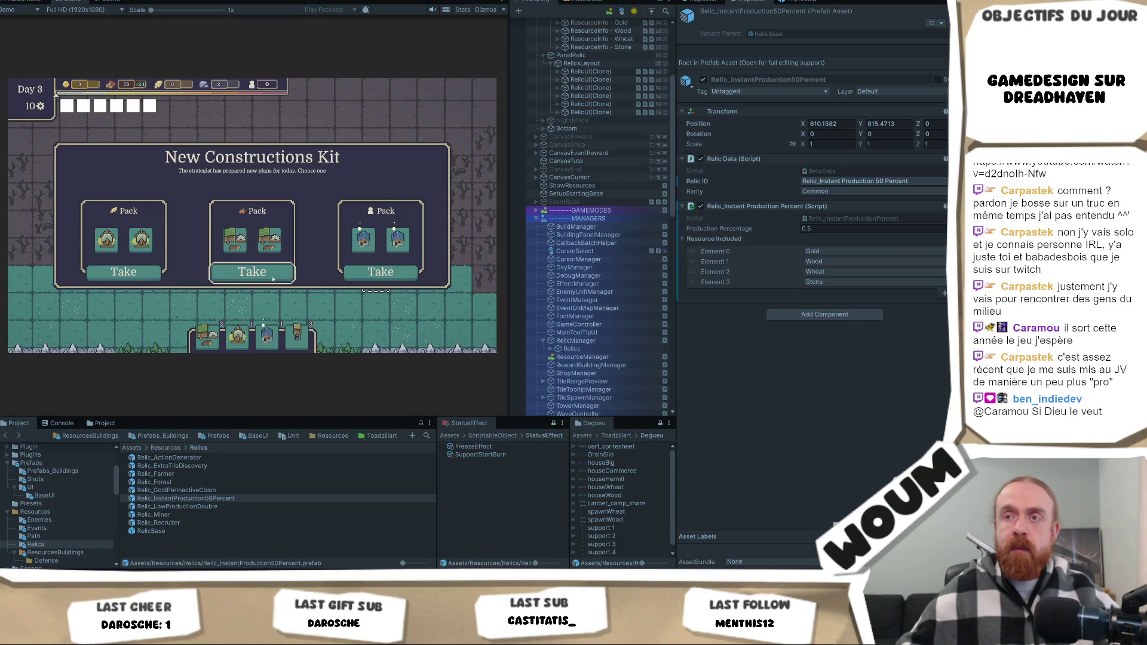
{"action": "left_click", "coordinate": [272, 277]}
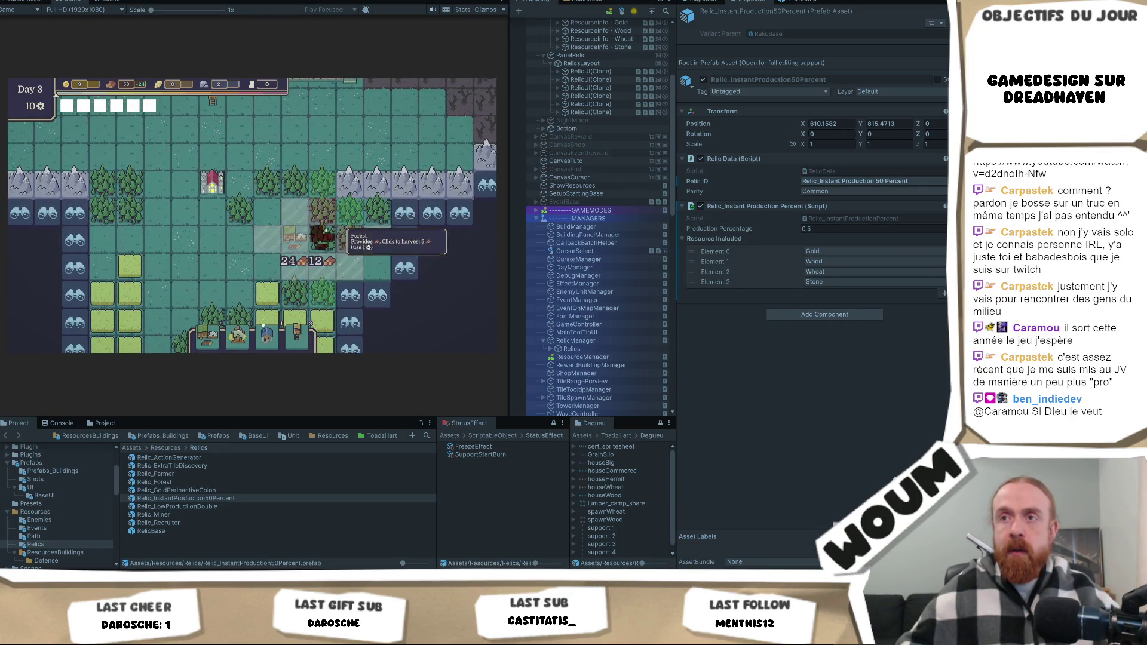
Try the second Wood Camp on several nearby tiles, then place it back on its earlier tile.
{"action": "left_click", "coordinate": [294, 233]}
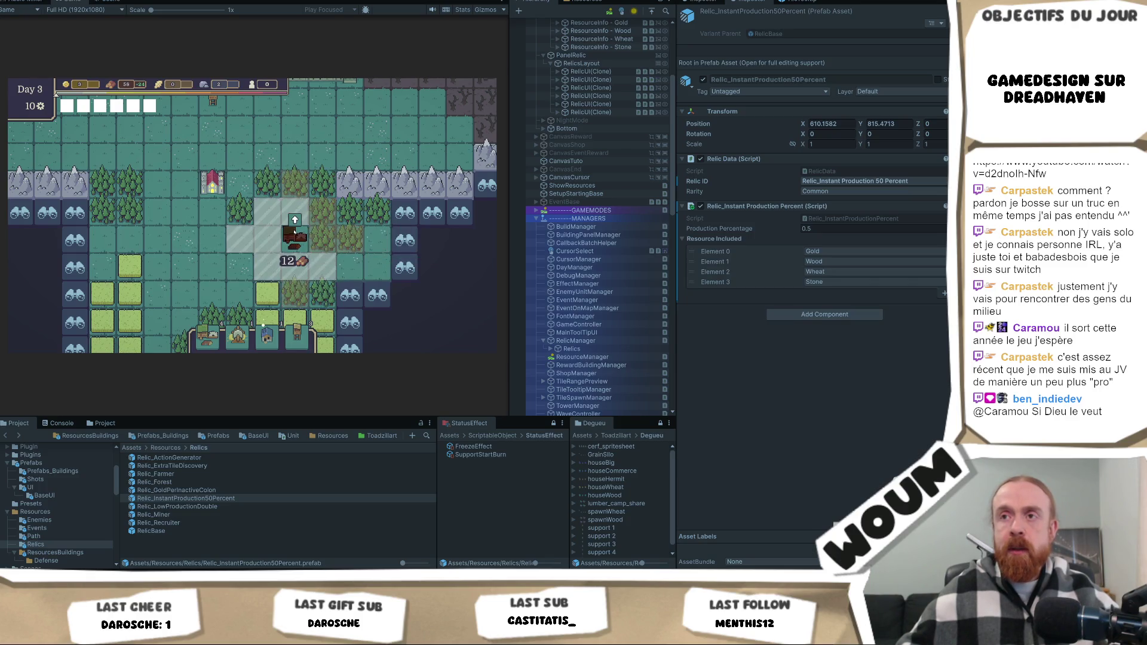
{"action": "left_click", "coordinate": [263, 240]}
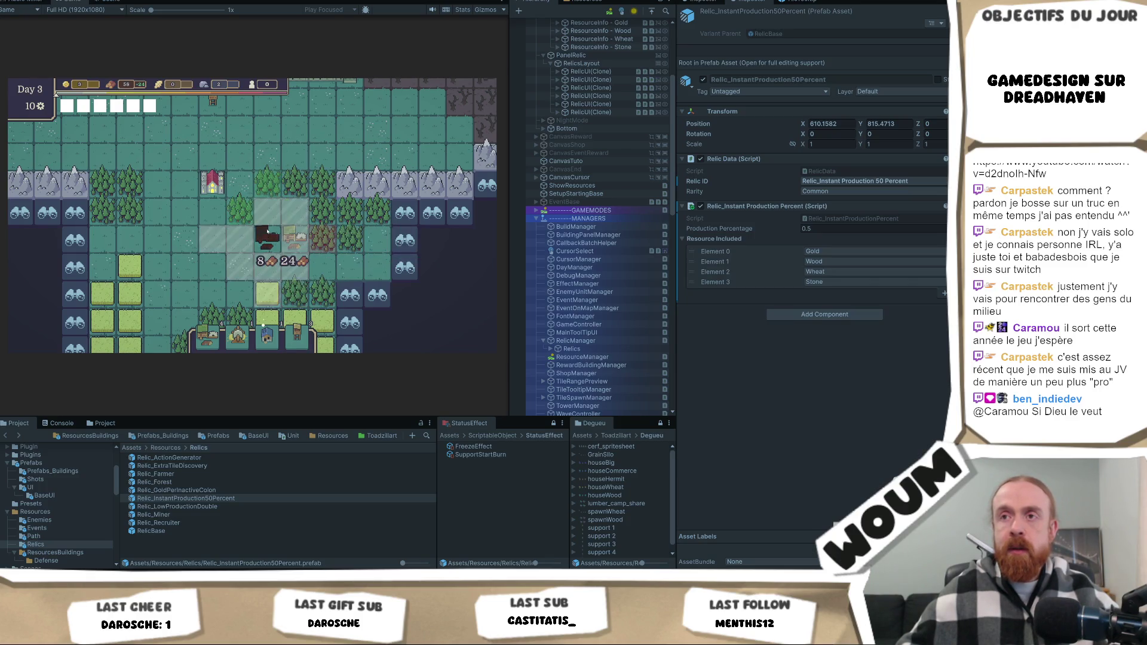
{"action": "left_click", "coordinate": [290, 245]}
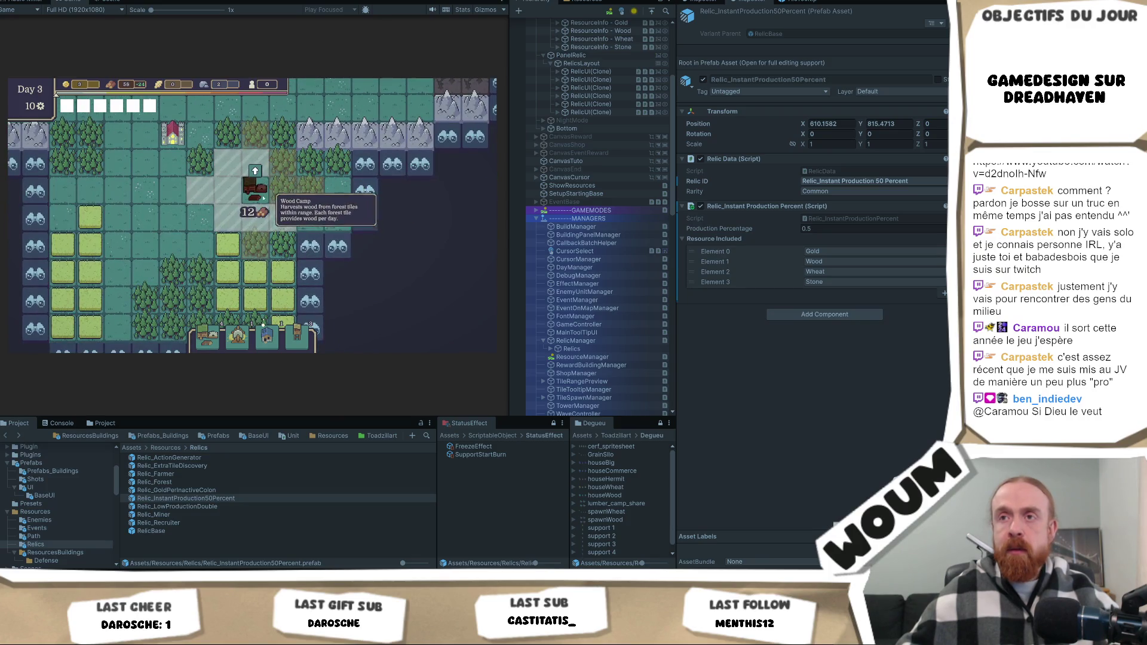
{"action": "left_click", "coordinate": [234, 226]}
{"action": "left_click_drag", "start_coordinate": [234, 225], "coordinate": [259, 196]}
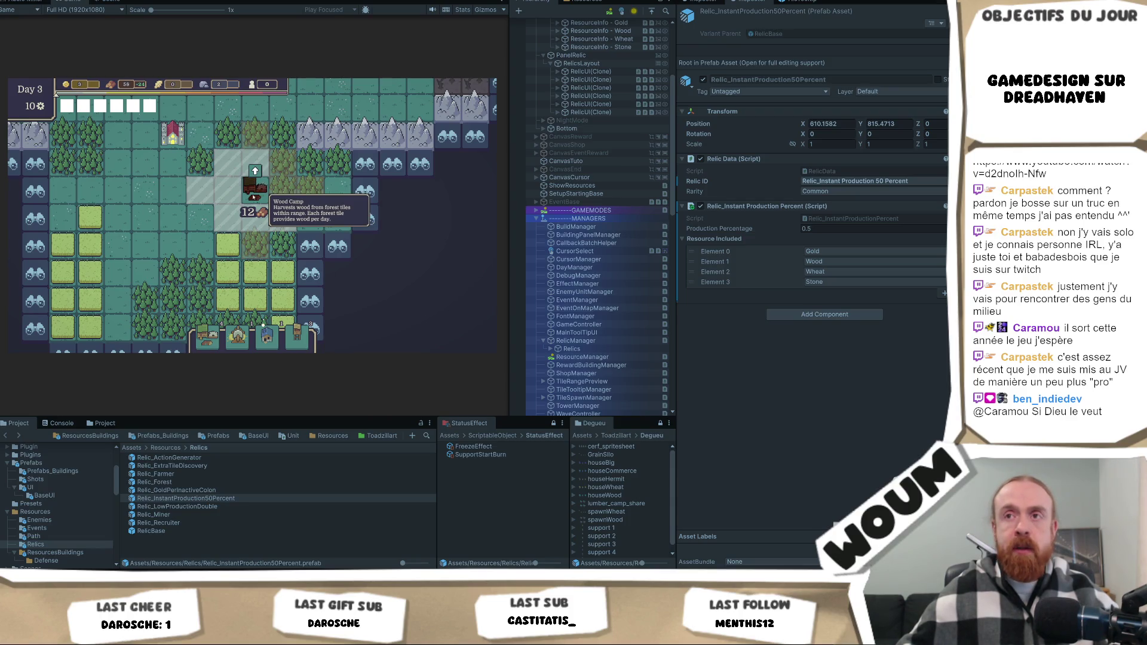
{"action": "left_click", "coordinate": [254, 197]}
{"action": "scroll", "coordinate": [600, 245], "scroll_direction": "down", "scroll_amount": 2}
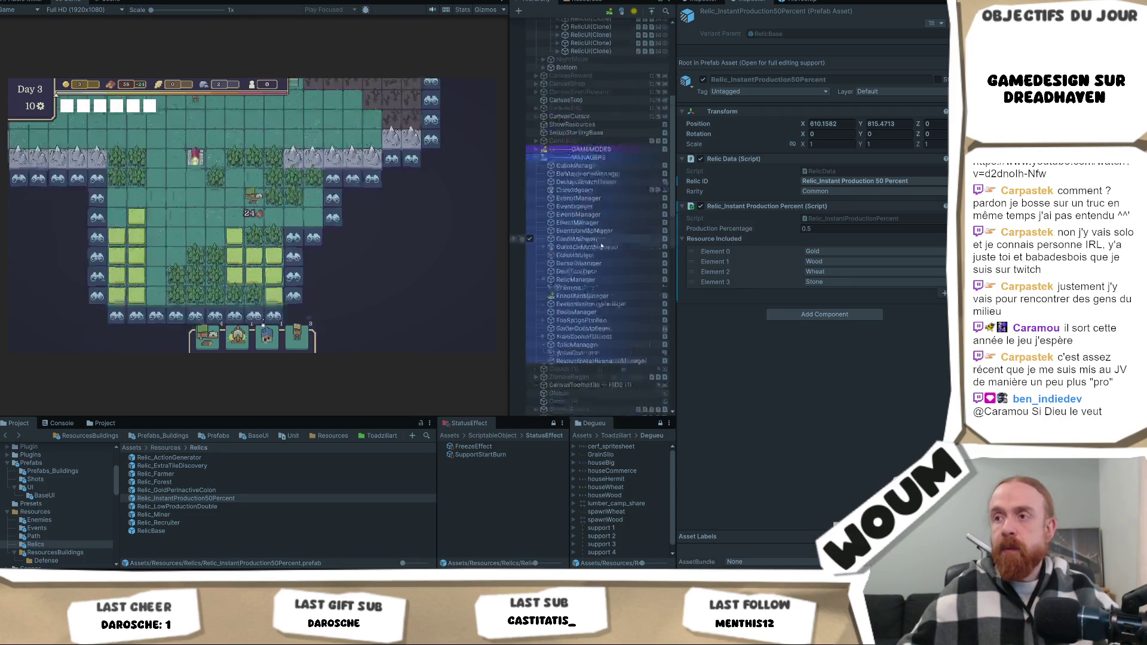
Toggle WoodCamp(Clone) off and on, then inspect its 15 Wood cost and Base_Double_Prod upgrade data.
{"action": "scroll", "coordinate": [600, 245], "scroll_direction": "down", "scroll_amount": 10}
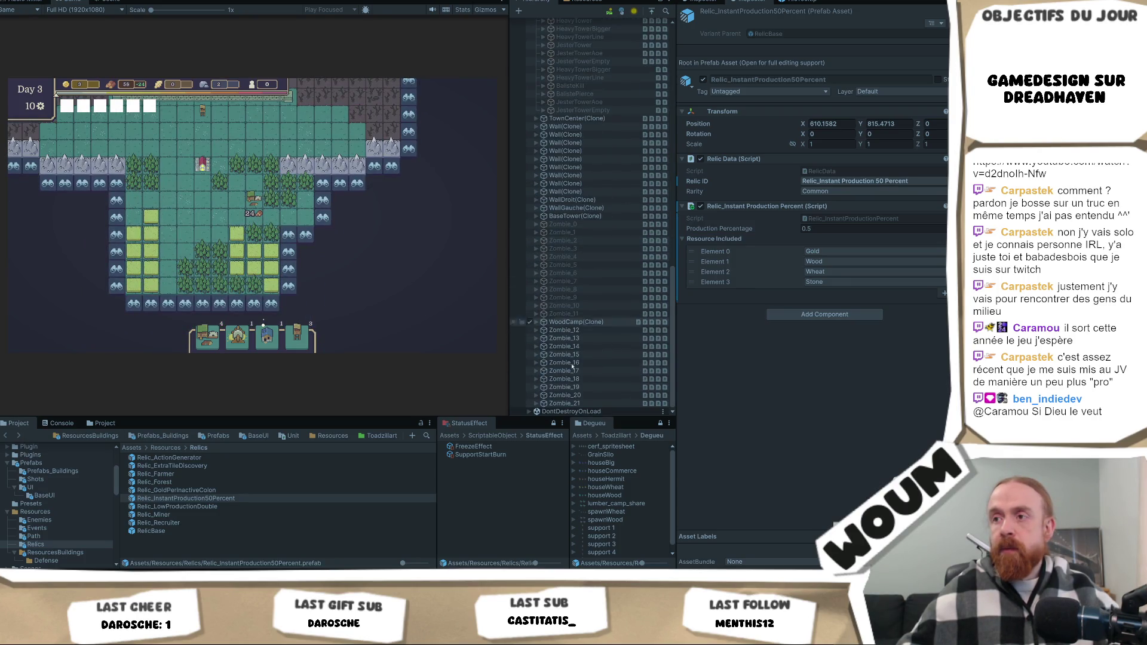
{"action": "left_click", "coordinate": [529, 322]}
{"action": "left_click", "coordinate": [530, 322]}
{"action": "left_click", "coordinate": [534, 323]}
{"action": "left_click", "coordinate": [537, 322]}
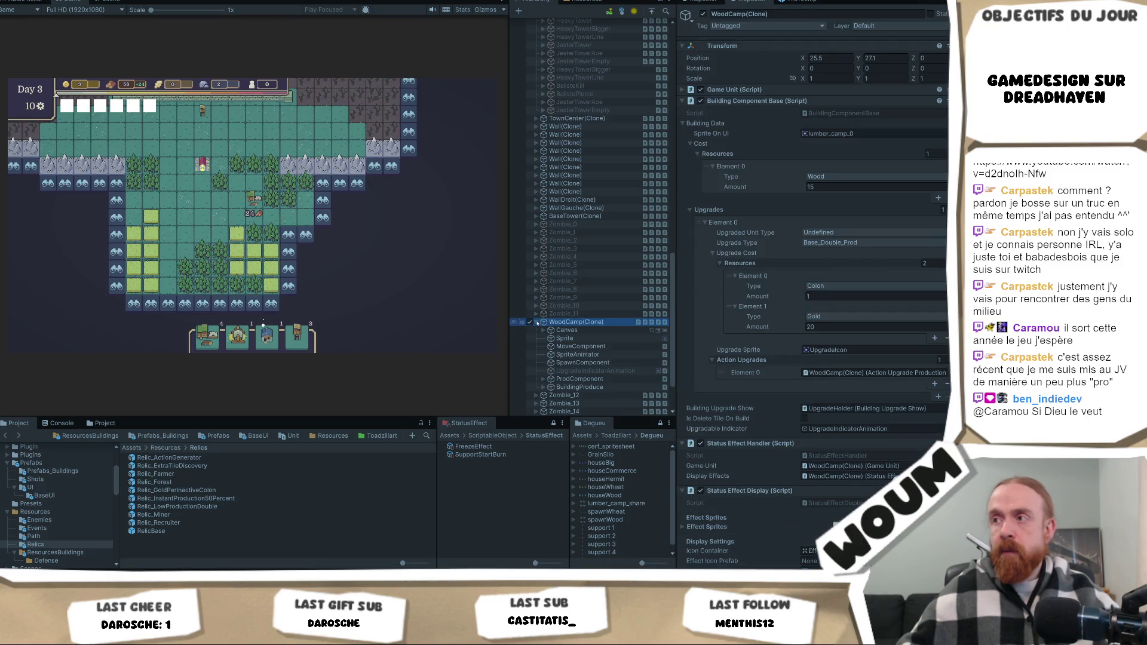
{"action": "scroll", "coordinate": [603, 357], "scroll_direction": "down", "scroll_amount": 1}
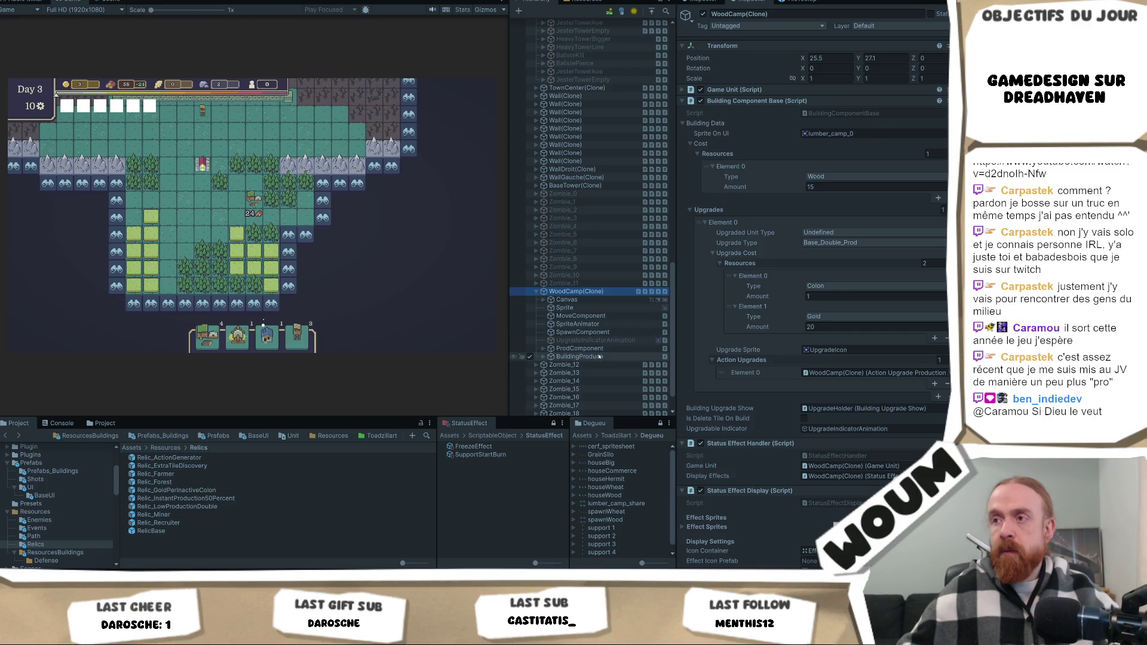
{"action": "scroll", "coordinate": [901, 293], "scroll_direction": "down", "scroll_amount": 1}
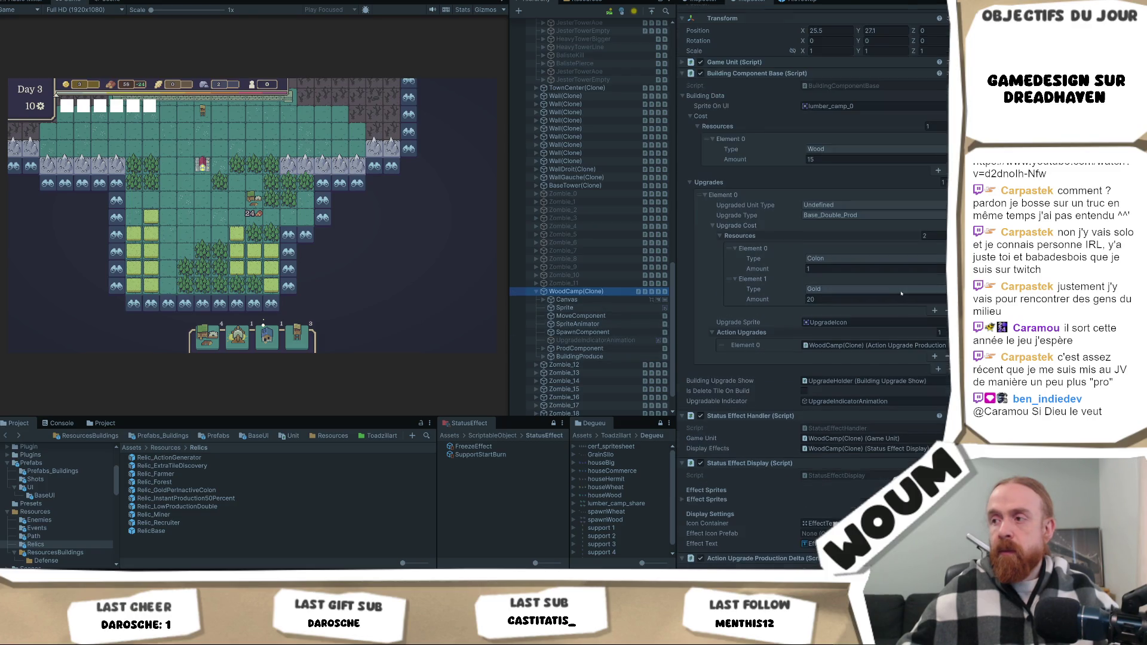
{"action": "scroll", "coordinate": [901, 293], "scroll_direction": "down", "scroll_amount": 3}
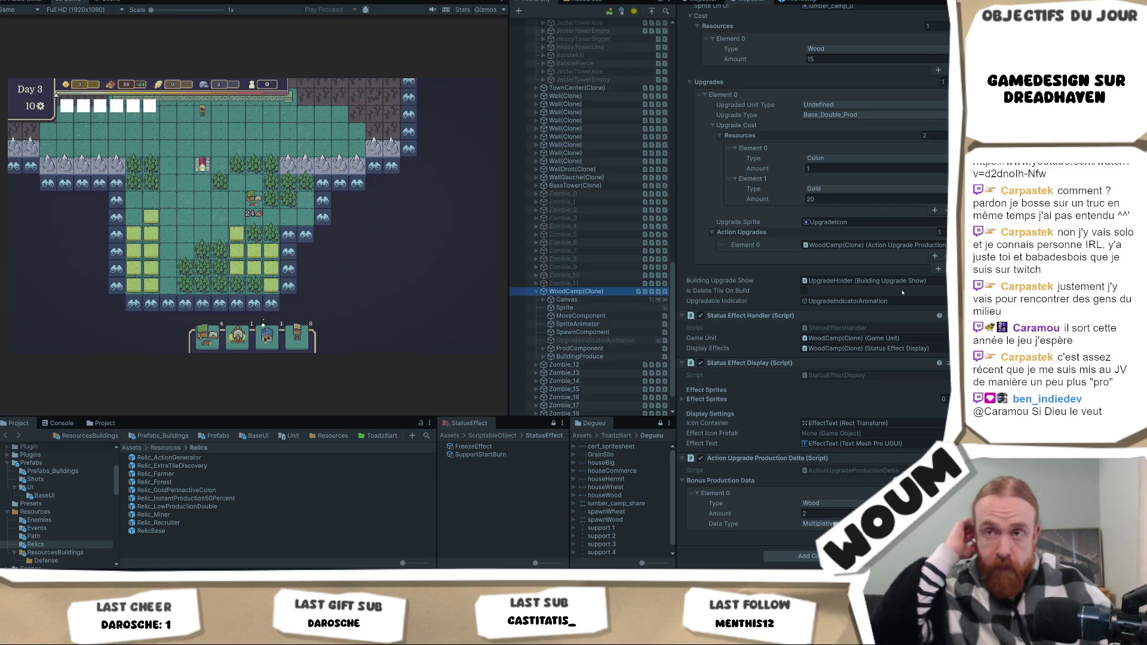
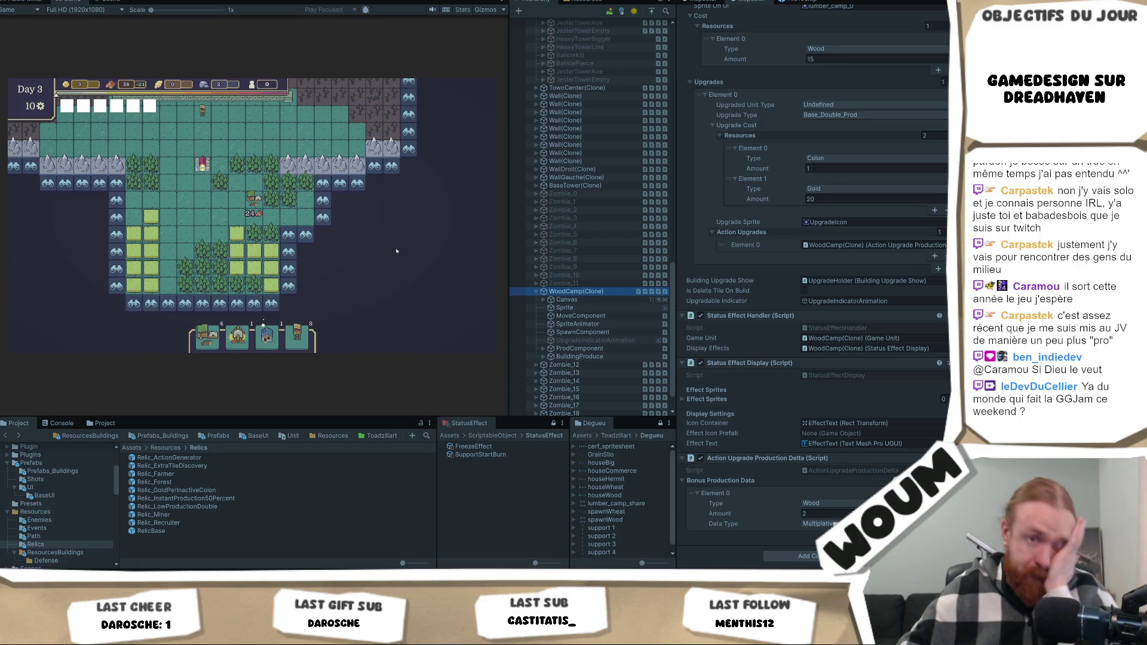
Inspect the WoodCamp(Clone)'s ProdComponent and BuildingProduce children in the Inspector.
{"action": "left_click", "coordinate": [588, 291]}
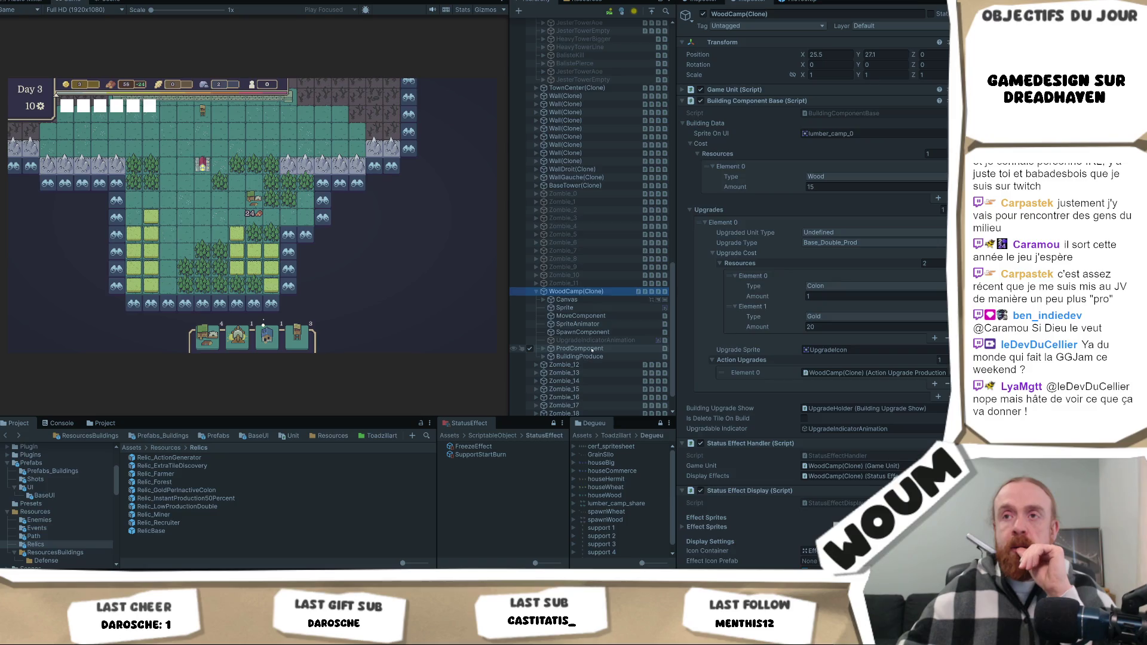
{"action": "left_click", "coordinate": [589, 349]}
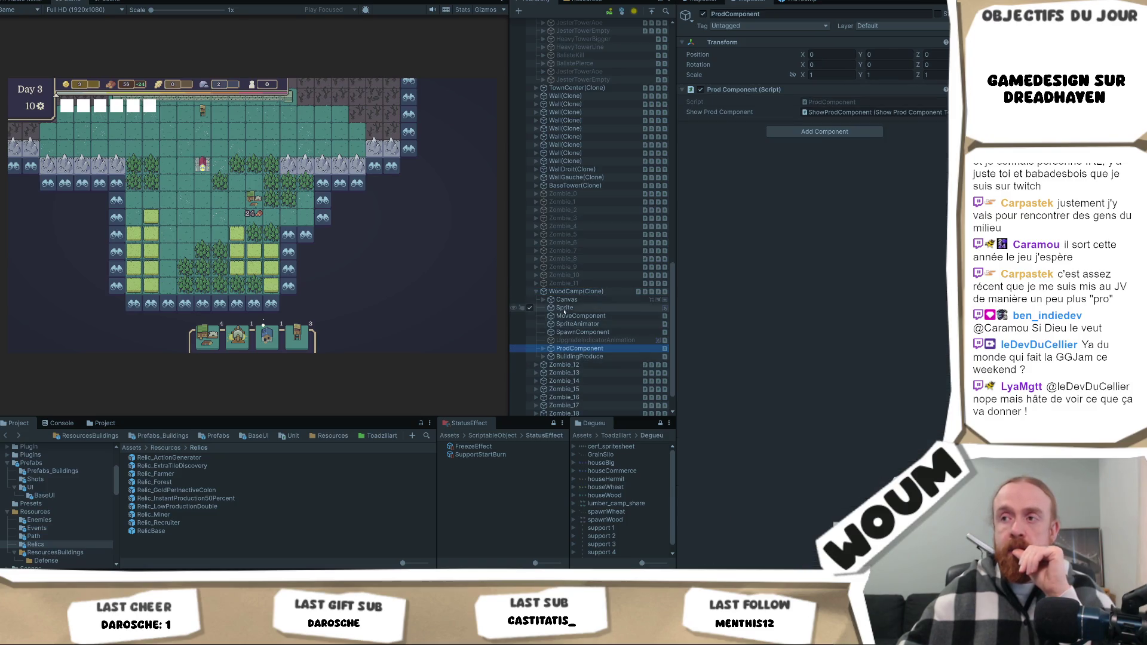
{"action": "left_click", "coordinate": [574, 291]}
{"action": "left_click", "coordinate": [593, 358]}
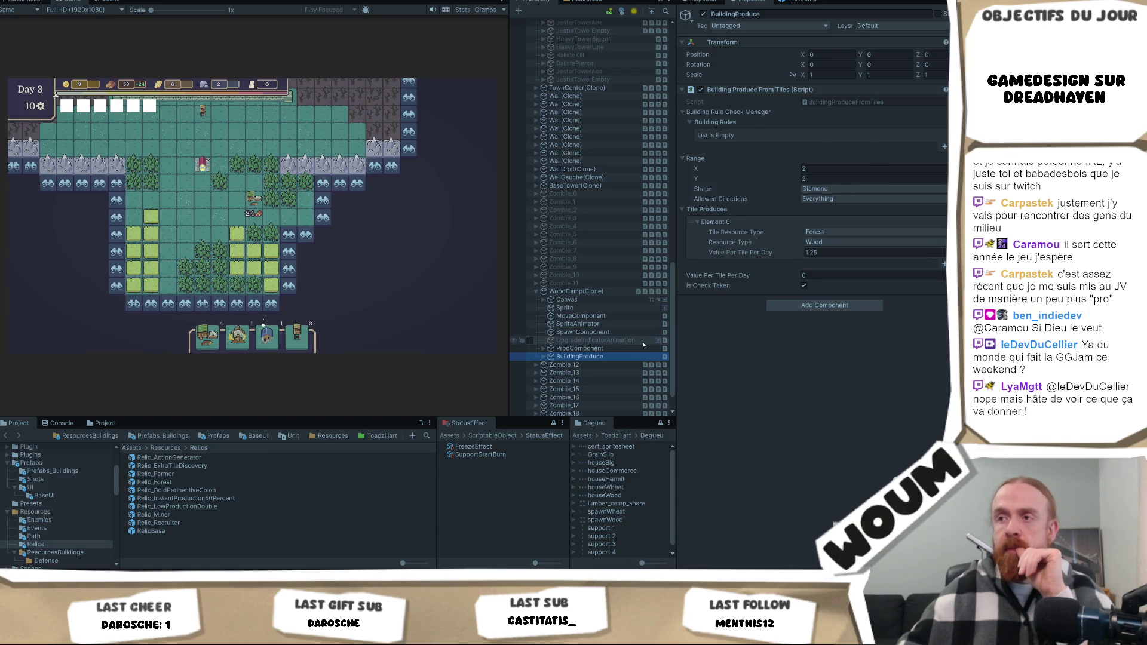
Review the clone's Bonus Production Data list, then settle on BuildingProduce showing 1.25 wood per forest tile.
{"action": "left_click", "coordinate": [612, 294]}
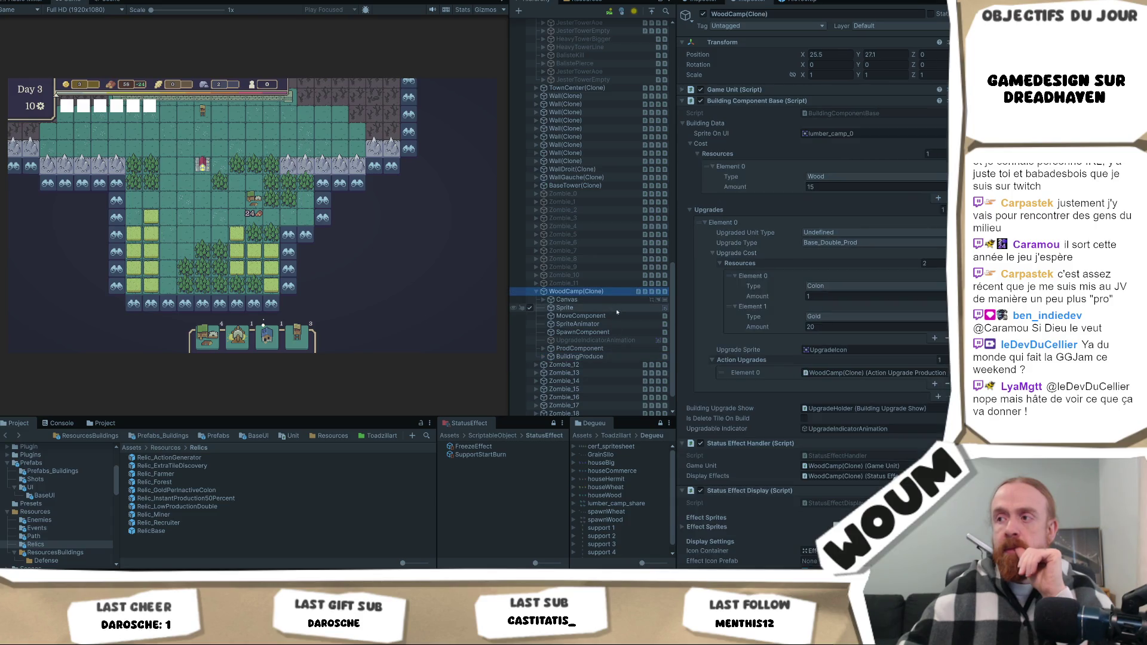
{"action": "scroll", "coordinate": [931, 341], "scroll_direction": "down", "scroll_amount": 5}
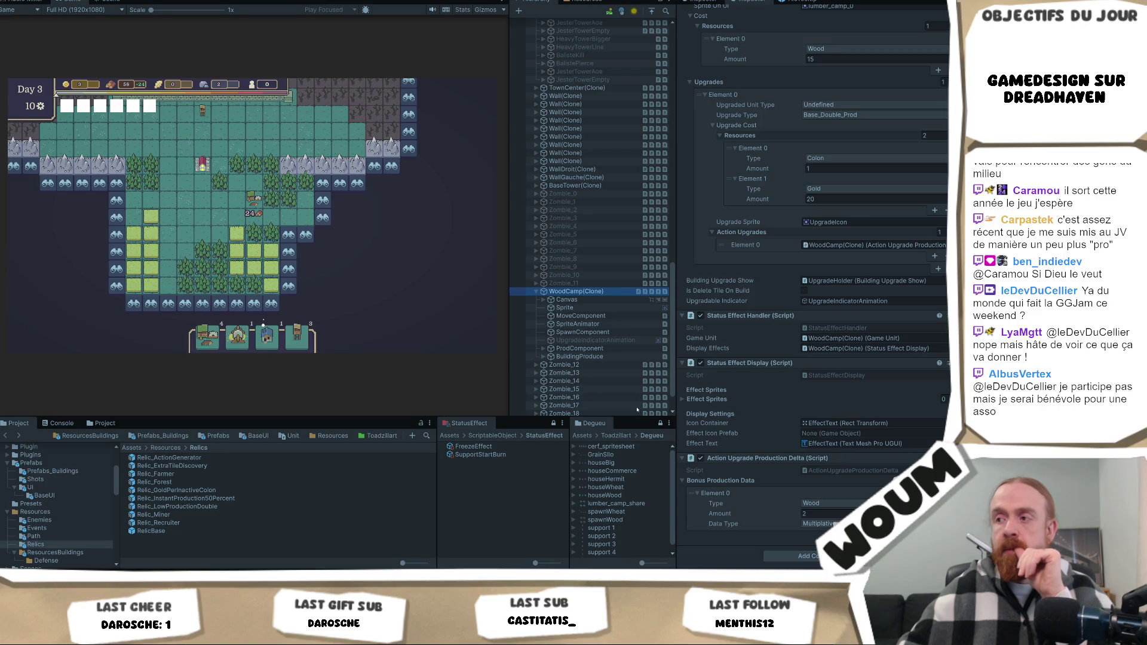
{"action": "left_click", "coordinate": [813, 512]}
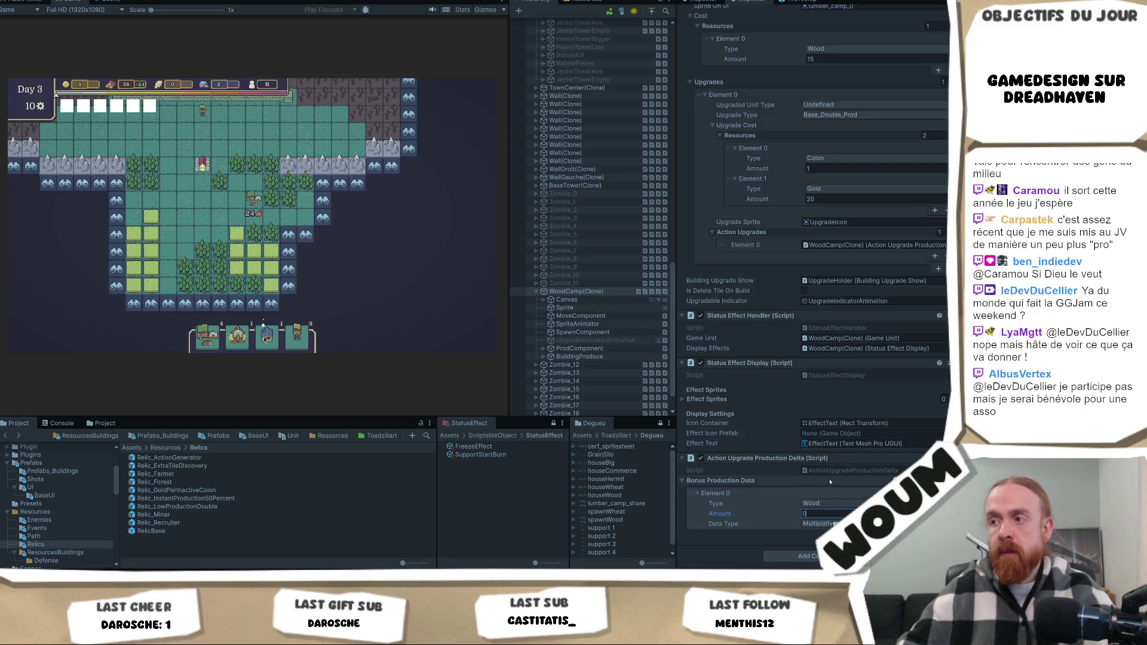
{"action": "left_click", "coordinate": [726, 480]}
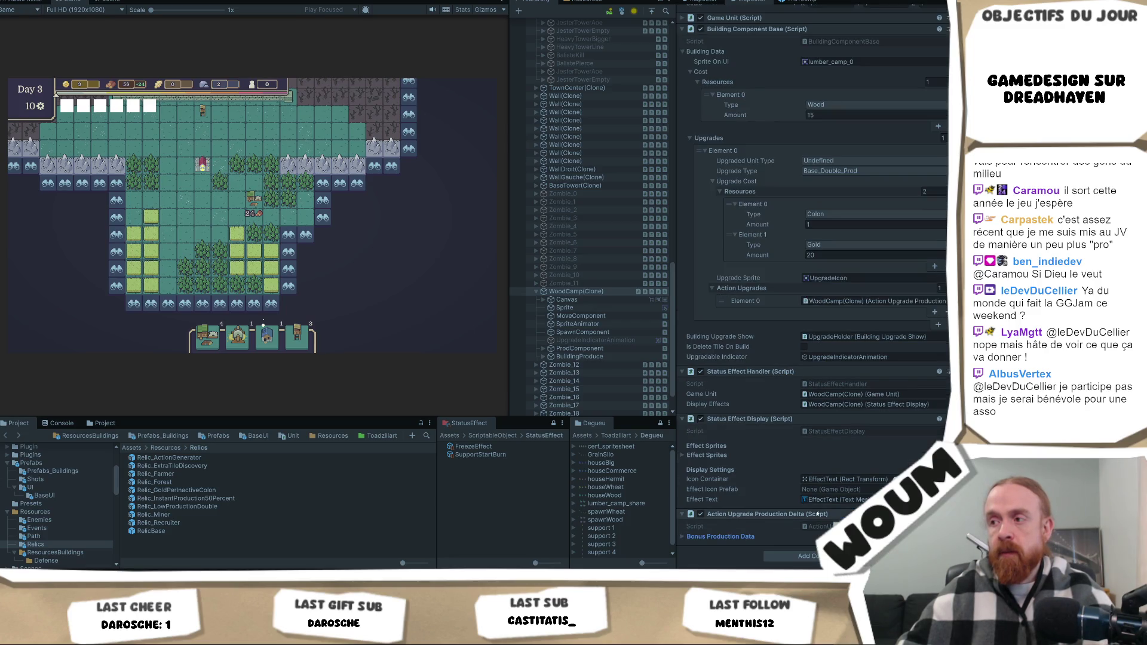
{"action": "left_click", "coordinate": [727, 535]}
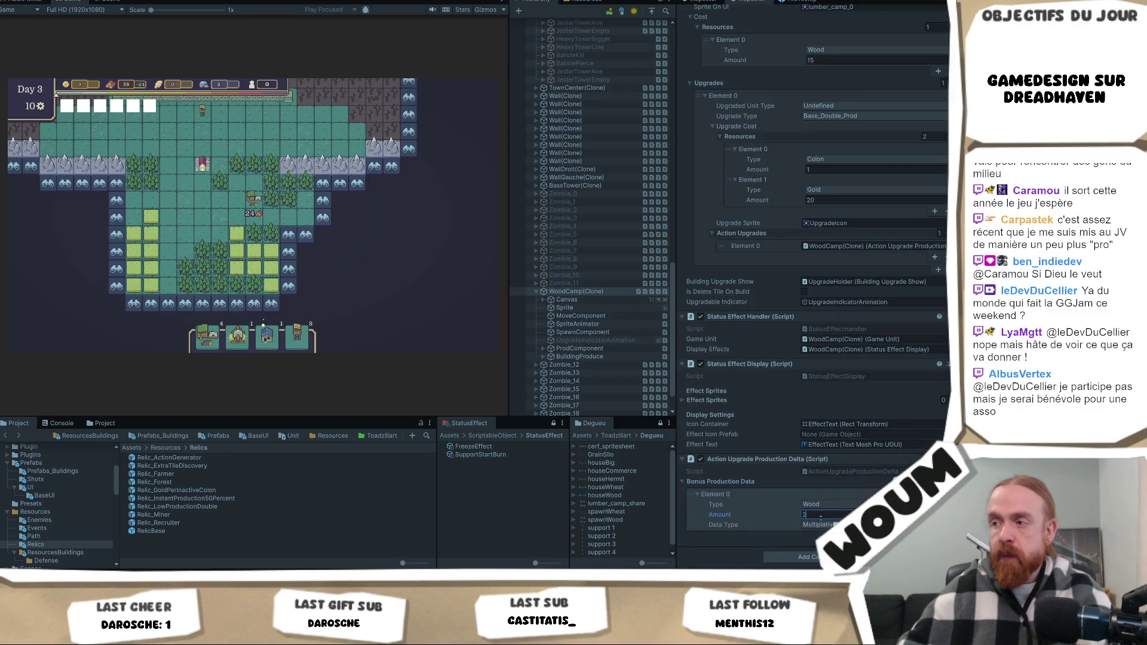
{"action": "left_click", "coordinate": [578, 357]}
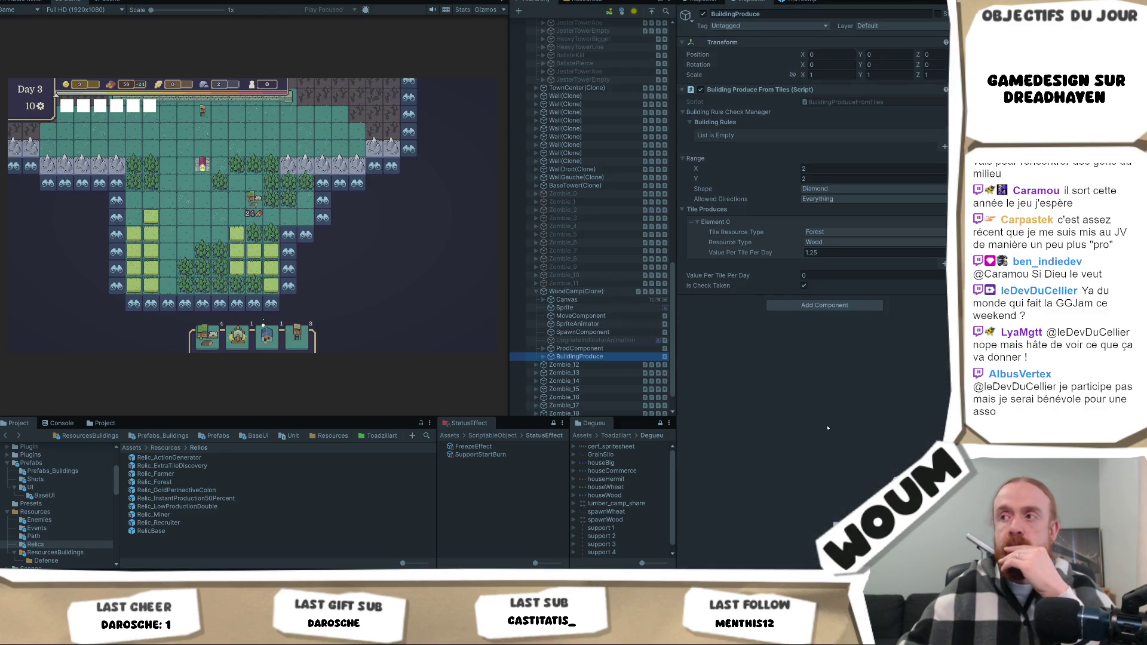
Set the clone's Value Per Tile Per Day to 1, test-placing Wood Camp cards, and open ResourcesBuildings.
{"action": "left_click", "coordinate": [830, 252]}
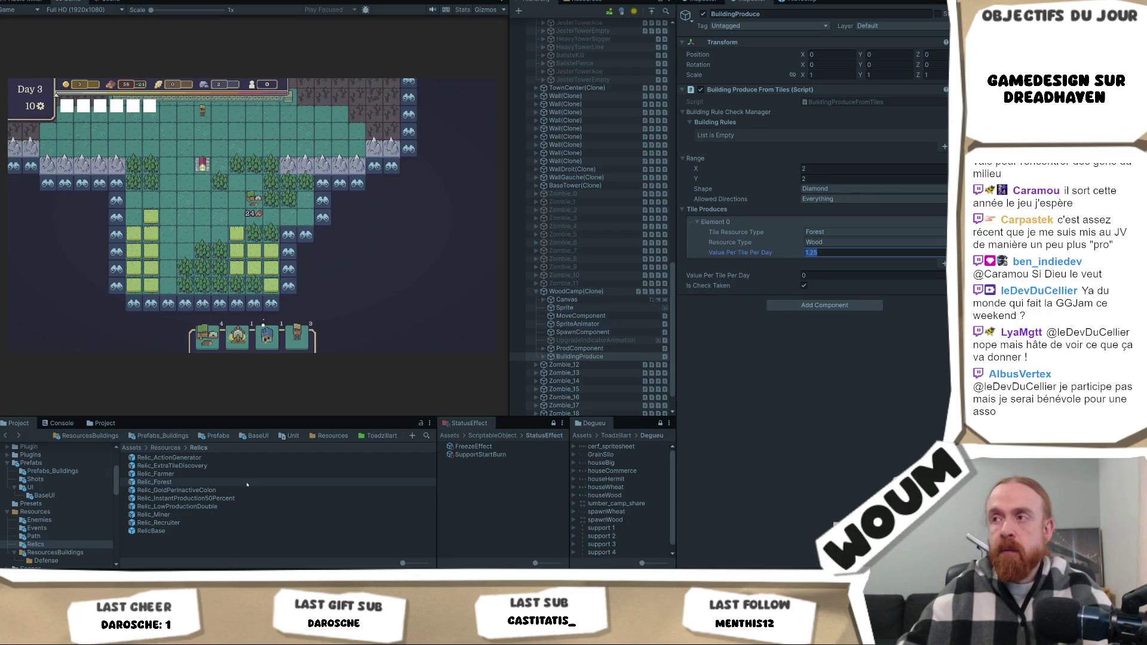
{"action": "mouse_move", "coordinate": [207, 337]}
{"action": "left_mouse_down"}
{"action": "mouse_move", "coordinate": [169, 205]}
{"action": "mouse_move", "coordinate": [187, 179]}
{"action": "mouse_move", "coordinate": [167, 215]}
{"action": "mouse_move", "coordinate": [191, 183]}
{"action": "left_mouse_up"}
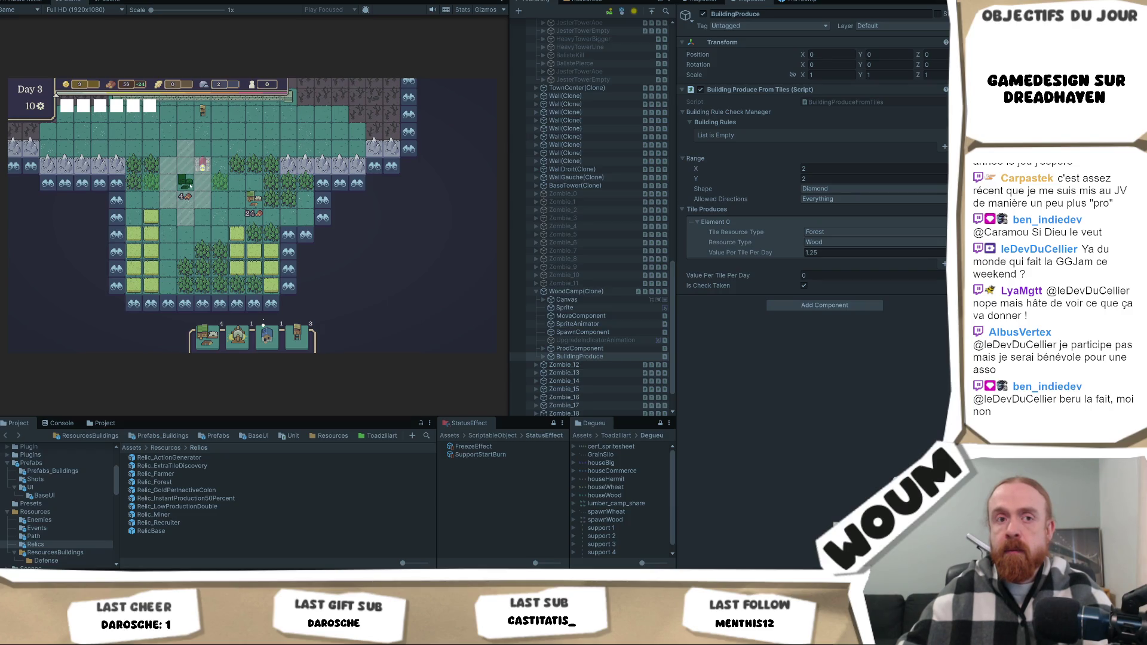
{"action": "left_click_drag", "start_coordinate": [189, 187], "coordinate": [158, 204]}
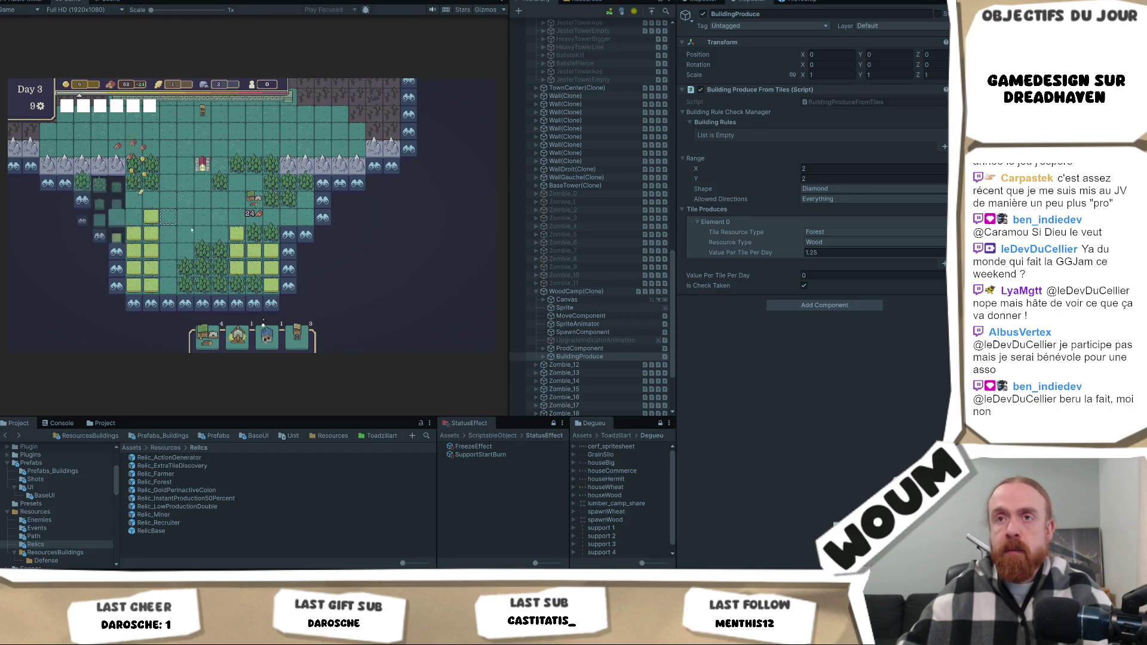
{"action": "mouse_move", "coordinate": [207, 340]}
{"action": "left_mouse_down"}
{"action": "mouse_move", "coordinate": [185, 158]}
{"action": "mouse_move", "coordinate": [168, 178]}
{"action": "mouse_move", "coordinate": [253, 164]}
{"action": "mouse_move", "coordinate": [171, 194]}
{"action": "mouse_move", "coordinate": [165, 151]}
{"action": "left_mouse_up"}
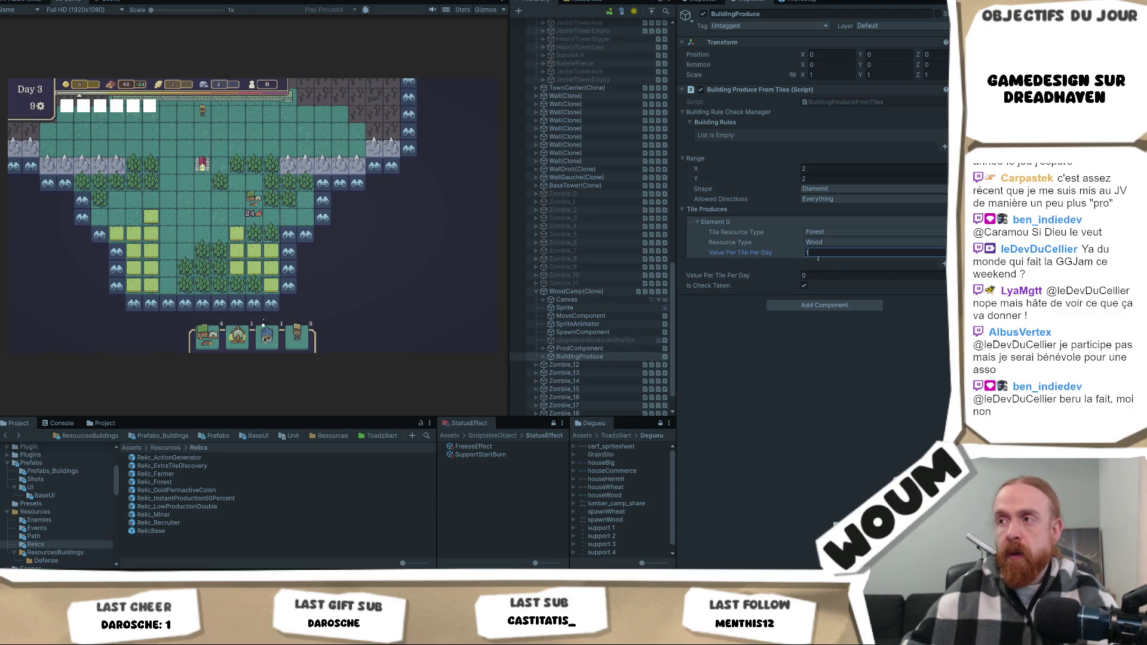
{"action": "left_click", "coordinate": [534, 357]}
{"action": "left_click", "coordinate": [90, 436]}
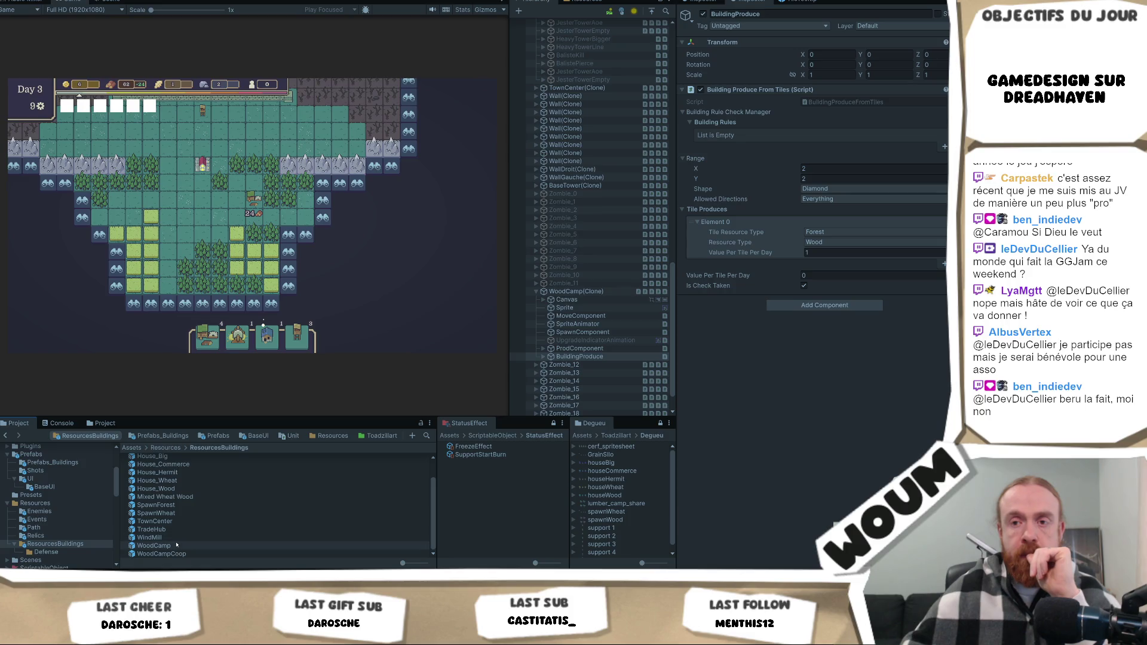
Change the WoodCamp prefab's BuildingProduce Value Per Tile Per Day from 1.25 to 1, then exit prefab mode.
{"action": "left_click", "coordinate": [178, 545]}
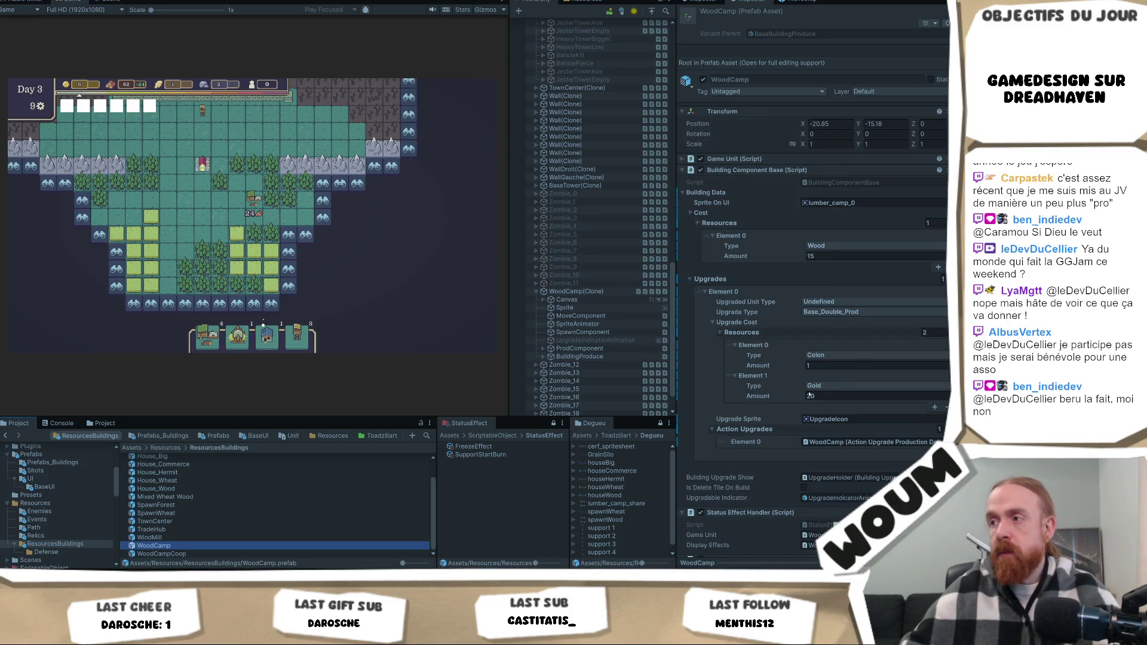
{"action": "double_click", "coordinate": [168, 547]}
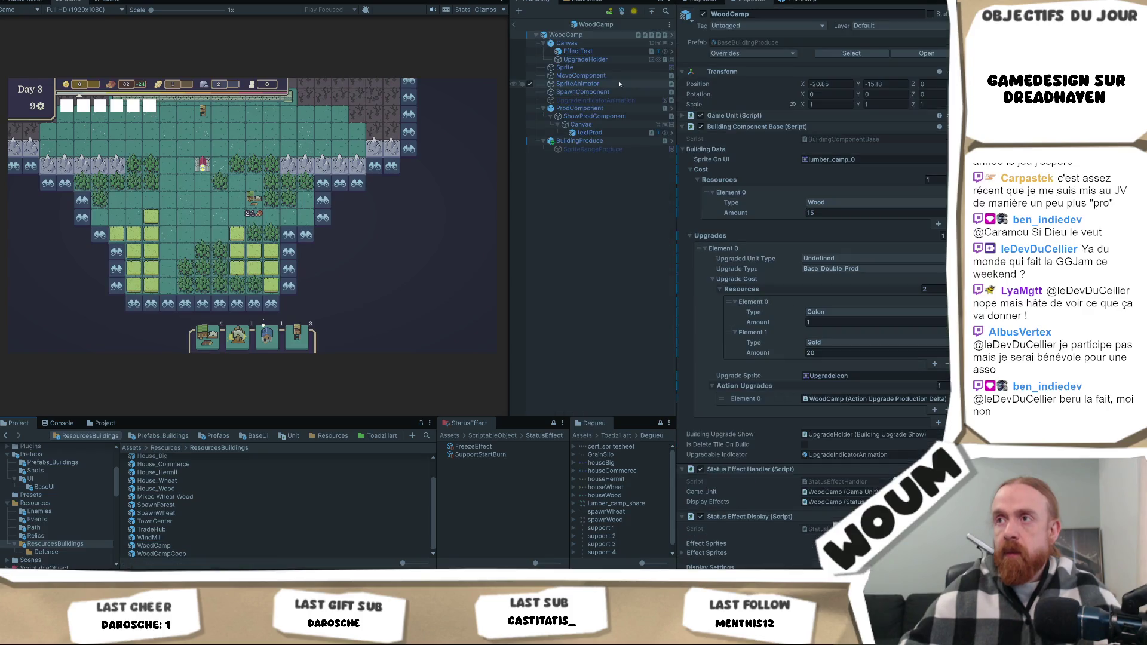
{"action": "left_click", "coordinate": [580, 140]}
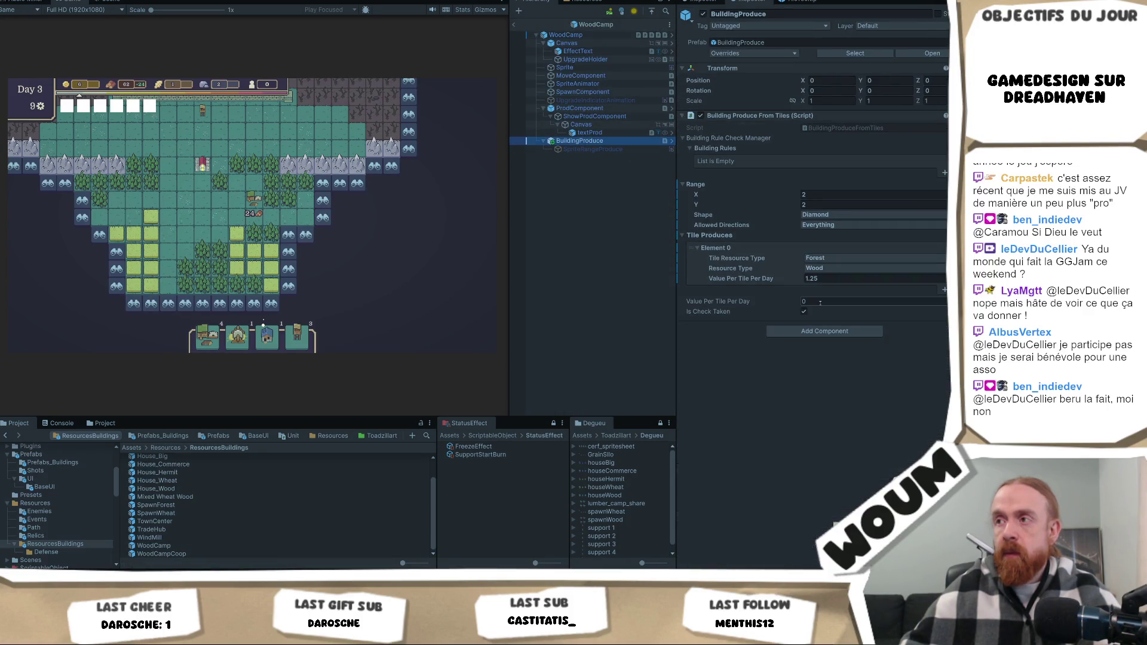
{"action": "left_click", "coordinate": [827, 279]}
{"action": "type", "text": "1"}
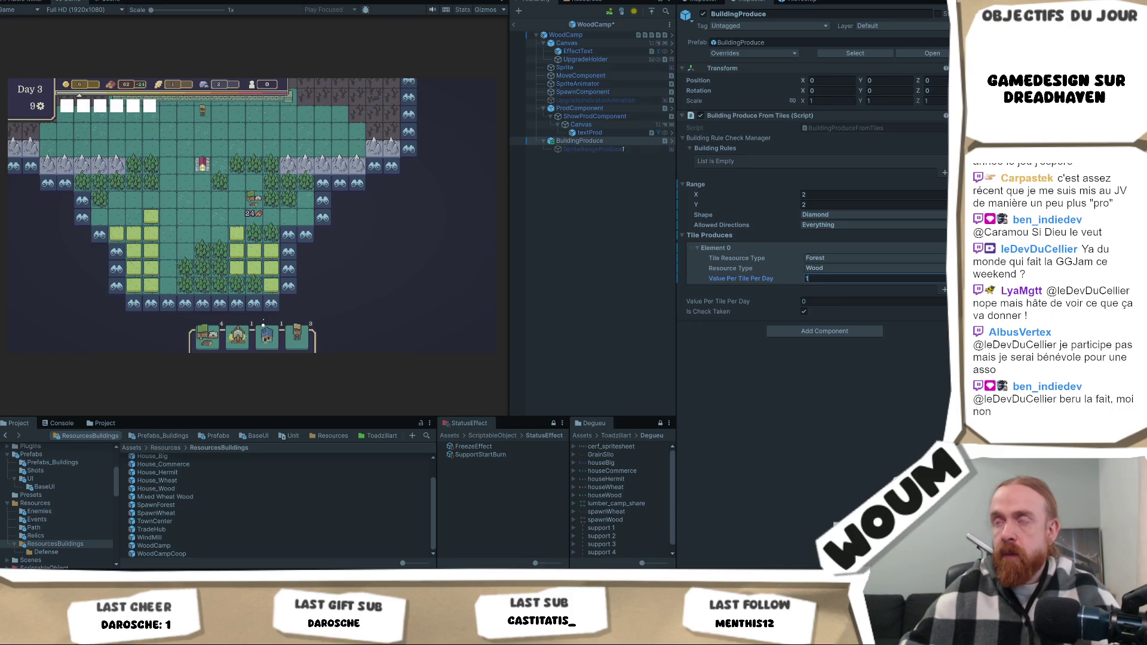
{"action": "left_click", "coordinate": [514, 24]}
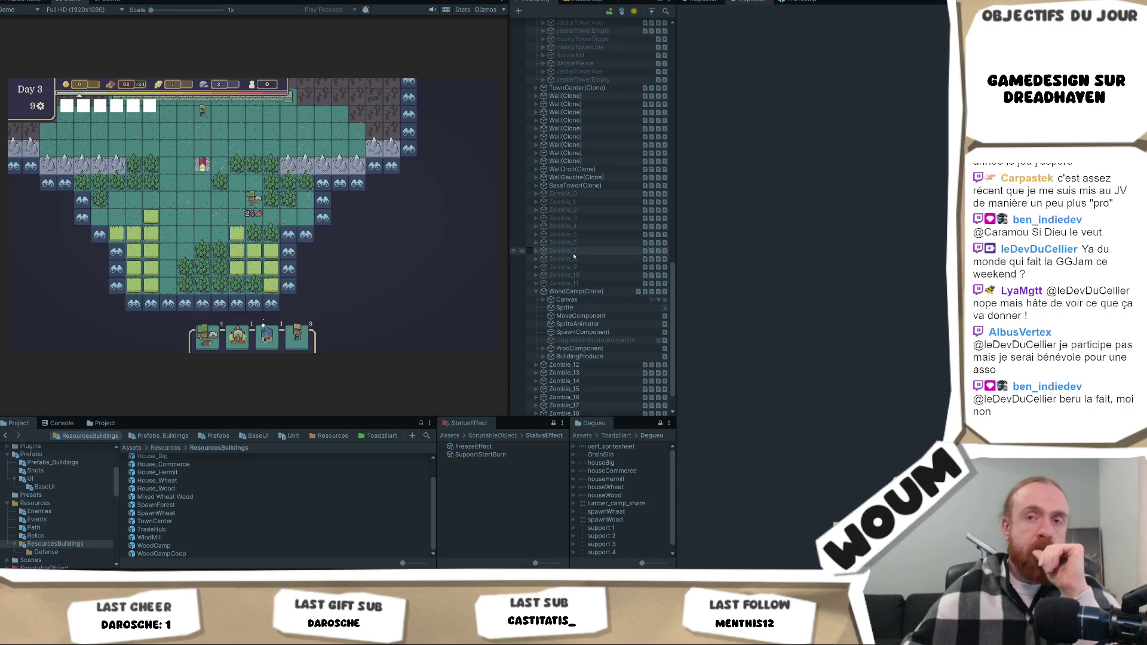
Inspect the wood camp clone's BuildingProduce and its SpriteRangeProduce child.
{"action": "left_click", "coordinate": [574, 292]}
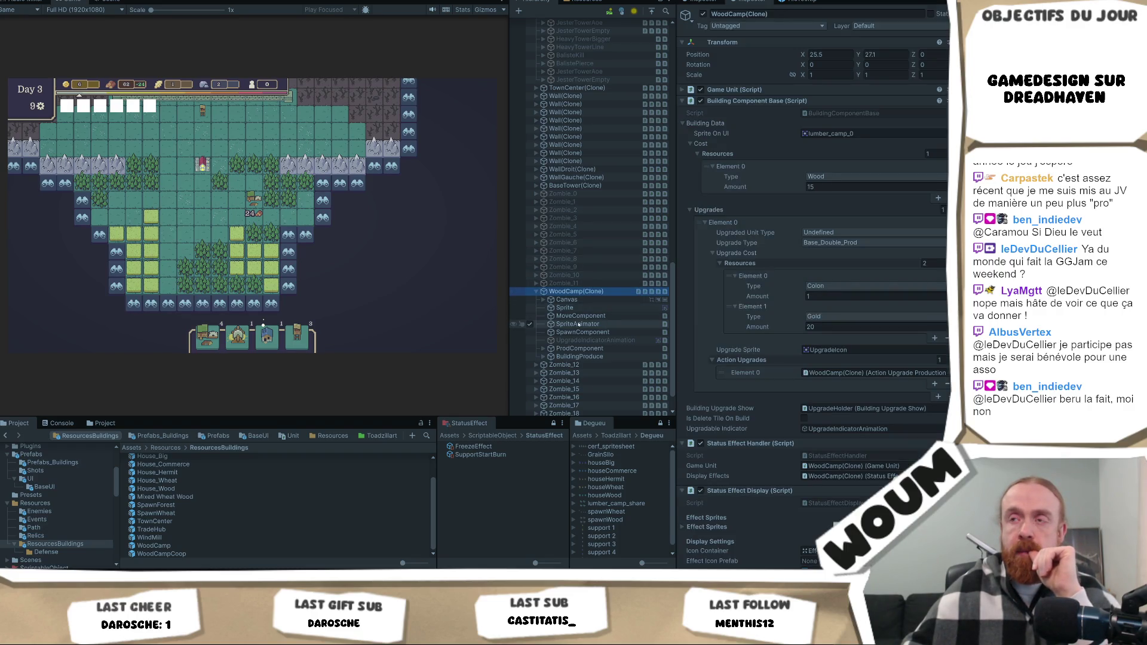
{"action": "left_click_drag", "start_coordinate": [192, 206], "coordinate": [216, 228]}
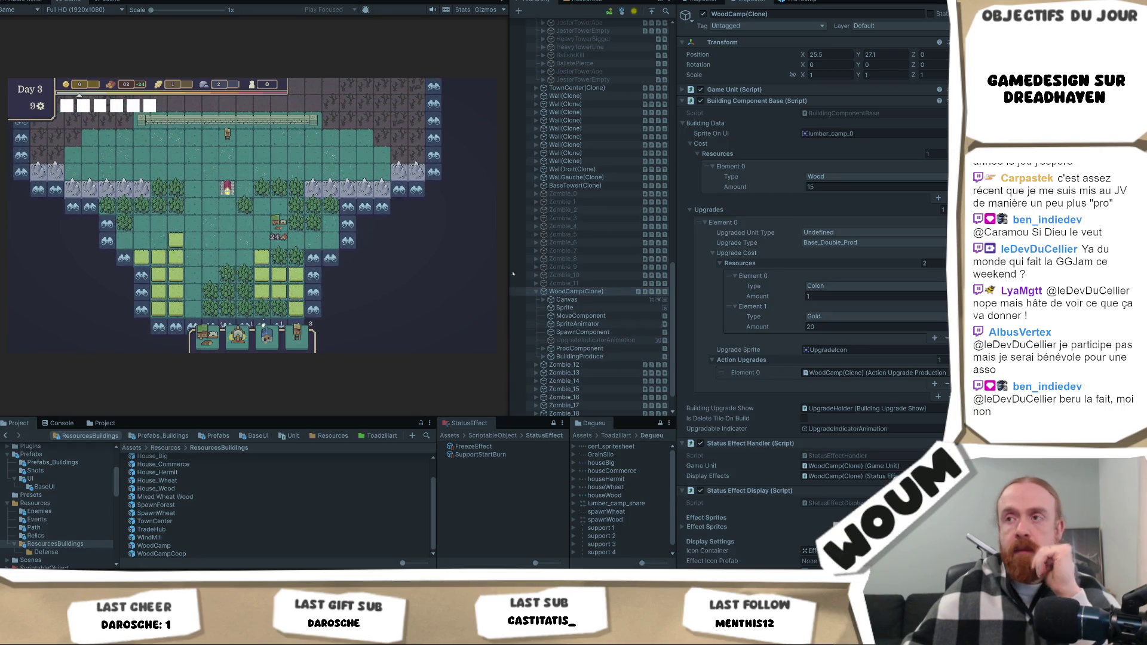
{"action": "left_click", "coordinate": [597, 357]}
{"action": "key", "text": "Right"}
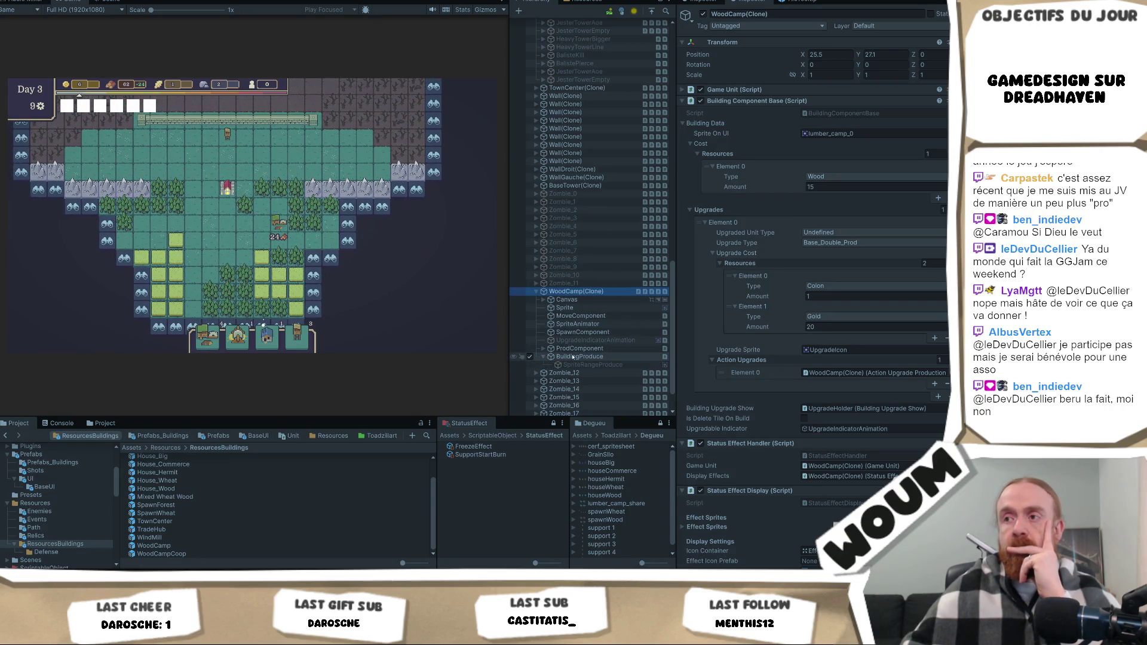
{"action": "left_click", "coordinate": [606, 292]}
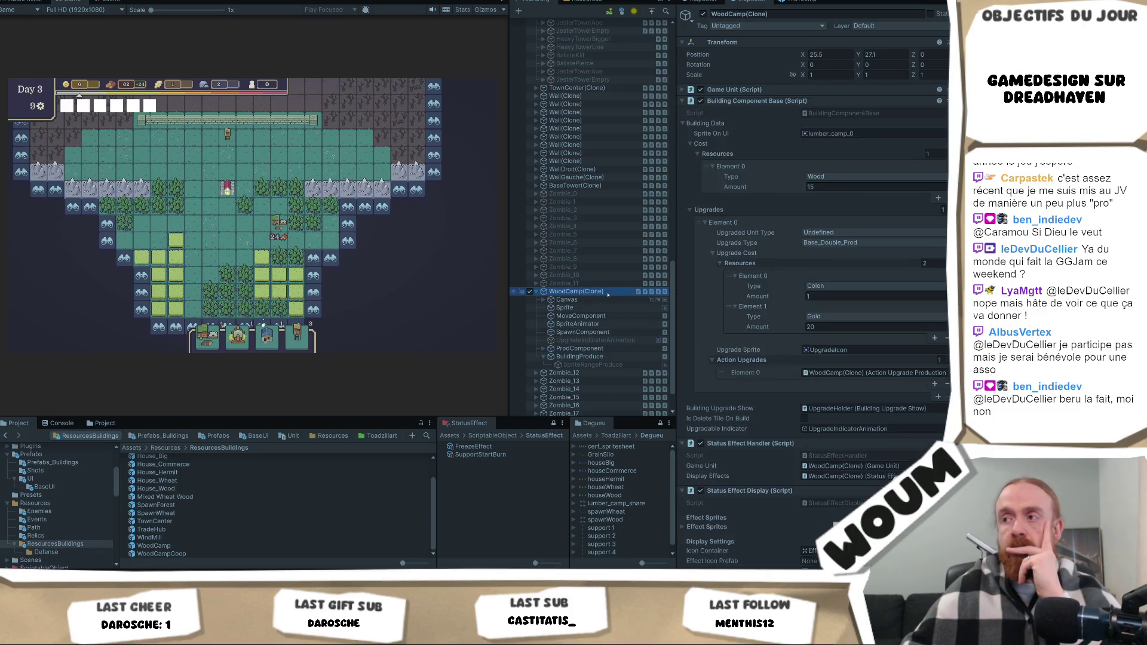
Place another Wood Camp on the map and play on until Day 4's New Constructions Kit.
{"action": "left_click", "coordinate": [207, 336]}
{"action": "scroll", "coordinate": [191, 167], "scroll_direction": "up", "scroll_amount": 2}
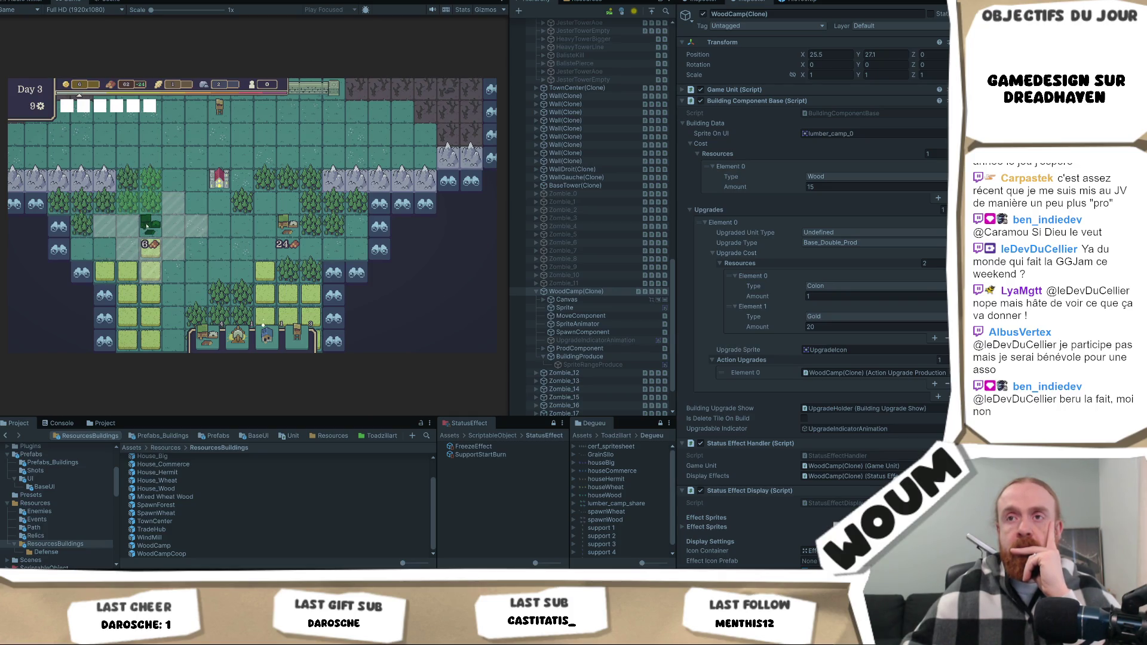
{"action": "left_click", "coordinate": [147, 225]}
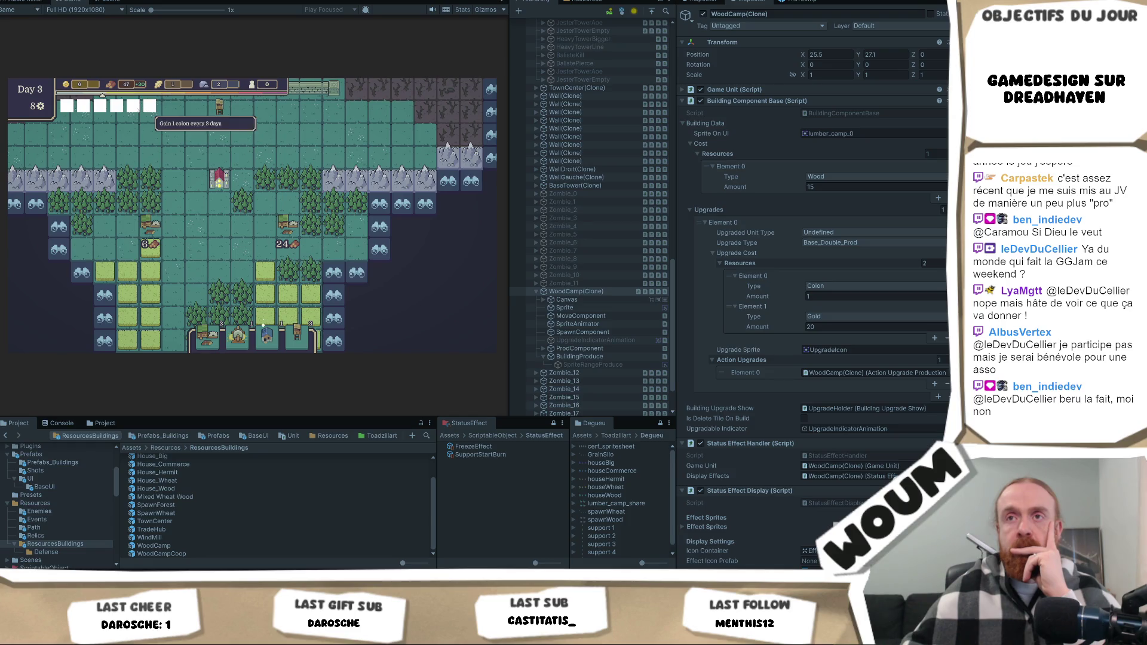
{"action": "mouse_move", "coordinate": [100, 110]}
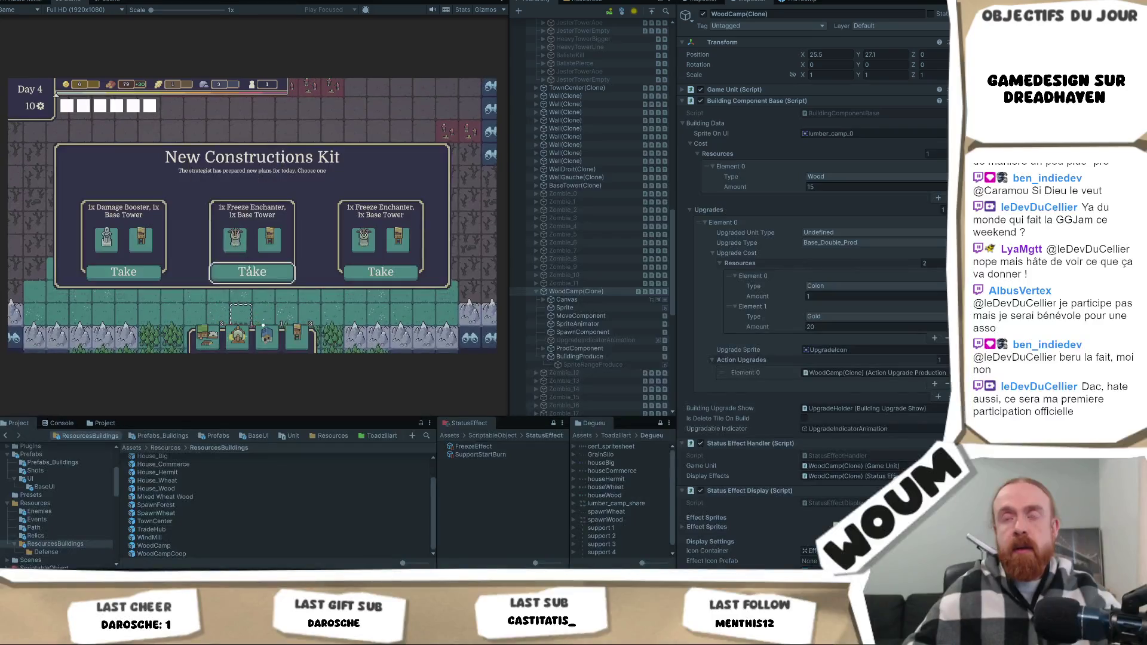
Take a pack from each New Constructions Kit offered until the game reaches Day 8.
{"action": "left_click", "coordinate": [249, 270]}
{"action": "left_click", "coordinate": [251, 273]}
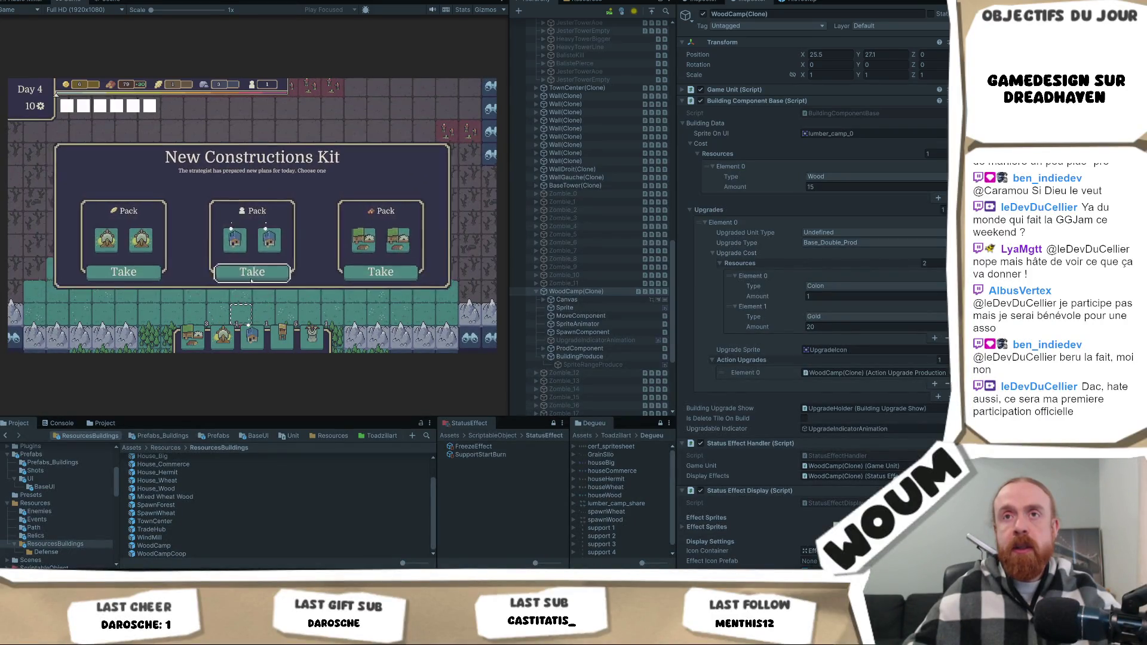
{"action": "left_click", "coordinate": [251, 278]}
{"action": "left_click", "coordinate": [251, 276]}
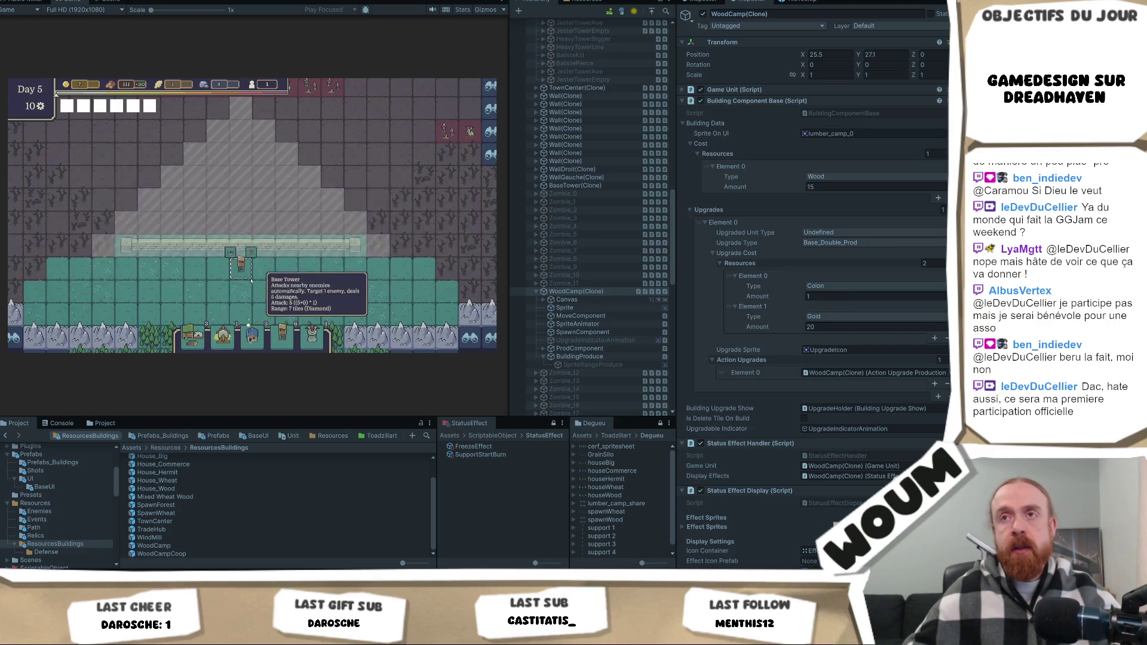
{"action": "left_click", "coordinate": [251, 275]}
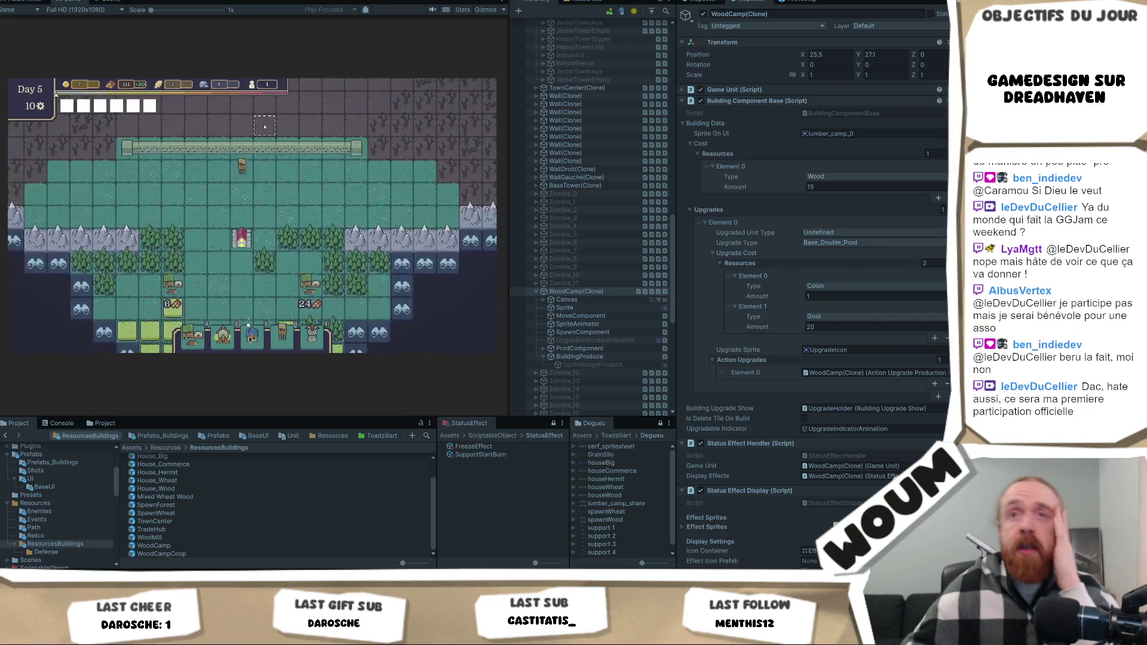
{"action": "left_click", "coordinate": [264, 271]}
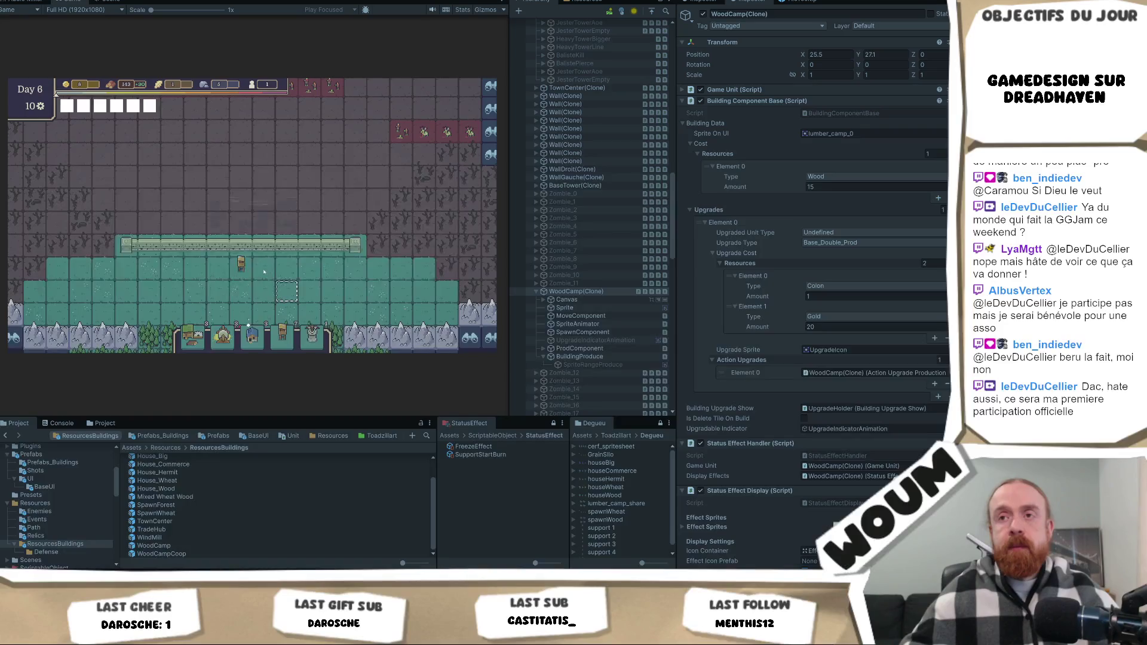
{"action": "left_click", "coordinate": [264, 274]}
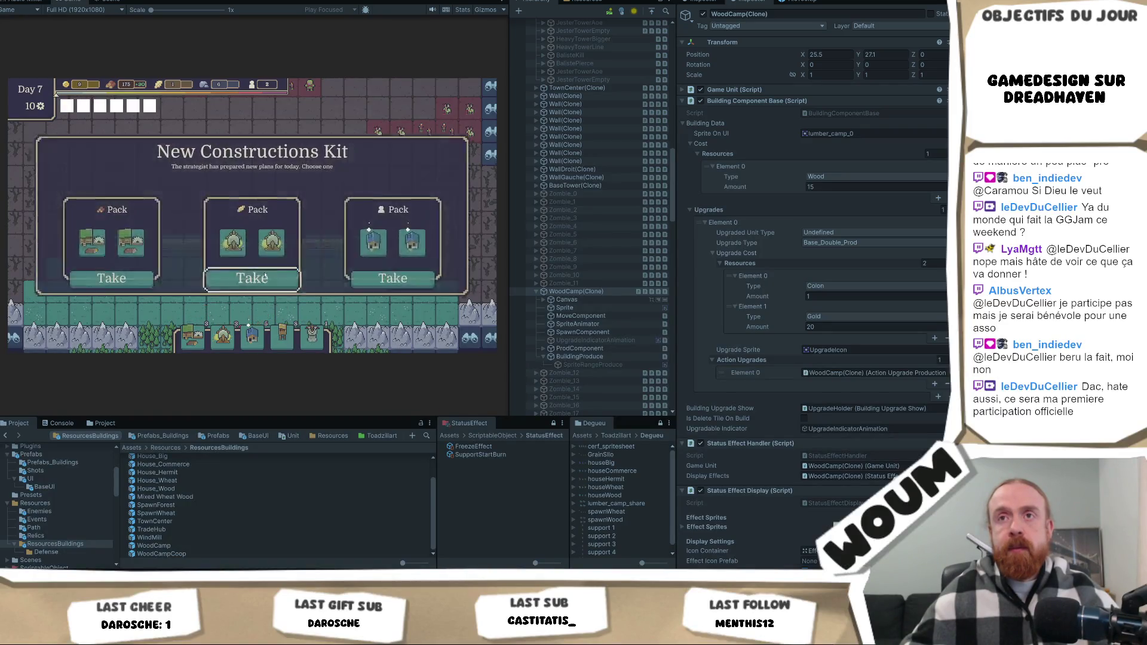
{"action": "left_click", "coordinate": [265, 274]}
{"action": "left_click", "coordinate": [264, 275]}
{"action": "left_click", "coordinate": [251, 273]}
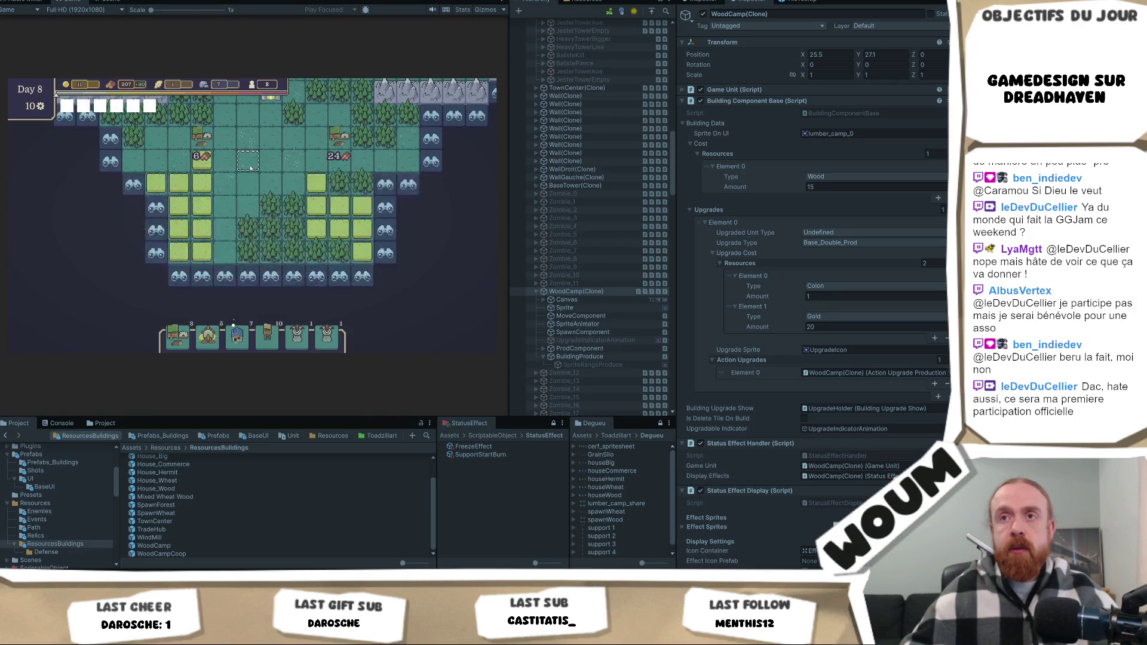
{"action": "mouse_move", "coordinate": [204, 204]}
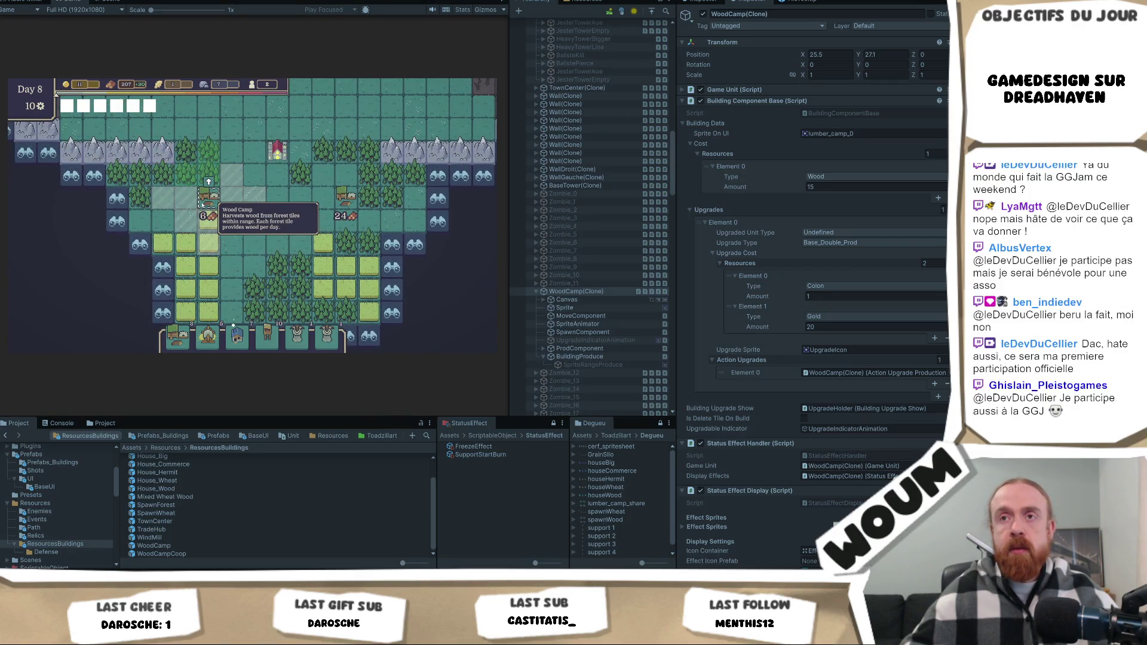
Show the second WoodCamp(Clone)'s BuildingProduce (1 Wood per Forest tile) and select that camp in-game.
{"action": "scroll", "coordinate": [652, 314], "scroll_direction": "down", "scroll_amount": 15}
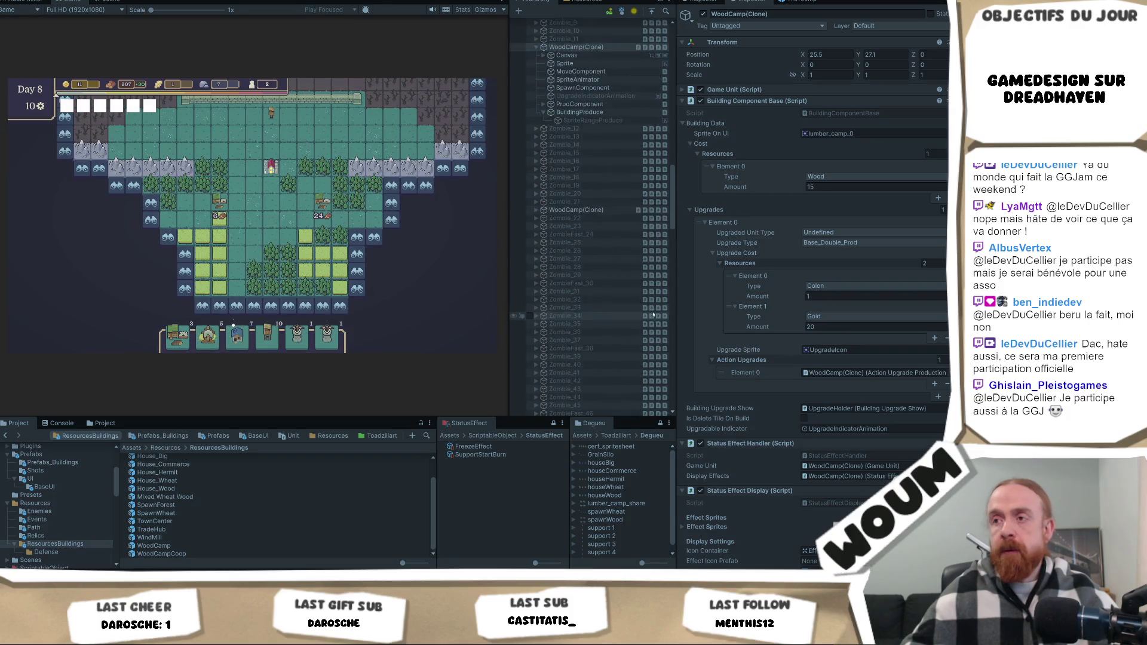
{"action": "scroll", "coordinate": [652, 313], "scroll_direction": "down", "scroll_amount": 20}
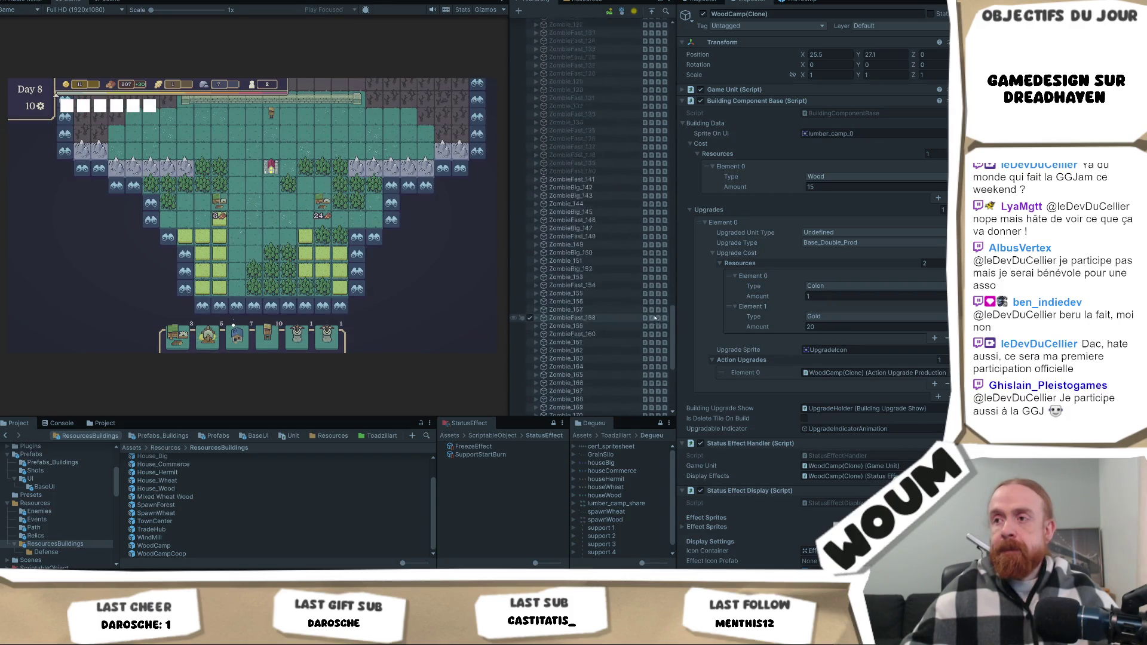
{"action": "scroll", "coordinate": [651, 318], "scroll_direction": "down", "scroll_amount": 1}
{"action": "scroll", "coordinate": [639, 329], "scroll_direction": "up", "scroll_amount": 18}
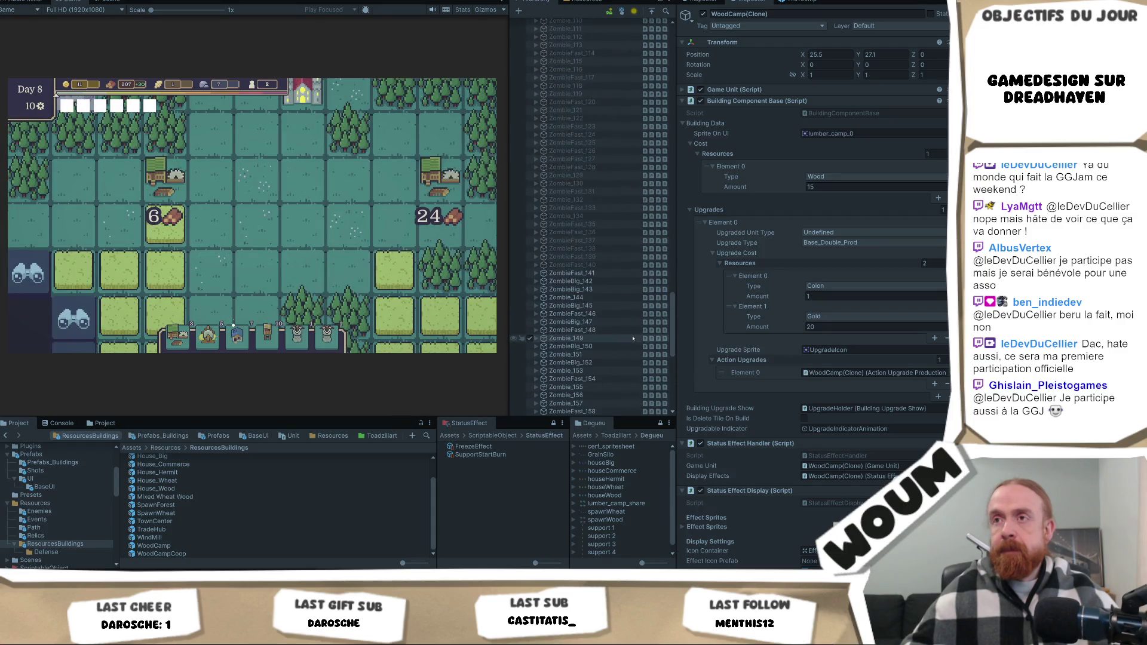
{"action": "scroll", "coordinate": [630, 338], "scroll_direction": "up", "scroll_amount": 20}
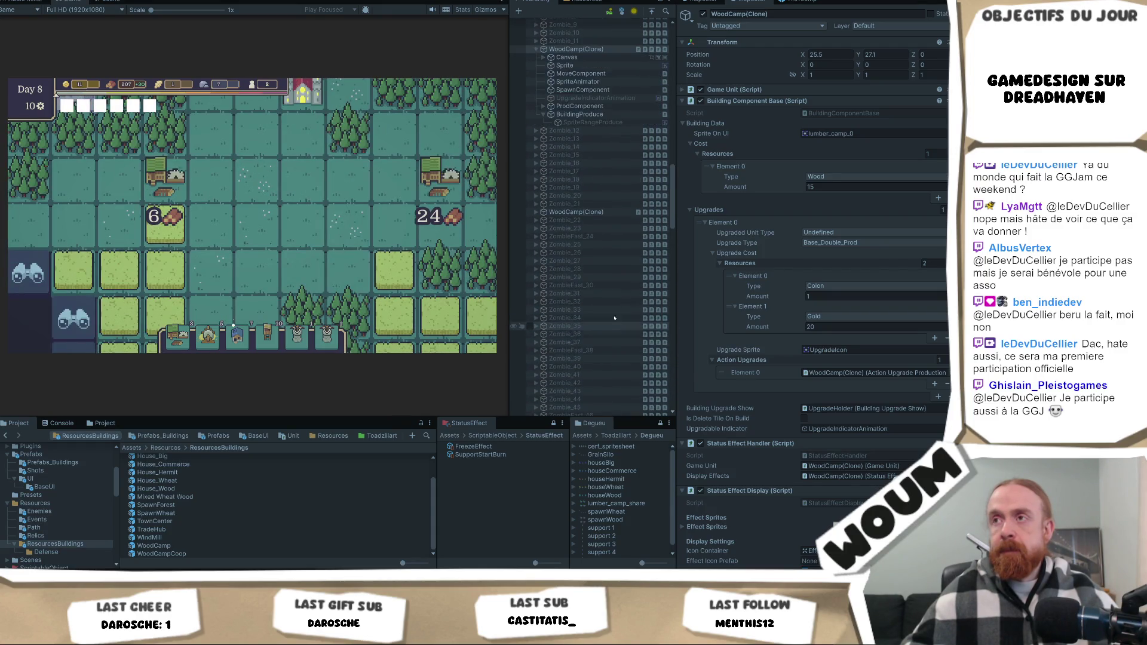
{"action": "left_click", "coordinate": [536, 212]}
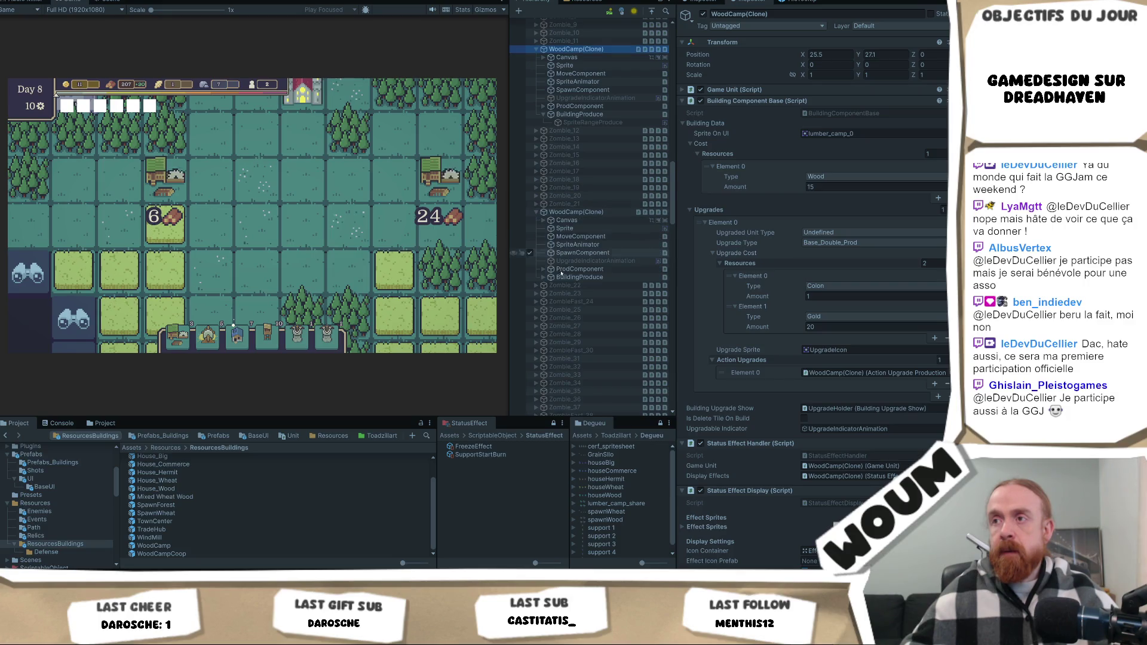
{"action": "left_click", "coordinate": [564, 203]}
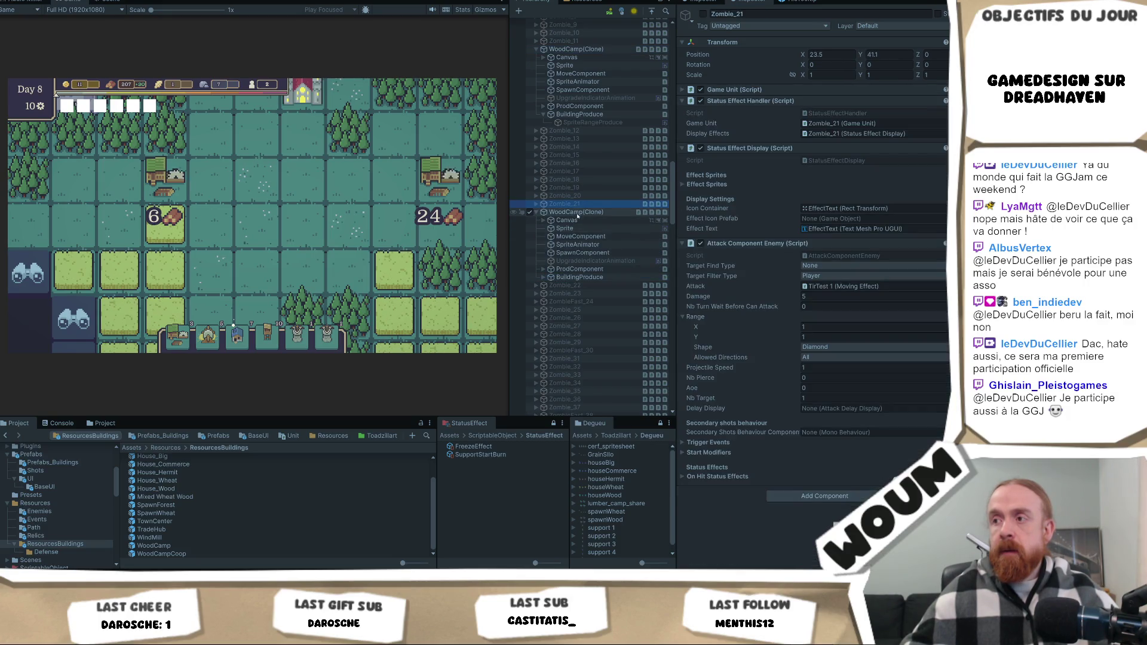
{"action": "left_click", "coordinate": [578, 278]}
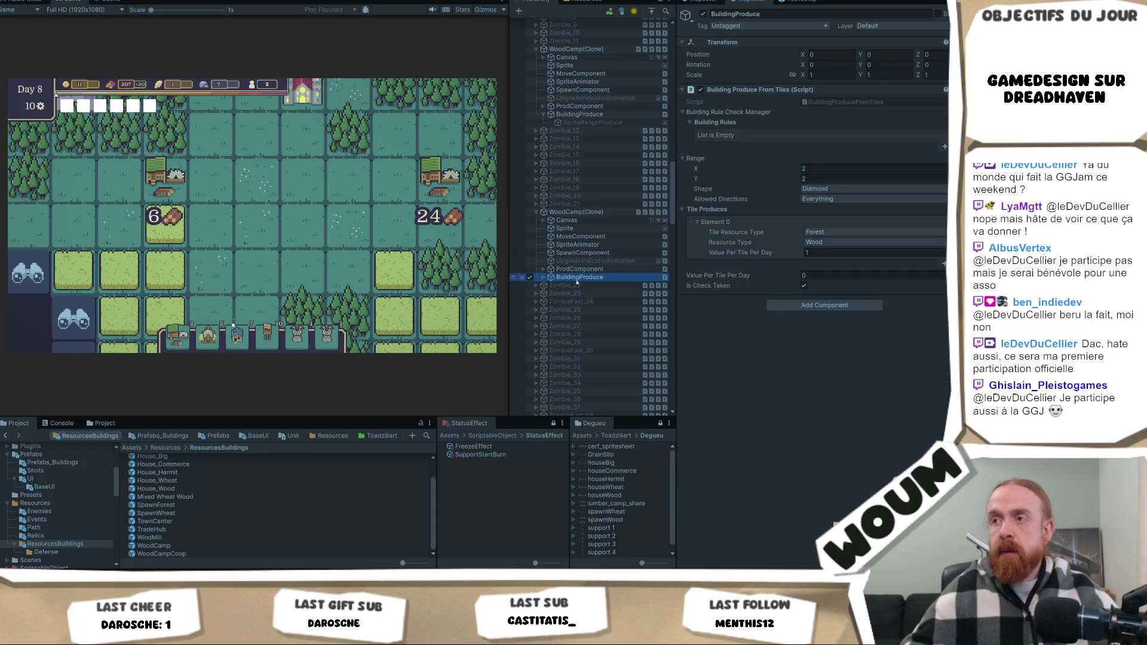
{"action": "left_click", "coordinate": [439, 187]}
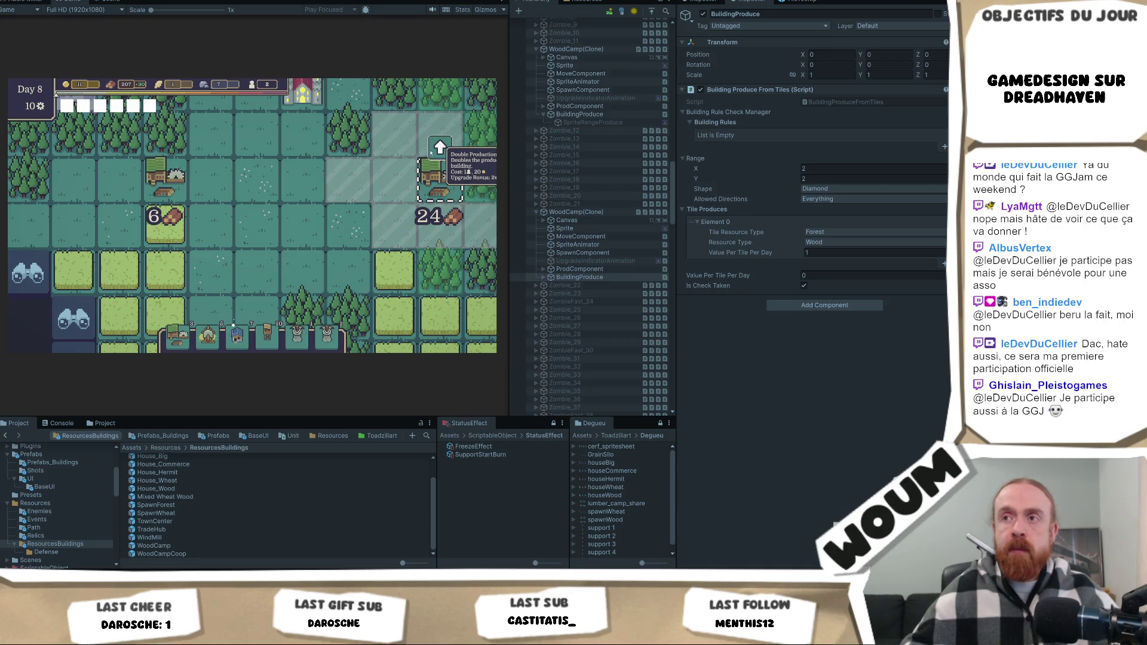
Add about 100 of every resource with the C debug key and buy the Wood Camp's Double Production upgrade.
{"action": "left_click_drag", "start_coordinate": [420, 162], "coordinate": [295, 190]}
{"action": "scroll", "coordinate": [329, 231], "scroll_direction": "down", "scroll_amount": 5}
{"action": "key", "text": "c"}
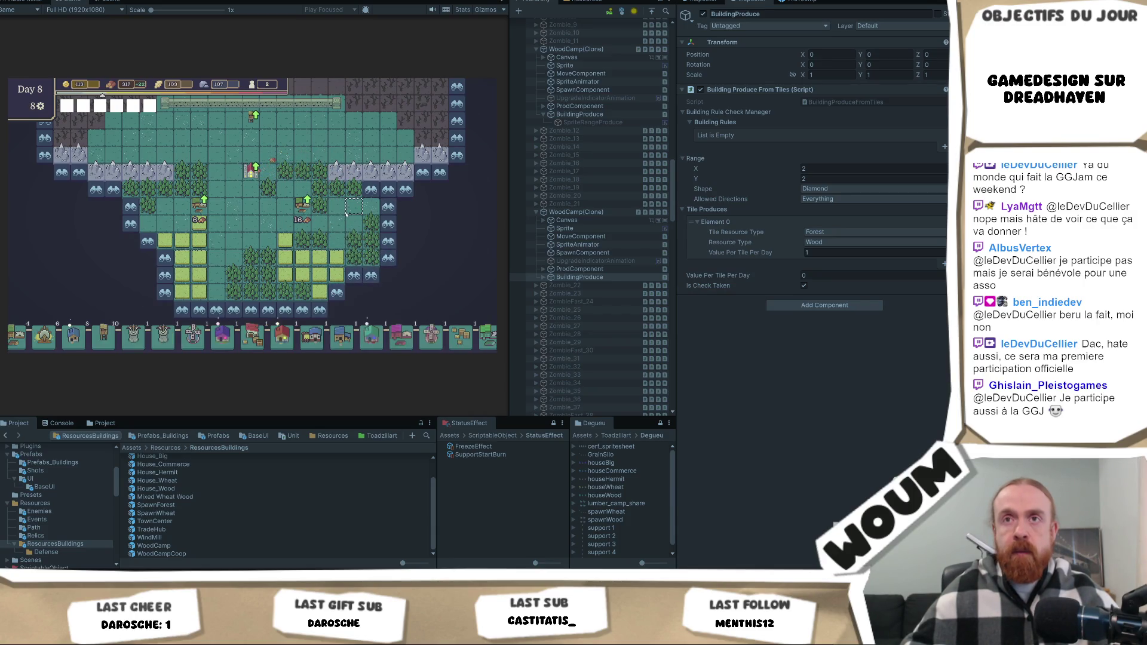
{"action": "left_click", "coordinate": [303, 196]}
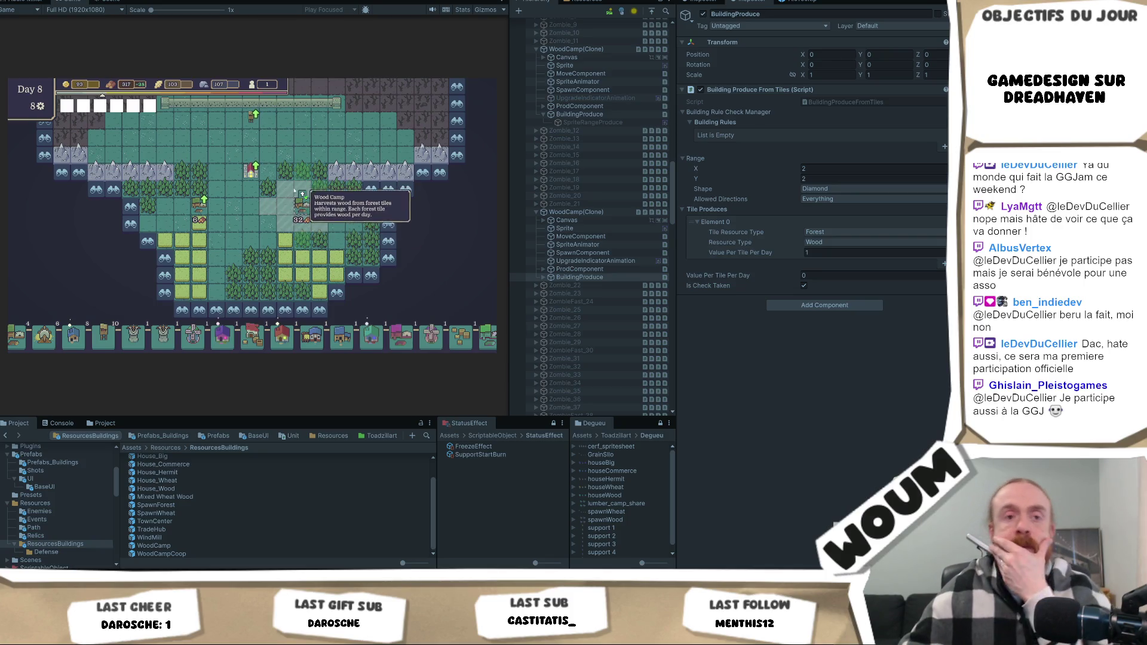
Check that the Wood Camp's wood output now reads 32 instead of 16.
{"action": "scroll", "coordinate": [289, 189], "scroll_direction": "up", "scroll_amount": 2}
{"action": "mouse_move", "coordinate": [320, 202]}
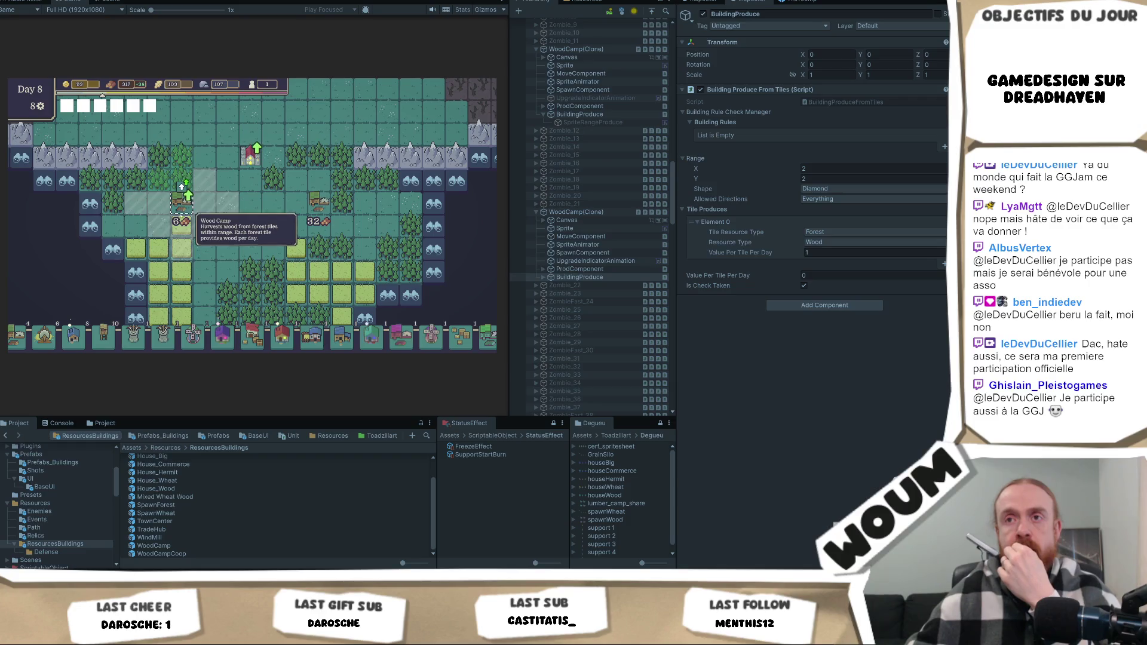
{"action": "mouse_move", "coordinate": [249, 158]}
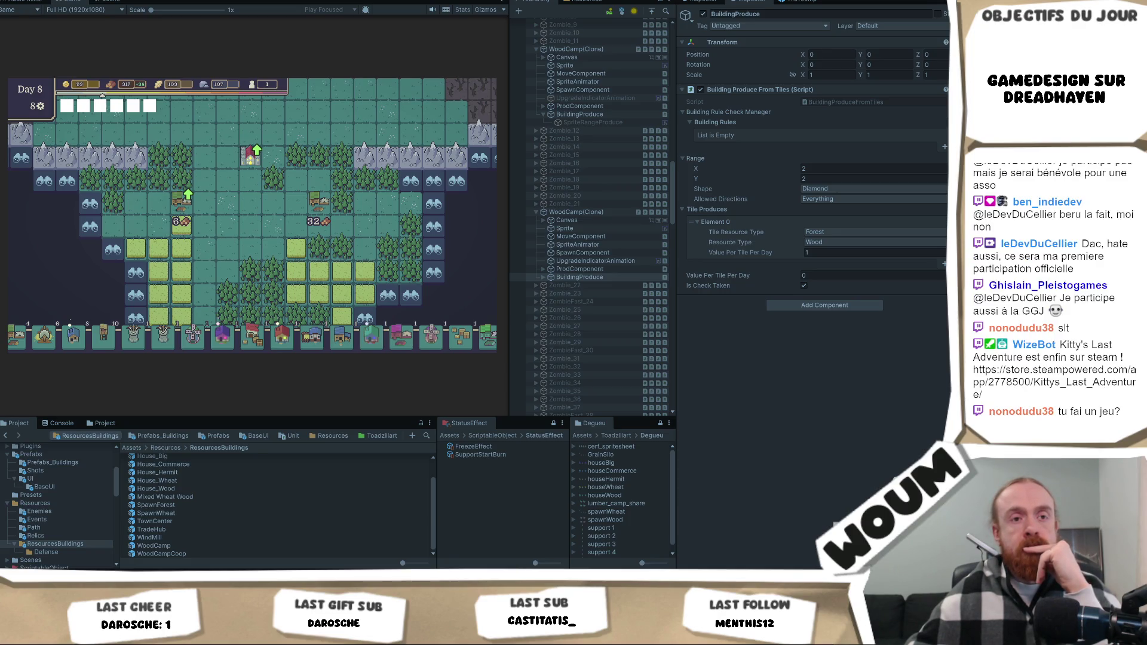
{"action": "key", "text": "d"}
{"action": "key", "text": "w"}
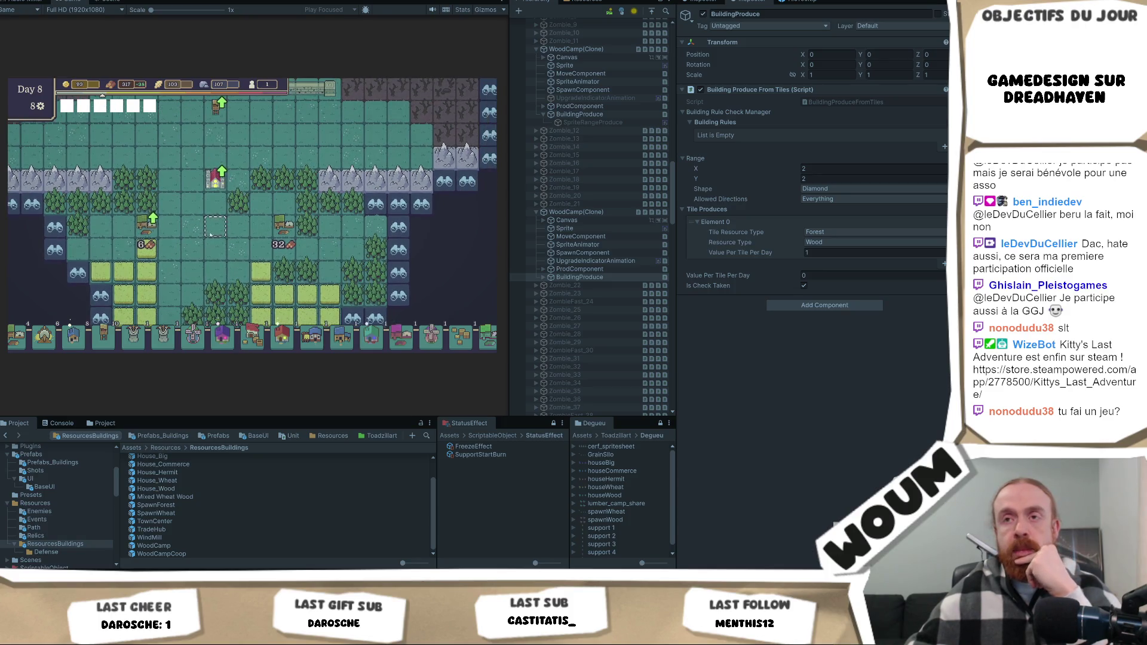
{"action": "mouse_move", "coordinate": [165, 224]}
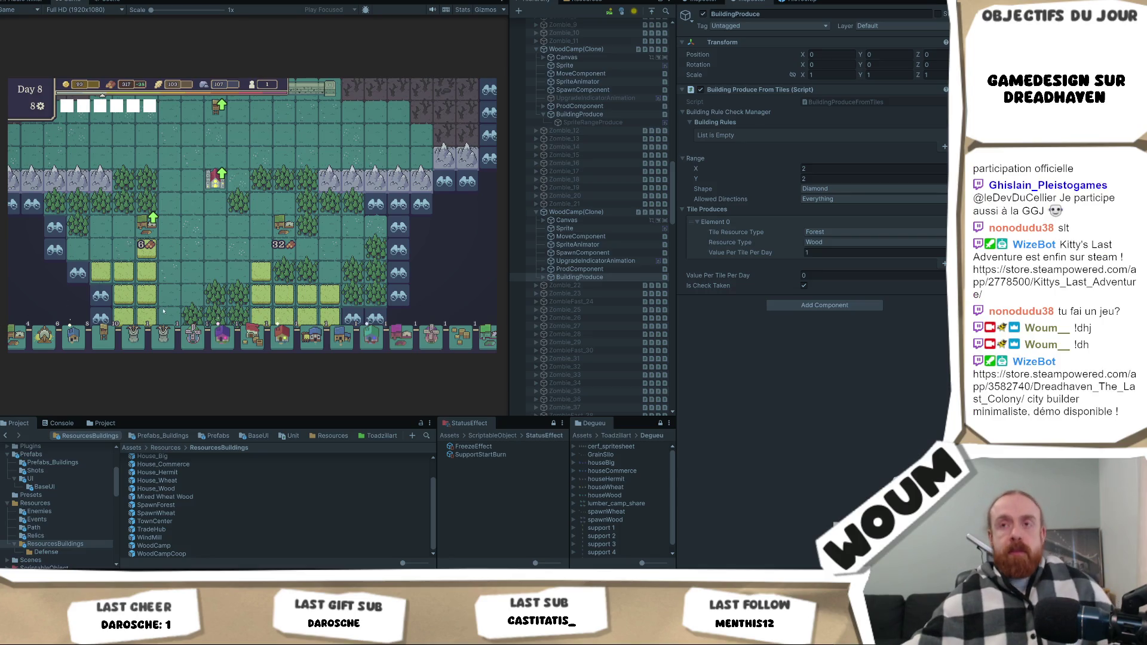
{"action": "key", "text": "s"}
{"action": "key", "text": "a"}
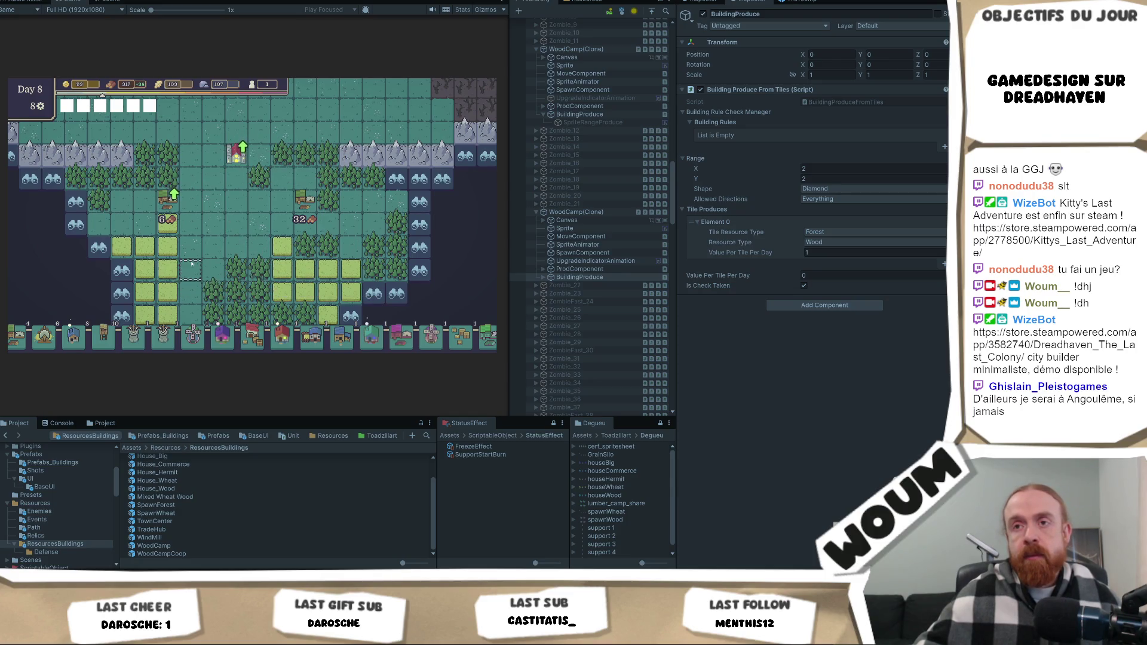
{"action": "key", "text": "s"}
{"action": "key", "text": "a"}
{"action": "key", "text": "w"}
{"action": "key", "text": "d"}
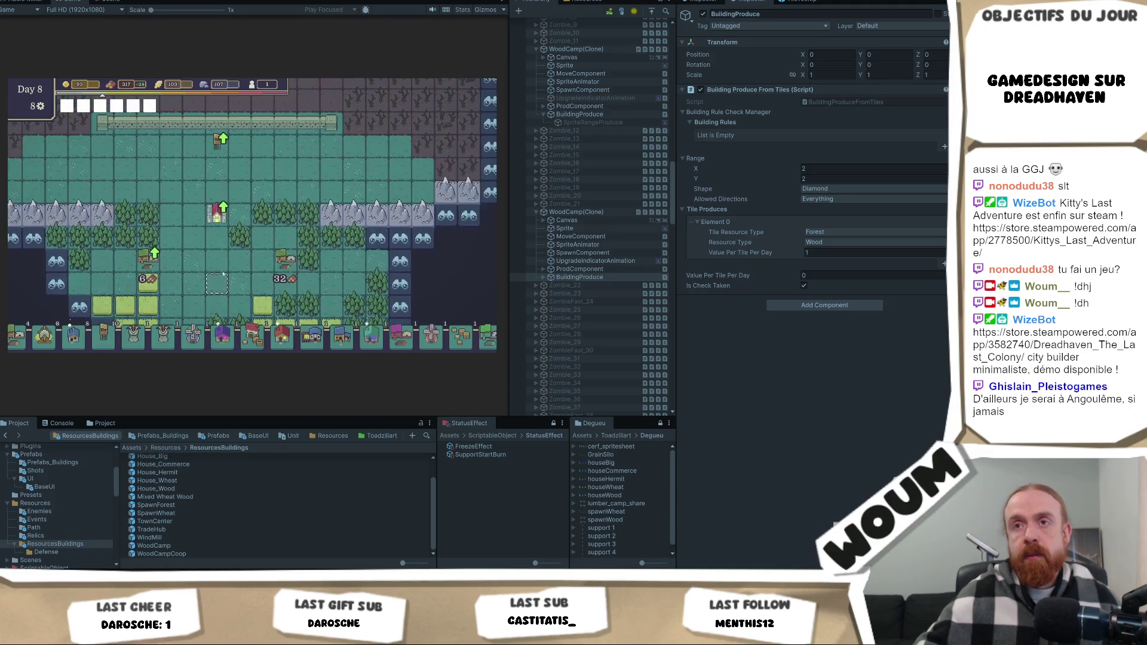
{"action": "mouse_move", "coordinate": [150, 246]}
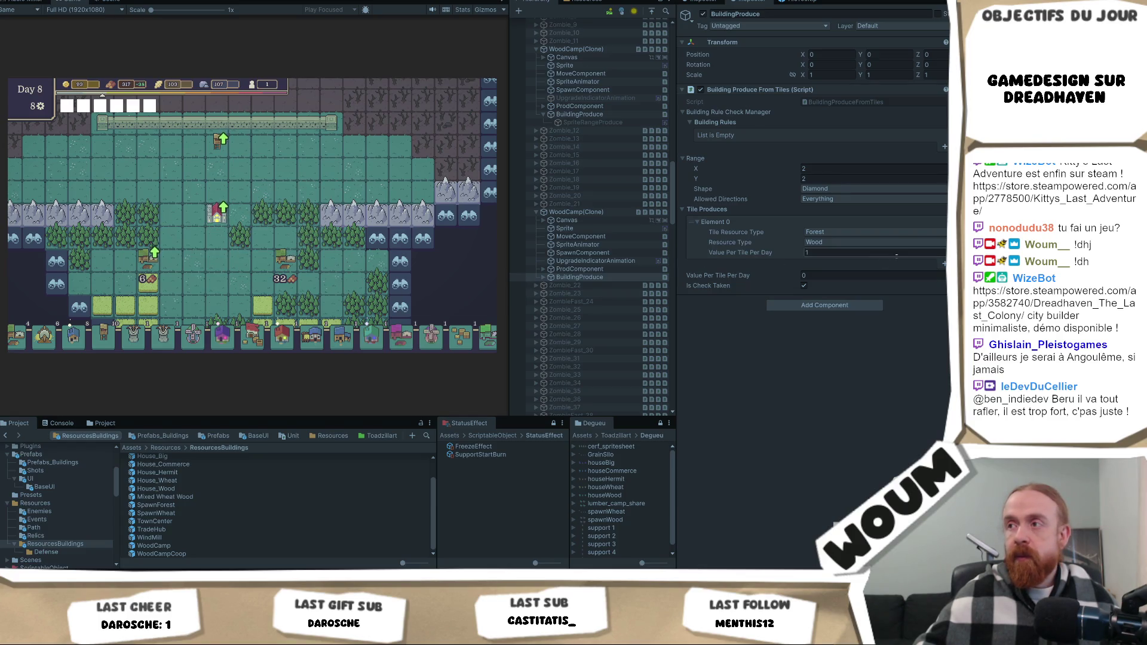
{"action": "mouse_move", "coordinate": [114, 109]}
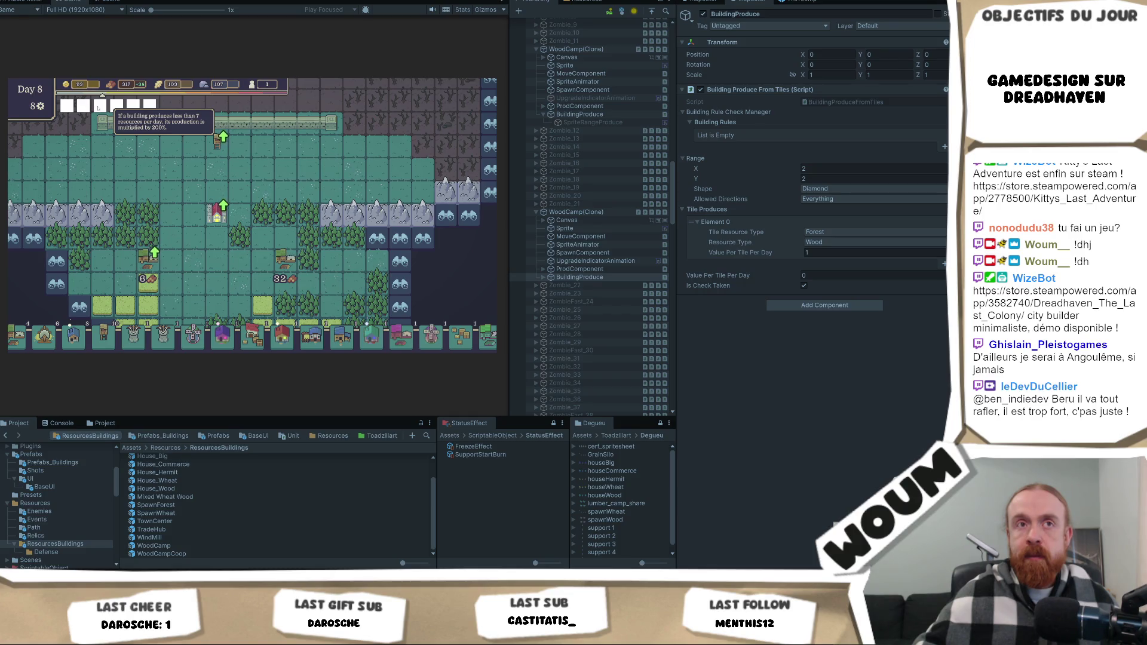
{"action": "key", "text": "alt+Tab"}
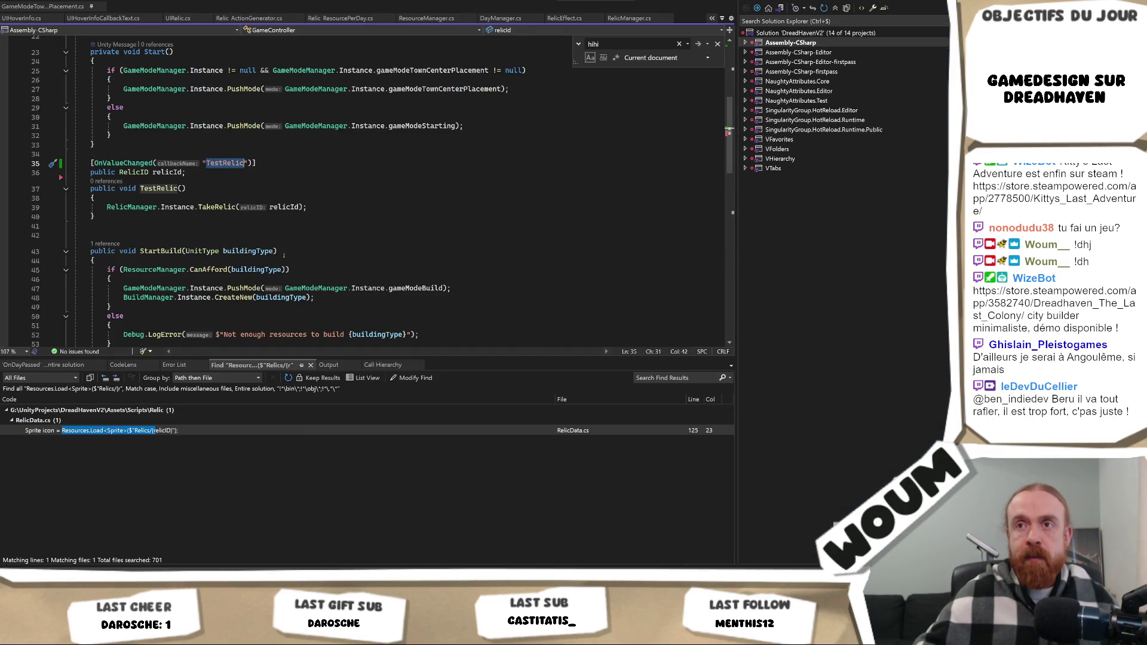
{"action": "scroll", "coordinate": [284, 255], "scroll_direction": "down", "scroll_amount": 4}
{"action": "scroll", "coordinate": [283, 256], "scroll_direction": "up", "scroll_amount": 7}
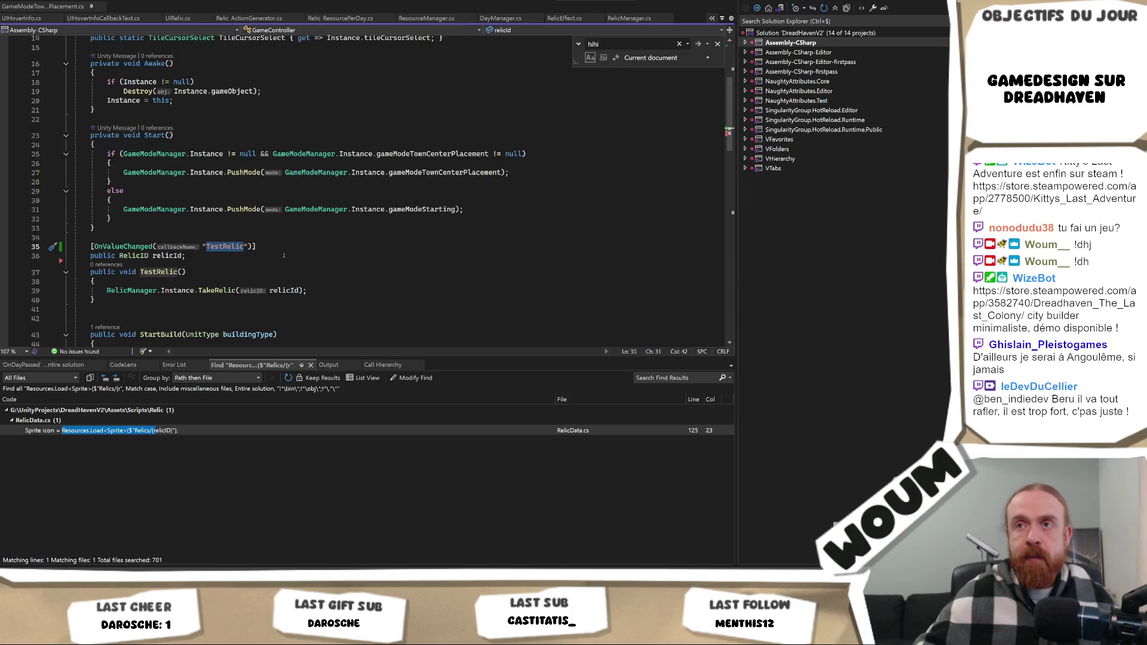
{"action": "scroll", "coordinate": [284, 256], "scroll_direction": "up", "scroll_amount": 3}
{"action": "scroll", "coordinate": [283, 256], "scroll_direction": "down", "scroll_amount": 6}
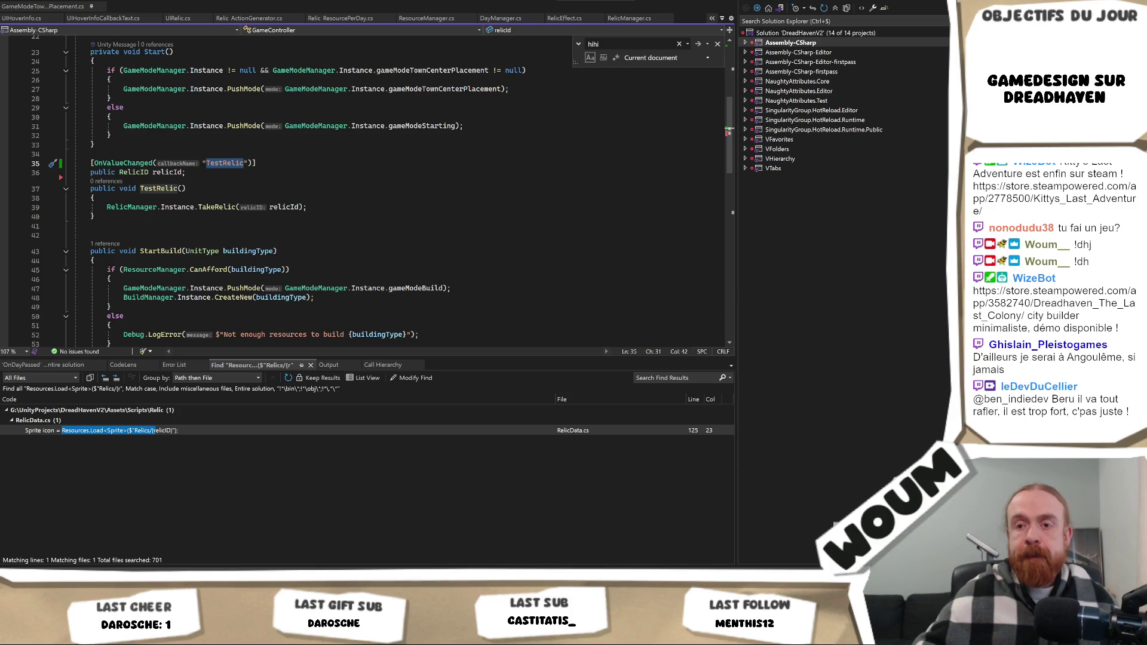
{"action": "key", "text": "alt+Tab"}
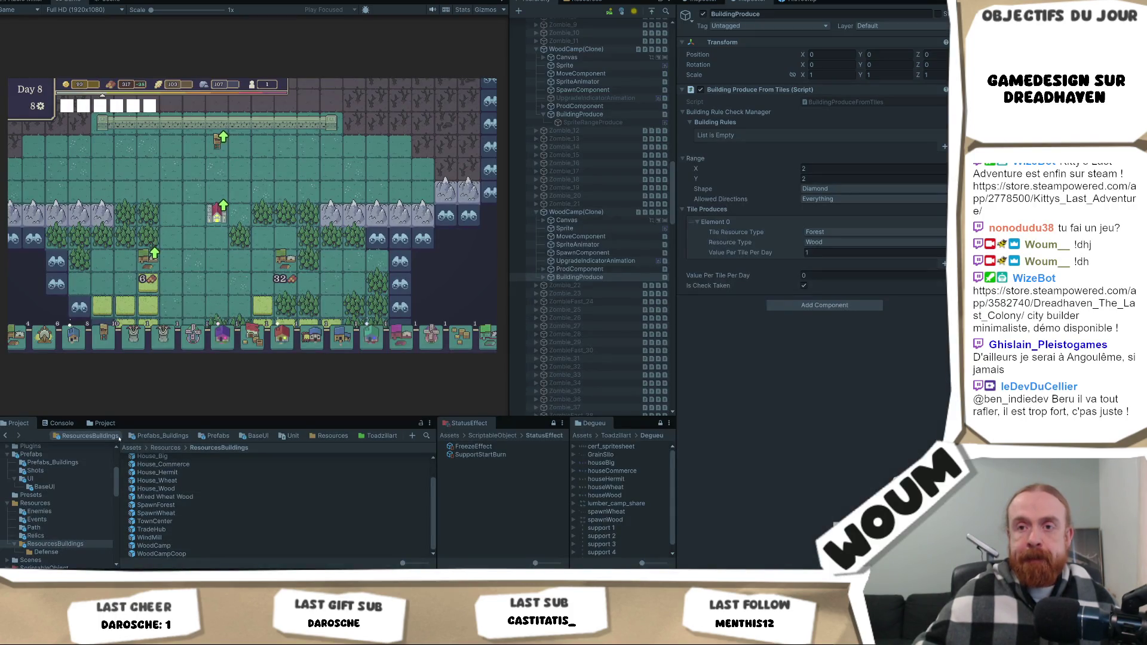
Inspect Relic_LowProductionDouble (threshold 7, multiplier 200) in Resources/Relics and open its script in Visual Studio.
{"action": "left_click", "coordinate": [36, 535]}
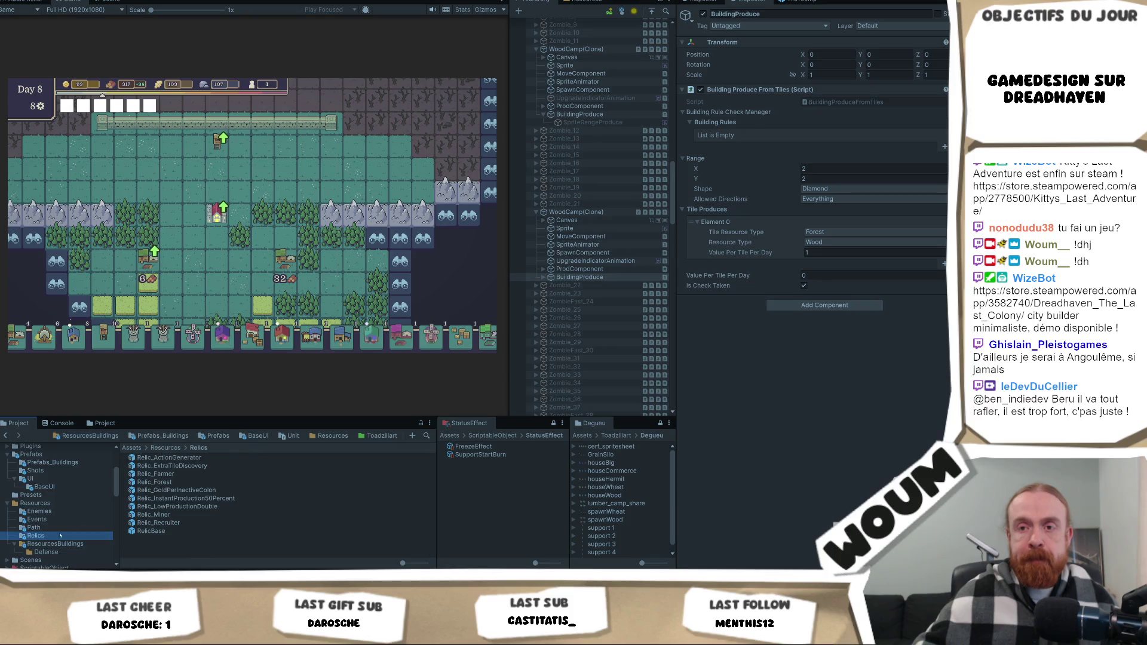
{"action": "left_click", "coordinate": [200, 507]}
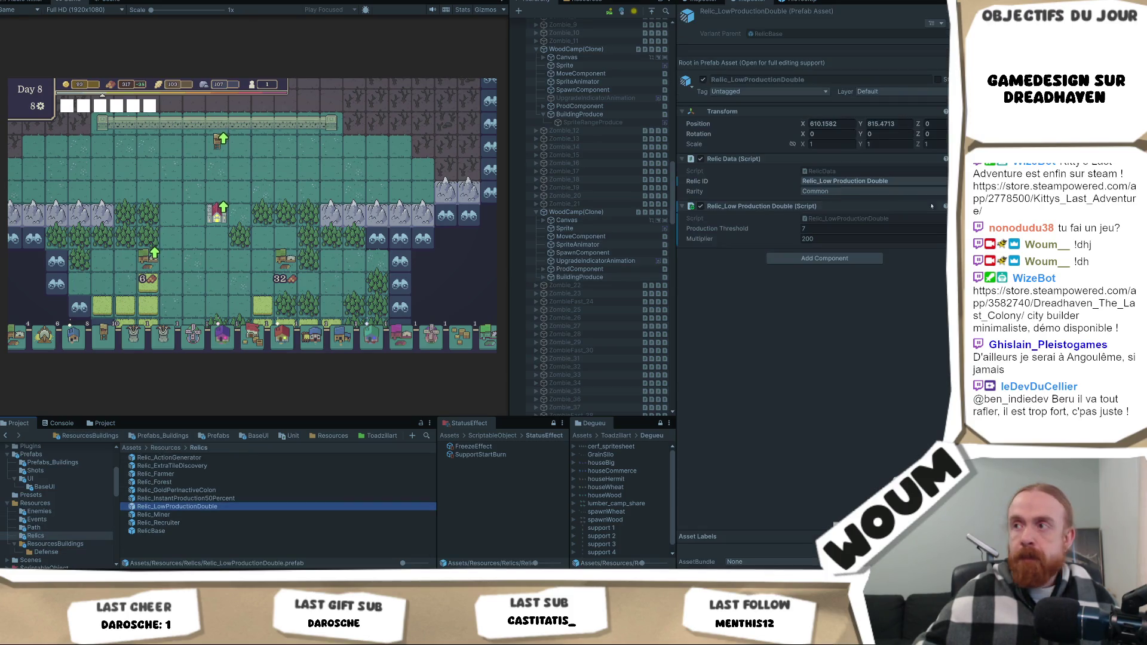
{"action": "left_click", "coordinate": [831, 219]}
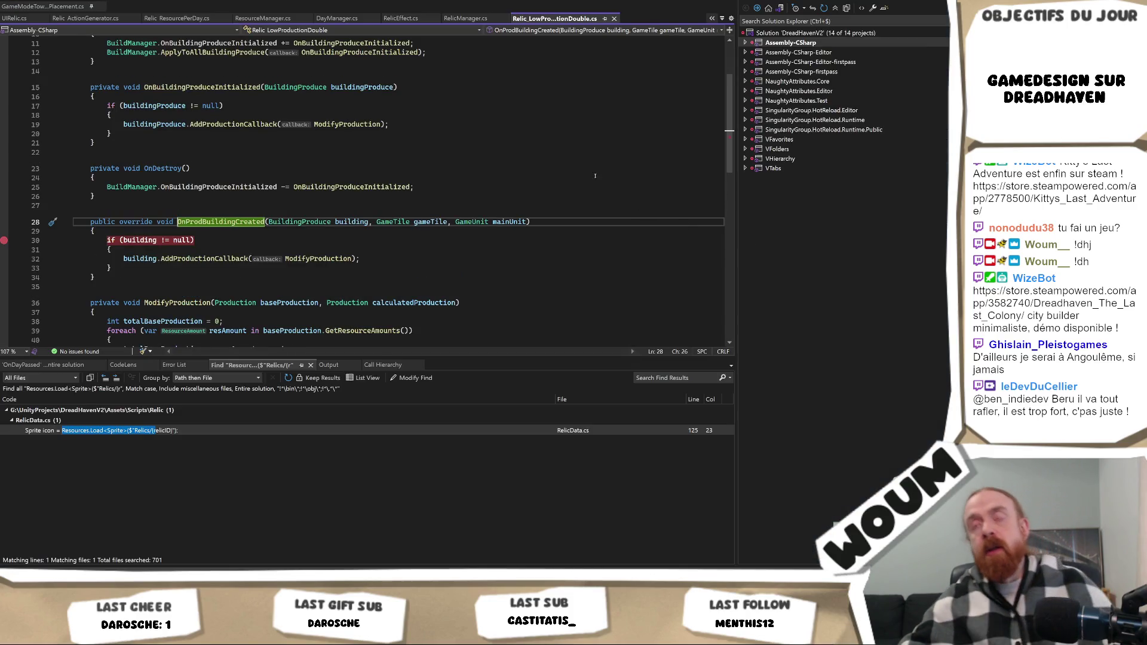
{"action": "key", "text": "alt+Tab"}
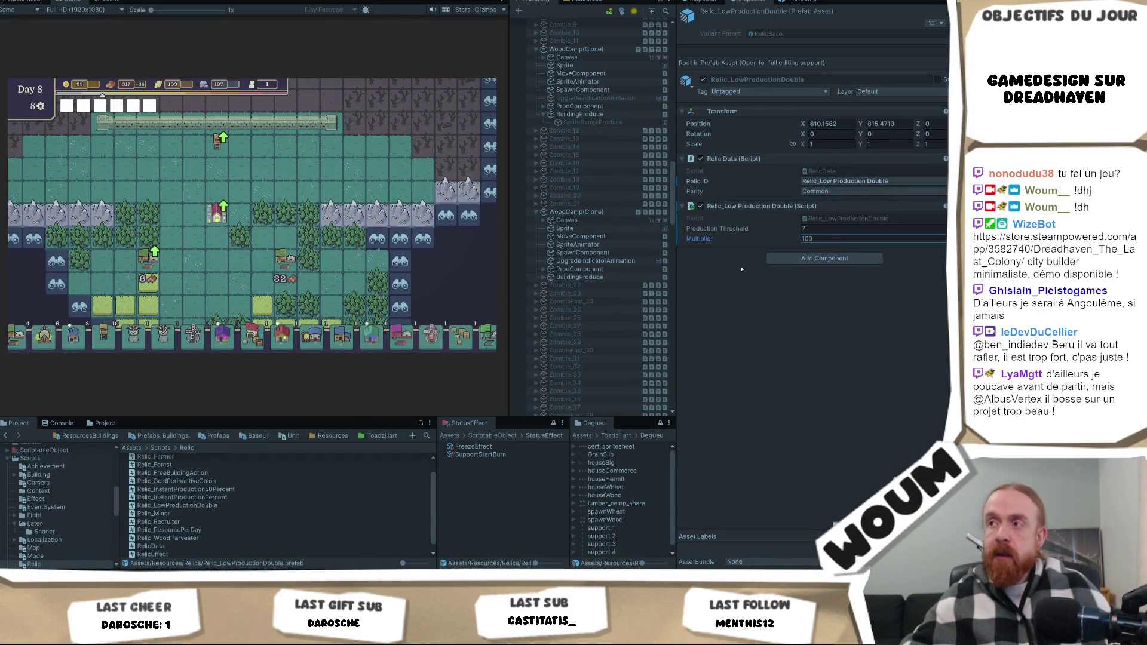
Compare the relic script's code with the Multiplier value shown in Unity.
{"action": "key", "text": "alt+Tab"}
{"action": "scroll", "coordinate": [339, 248], "scroll_direction": "down", "scroll_amount": 7}
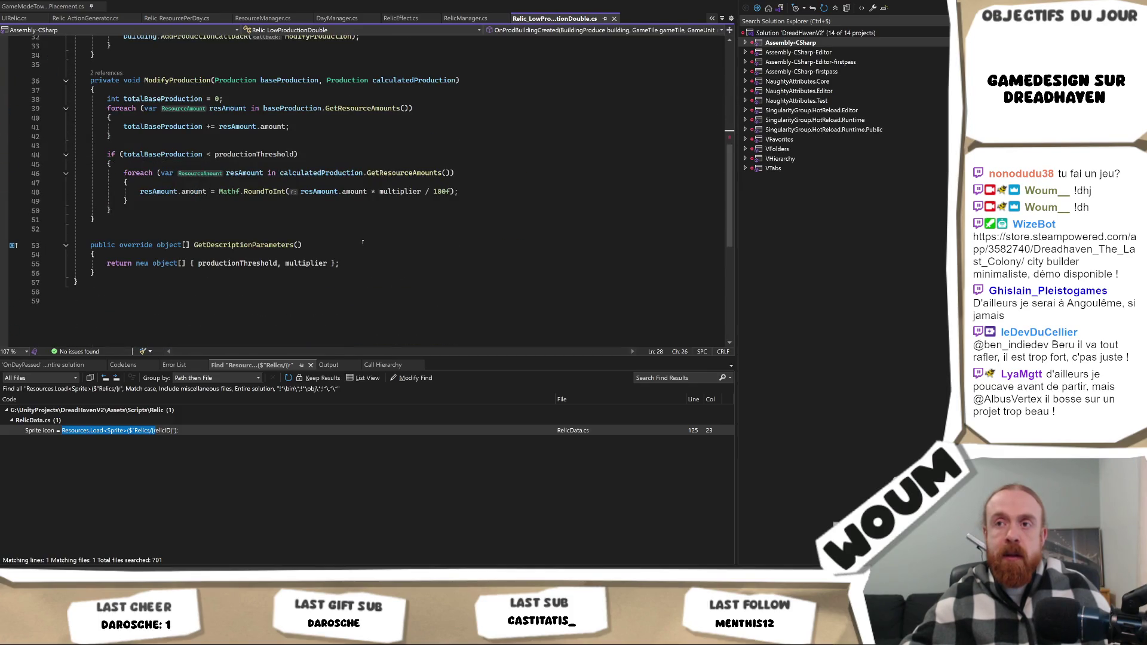
{"action": "key", "text": "alt+Tab"}
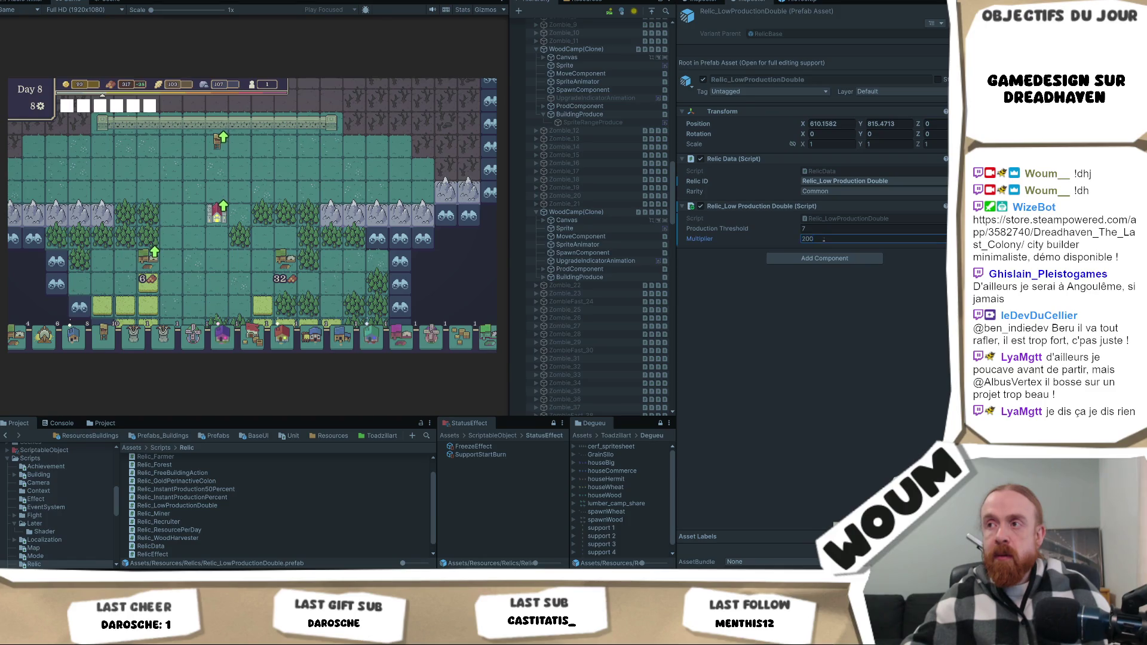
{"action": "key", "text": "alt+Tab"}
Highlight every use of multiplier in ModifyProduction and place the caret on line 48's multiplier.
{"action": "double_click", "coordinate": [306, 263]}
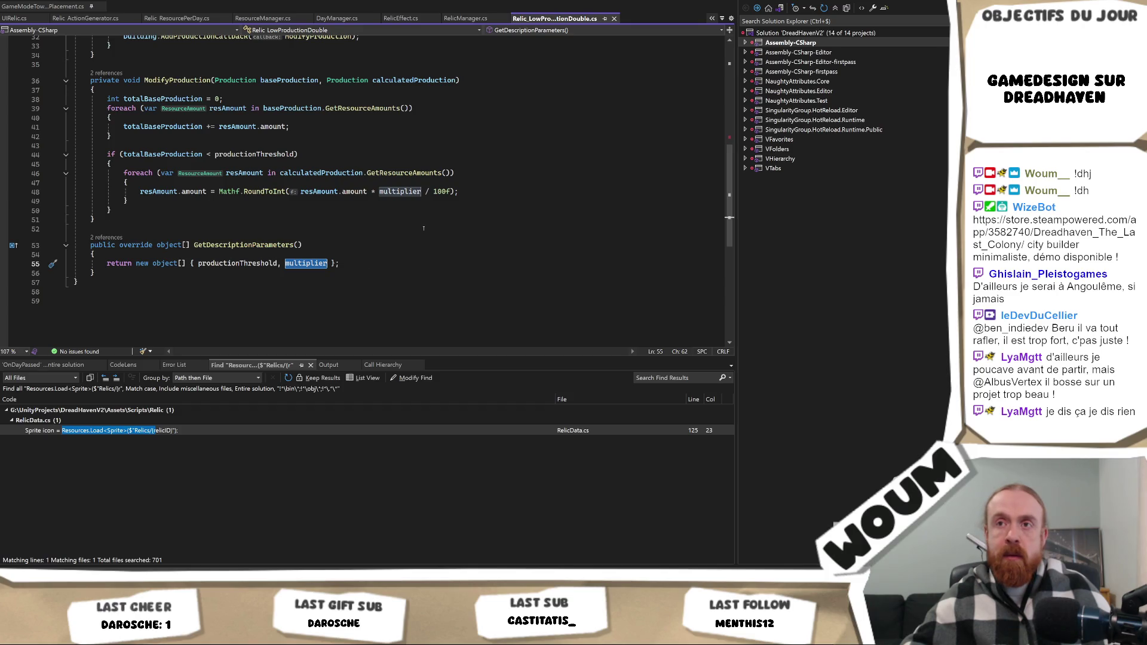
{"action": "scroll", "coordinate": [406, 254], "scroll_direction": "up", "scroll_amount": 2}
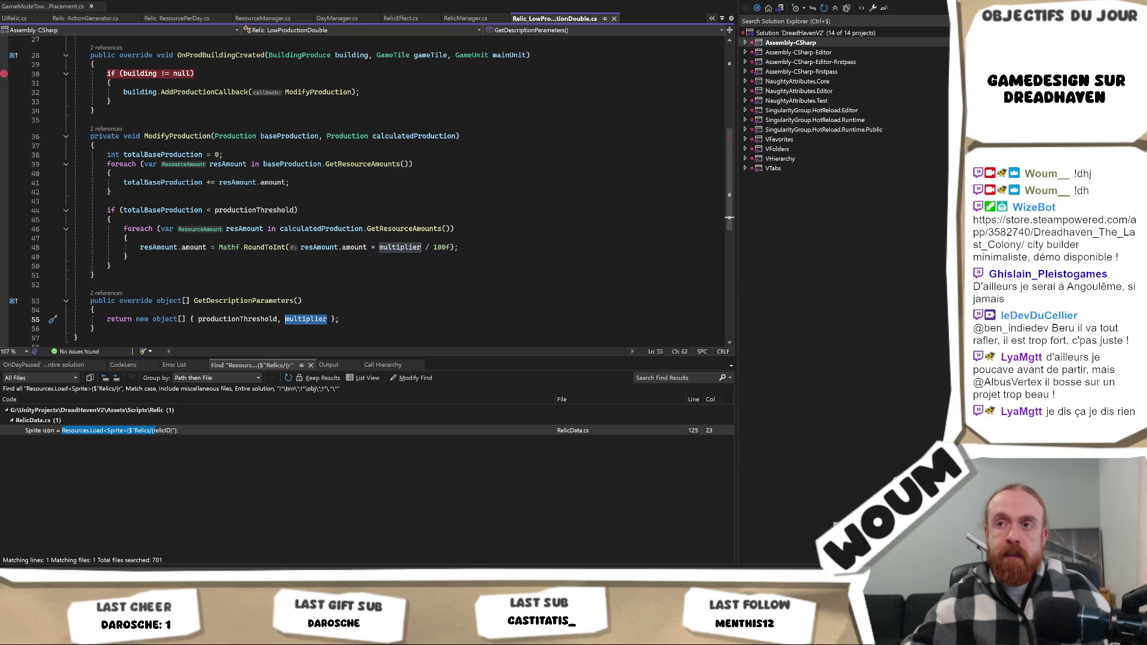
{"action": "left_click", "coordinate": [329, 320]}
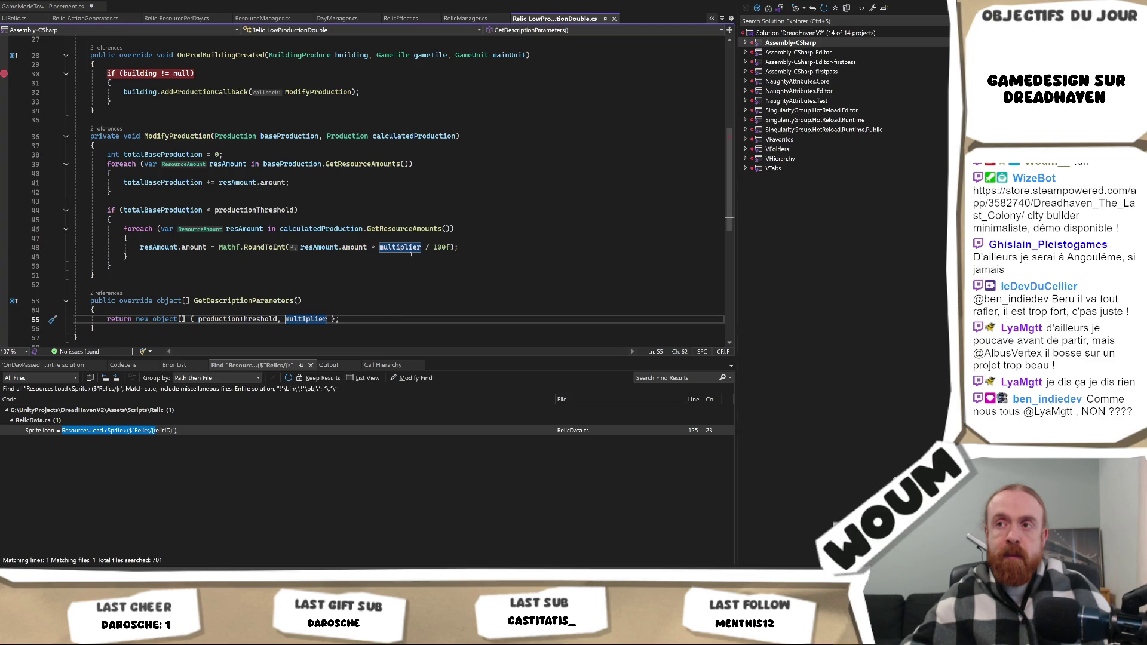
{"action": "key", "text": "alt+Tab"}
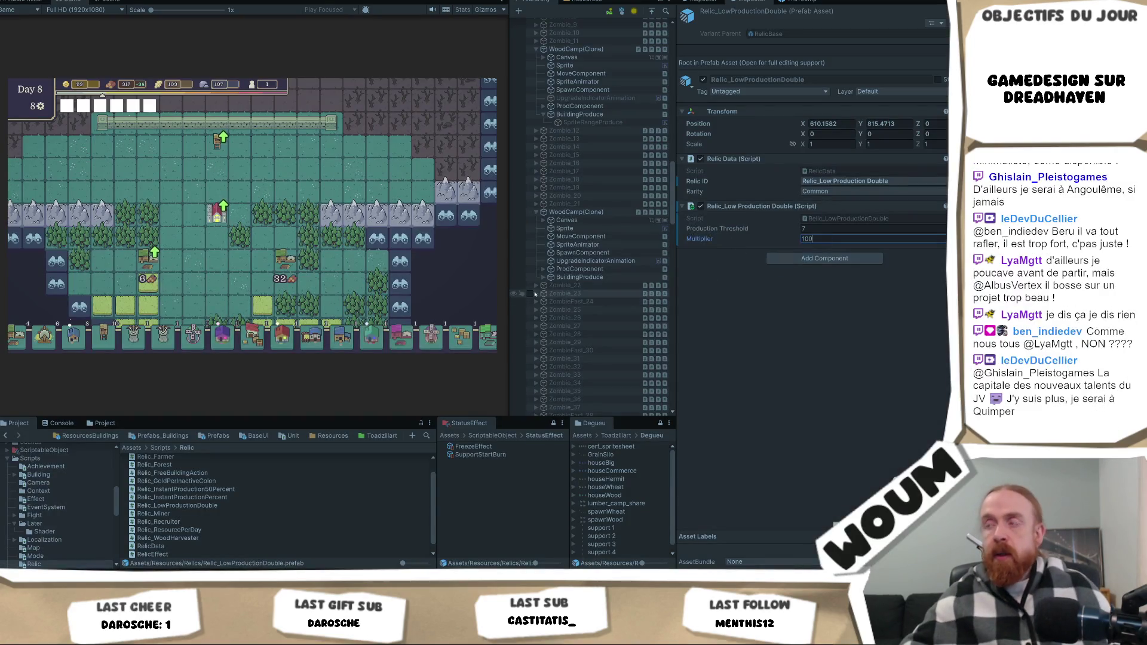
{"action": "key", "text": "alt+Tab"}
{"action": "left_click", "coordinate": [393, 247]}
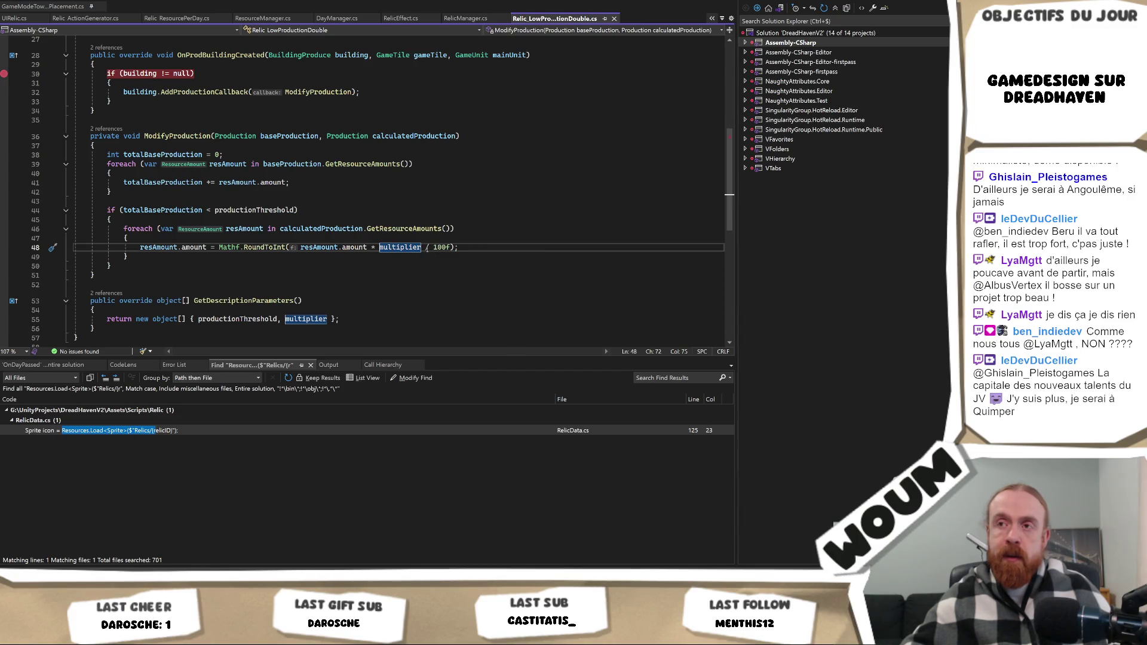
Change line 48 to scale by (100 + multiplier) / 100f, save the script, and return to Unity.
{"action": "type", "text": "(100+"}
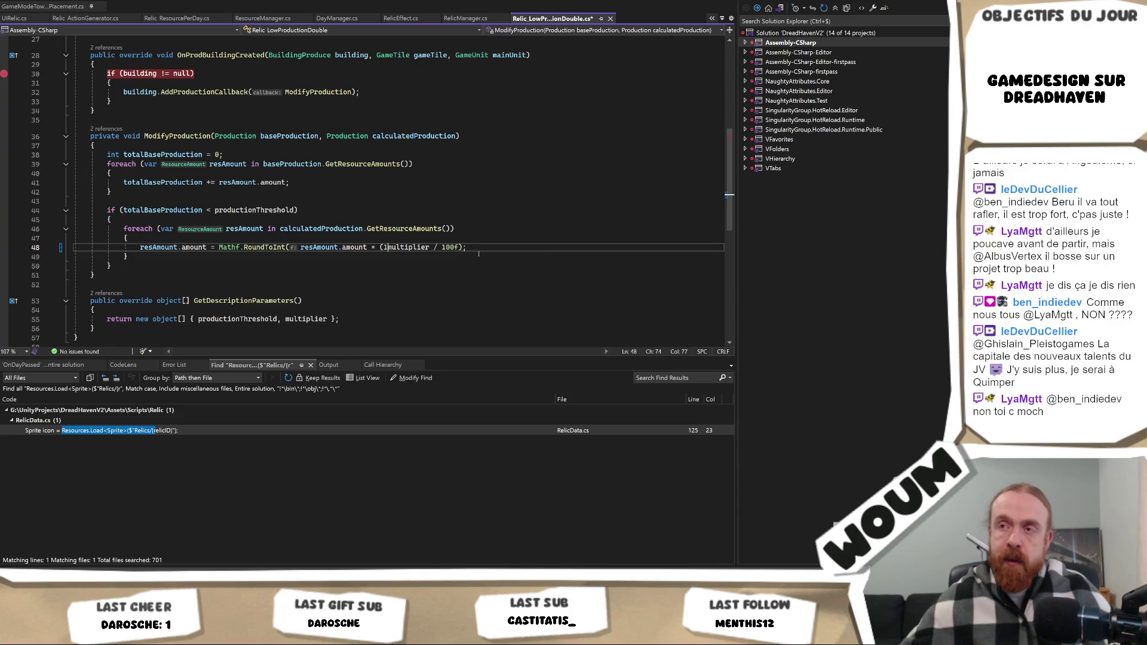
{"action": "key", "text": "Right"}
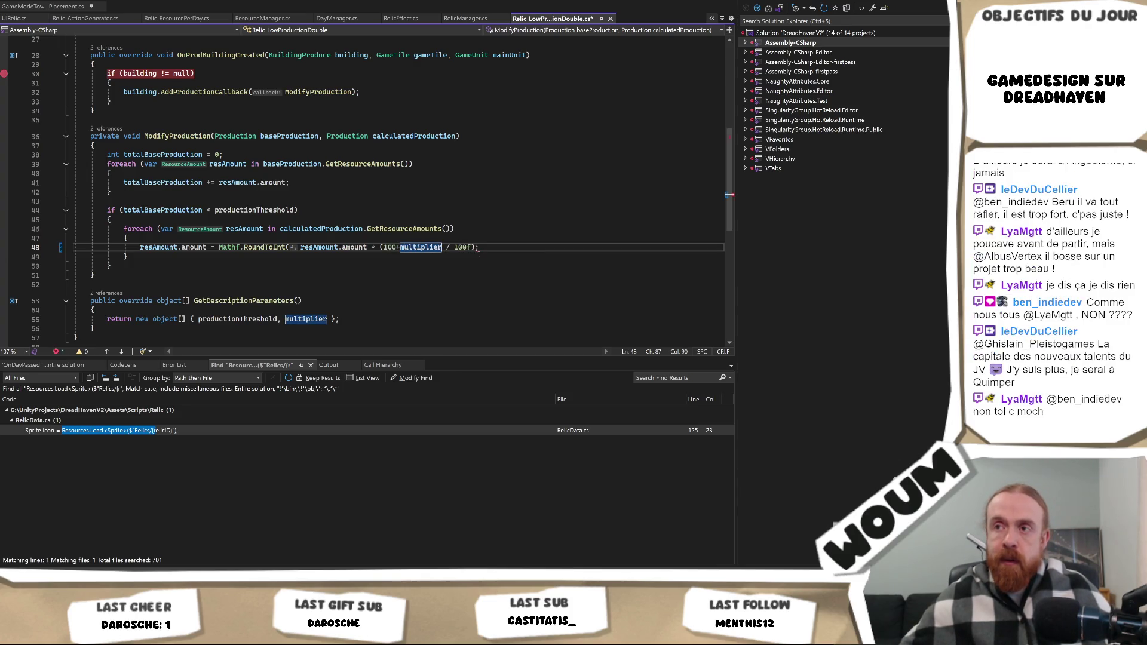
{"action": "type", "text": ")"}
{"action": "key", "text": "ctrl+s"}
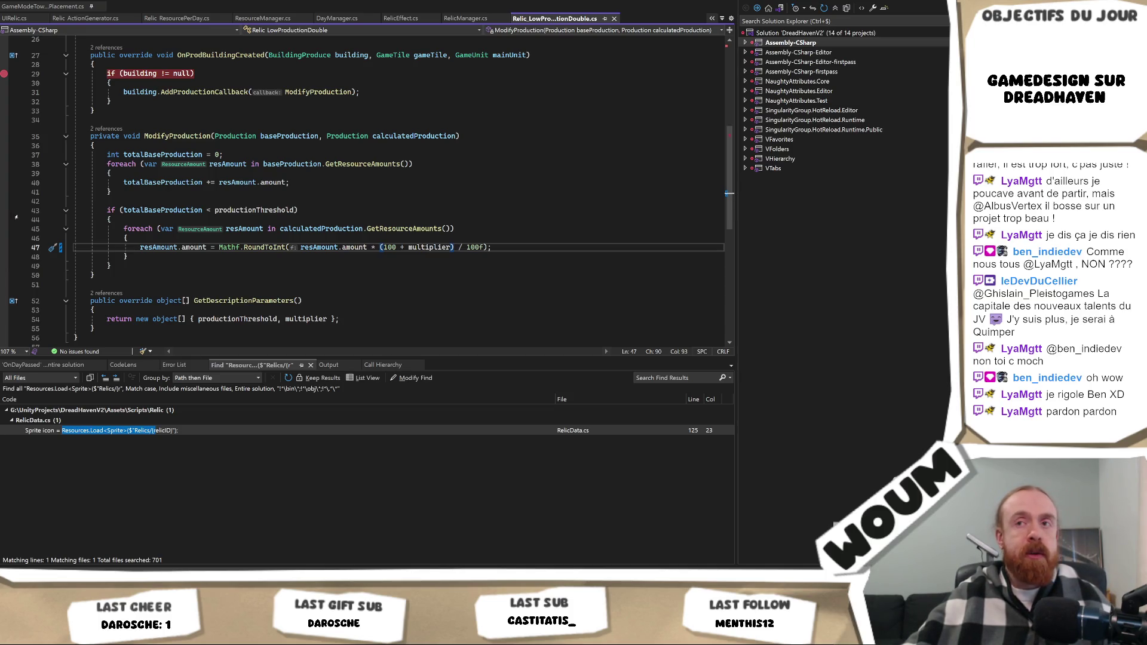
{"action": "left_click", "coordinate": [128, 238]}
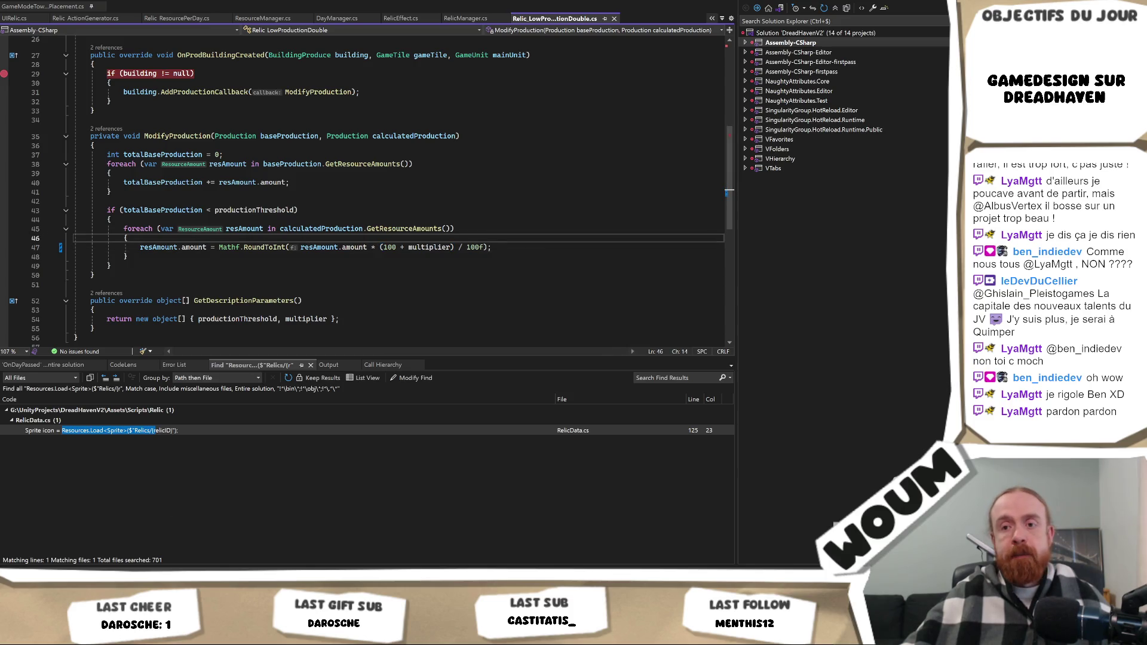
{"action": "key", "text": "alt+Tab"}
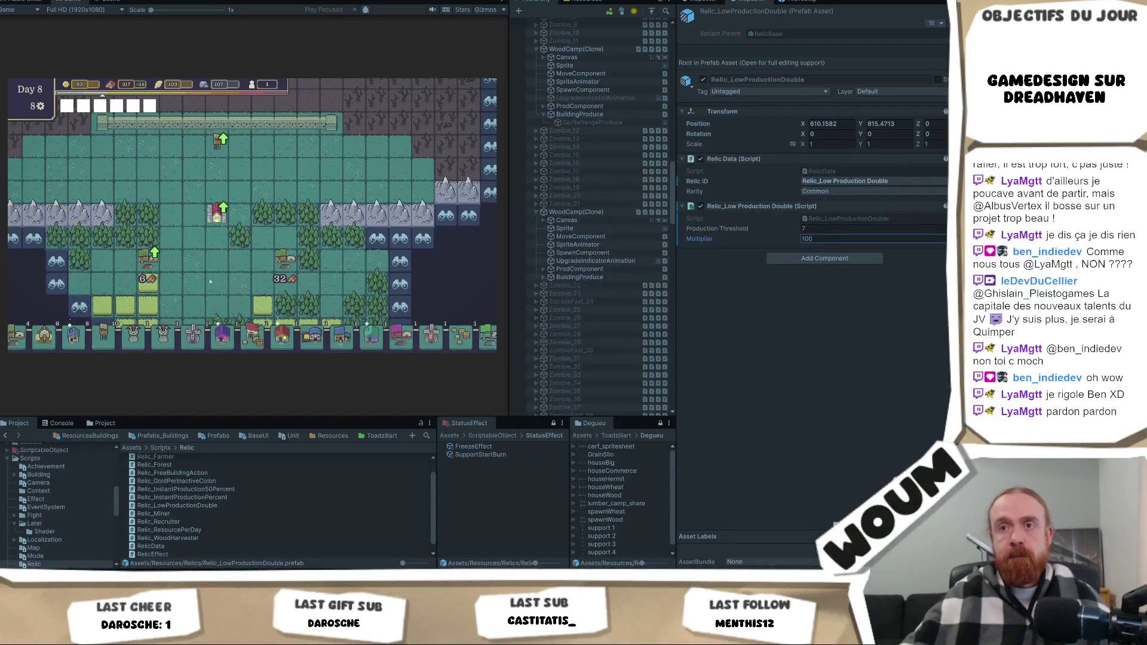
Return to Visual Studio's LowProductionDouble script and select ModifyProduction with its (100 + multiplier) / 100f formula.
{"action": "mouse_move", "coordinate": [148, 245]}
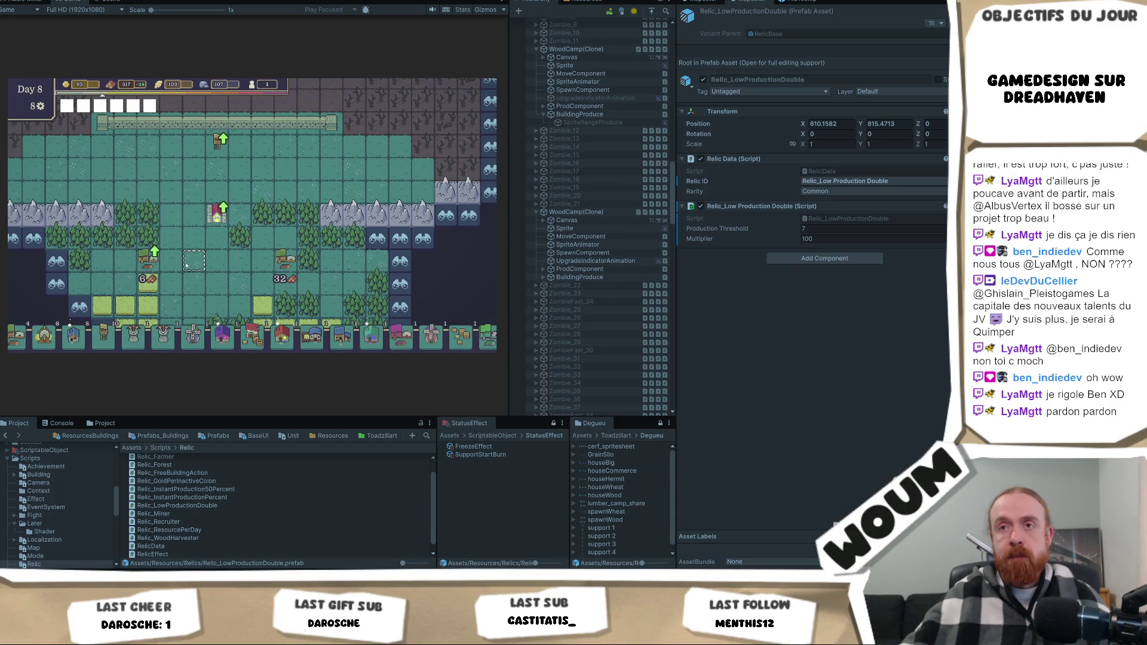
{"action": "key", "text": "alt+Tab"}
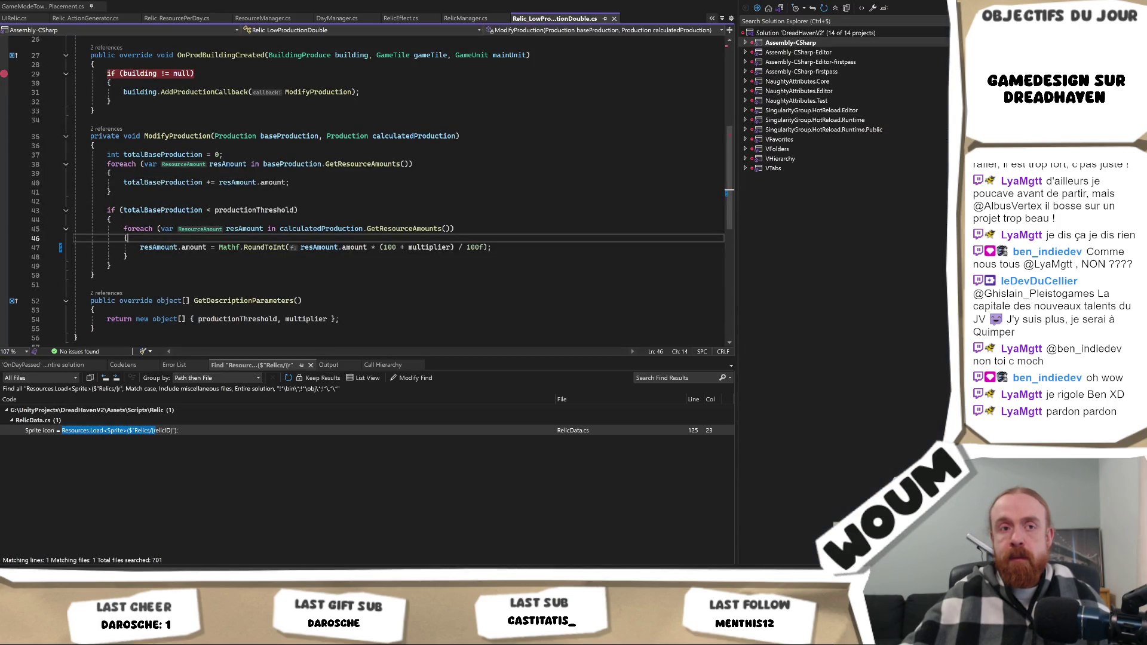
{"action": "key", "text": "alt+Tab"}
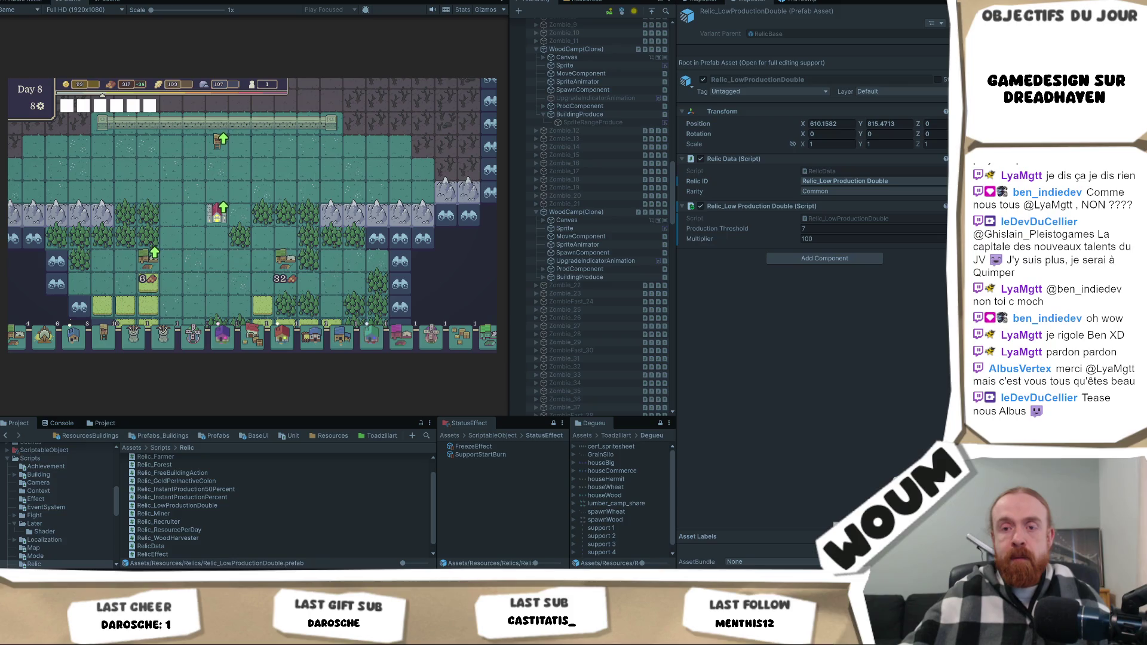
{"action": "key", "text": "alt+Tab"}
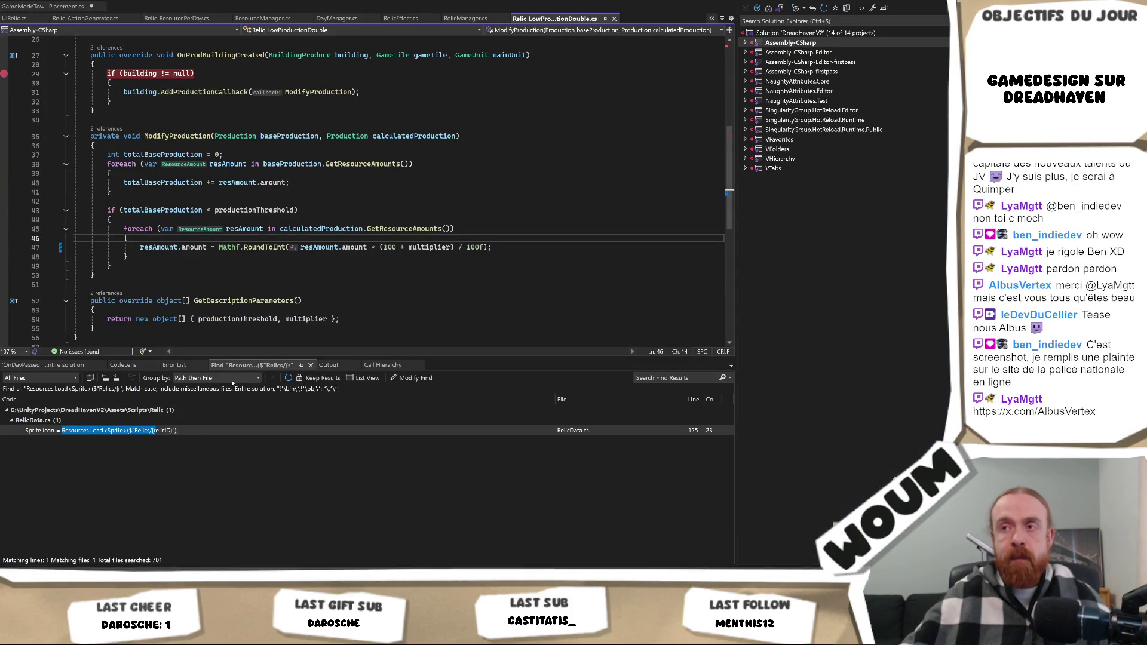
{"action": "scroll", "coordinate": [333, 285], "scroll_direction": "down", "scroll_amount": 2}
{"action": "scroll", "coordinate": [333, 284], "scroll_direction": "up", "scroll_amount": 3}
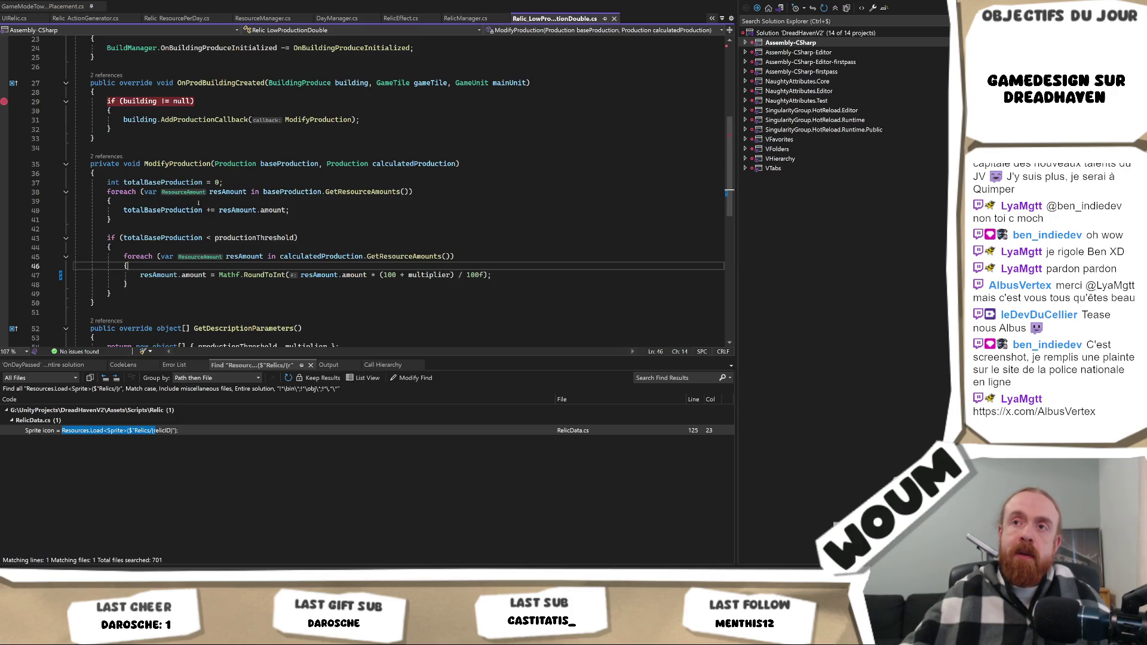
{"action": "left_click", "coordinate": [183, 163]}
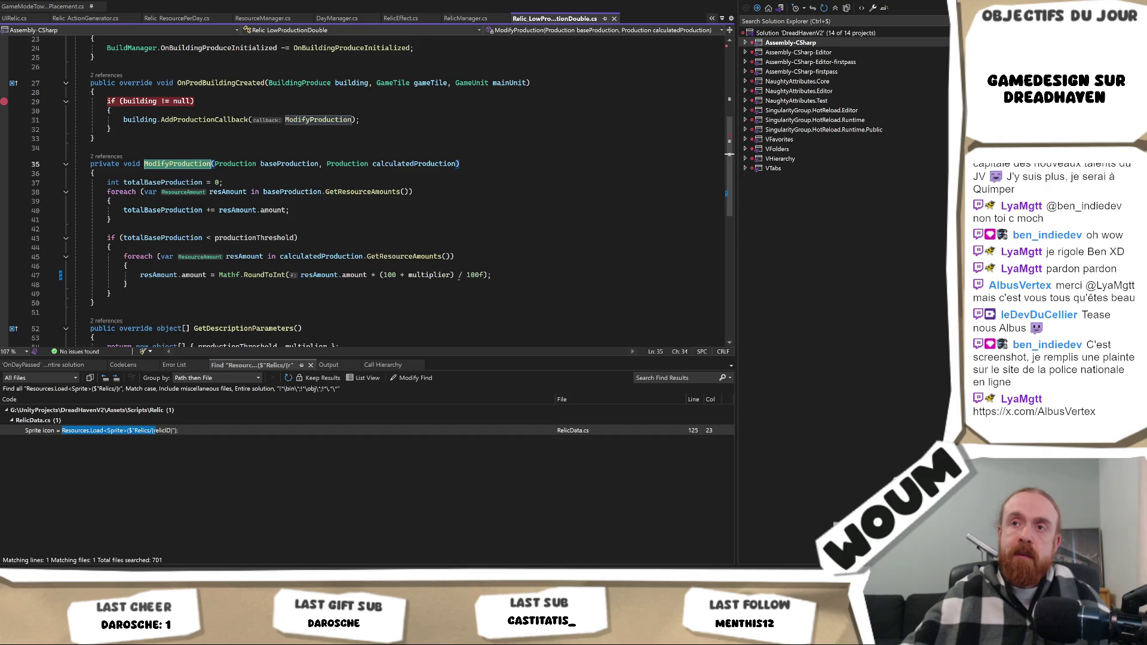
Put a breakpoint on the foreach at line 38 of ModifyProduction and start debugging with F5.
{"action": "left_click", "coordinate": [441, 163]}
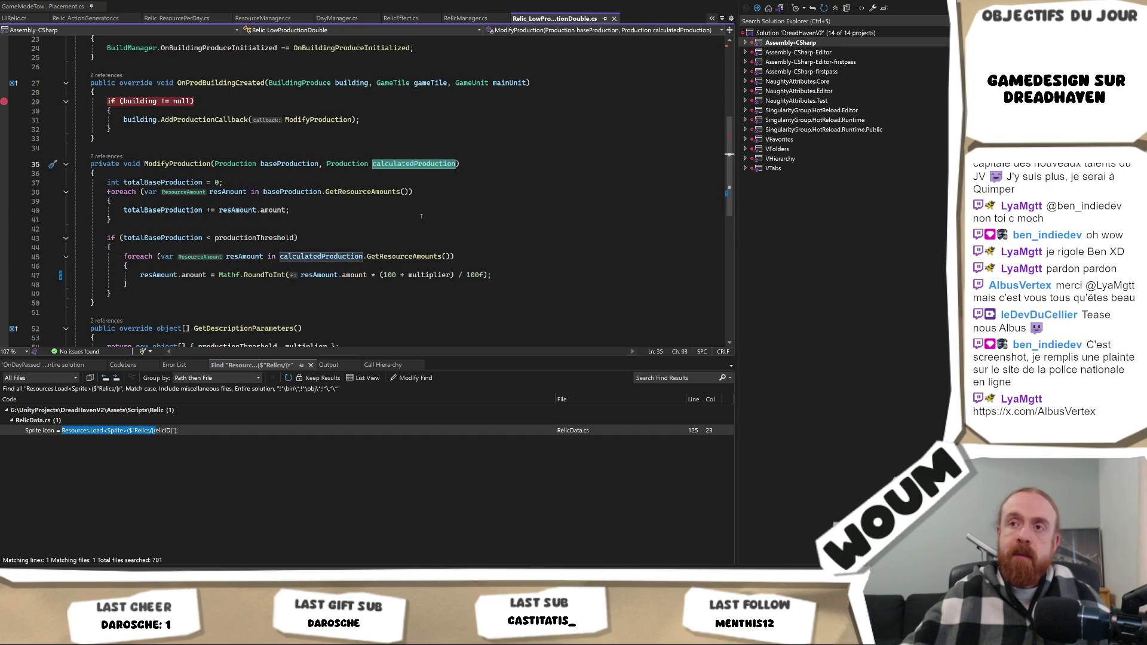
{"action": "scroll", "coordinate": [416, 220], "scroll_direction": "up", "scroll_amount": 1}
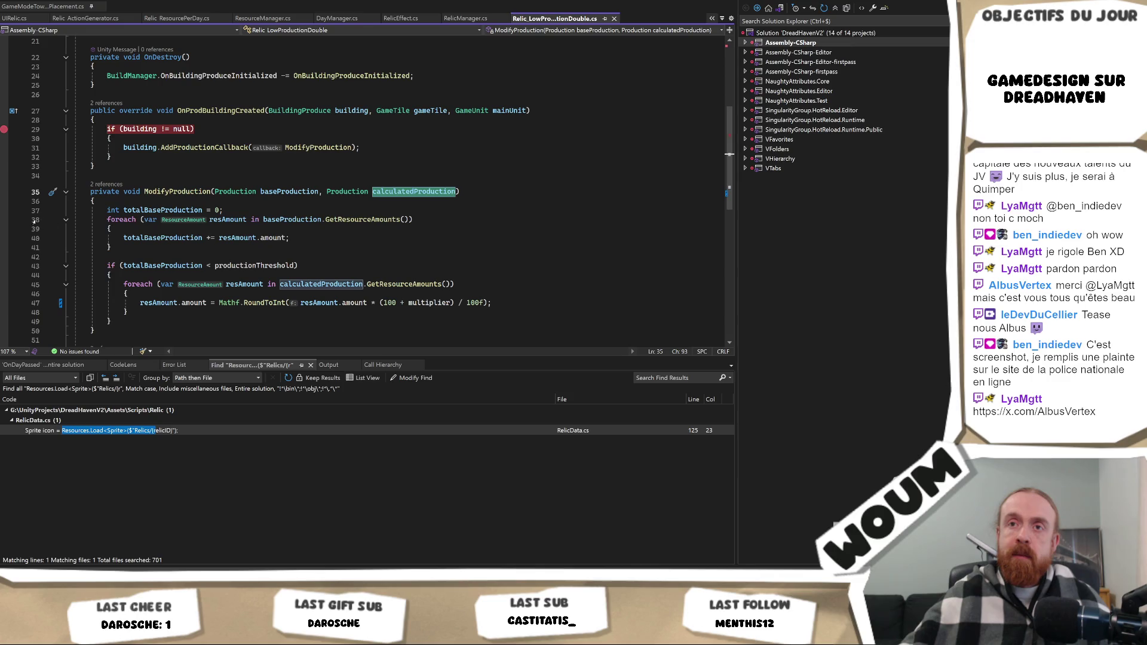
{"action": "left_click", "coordinate": [4, 220]}
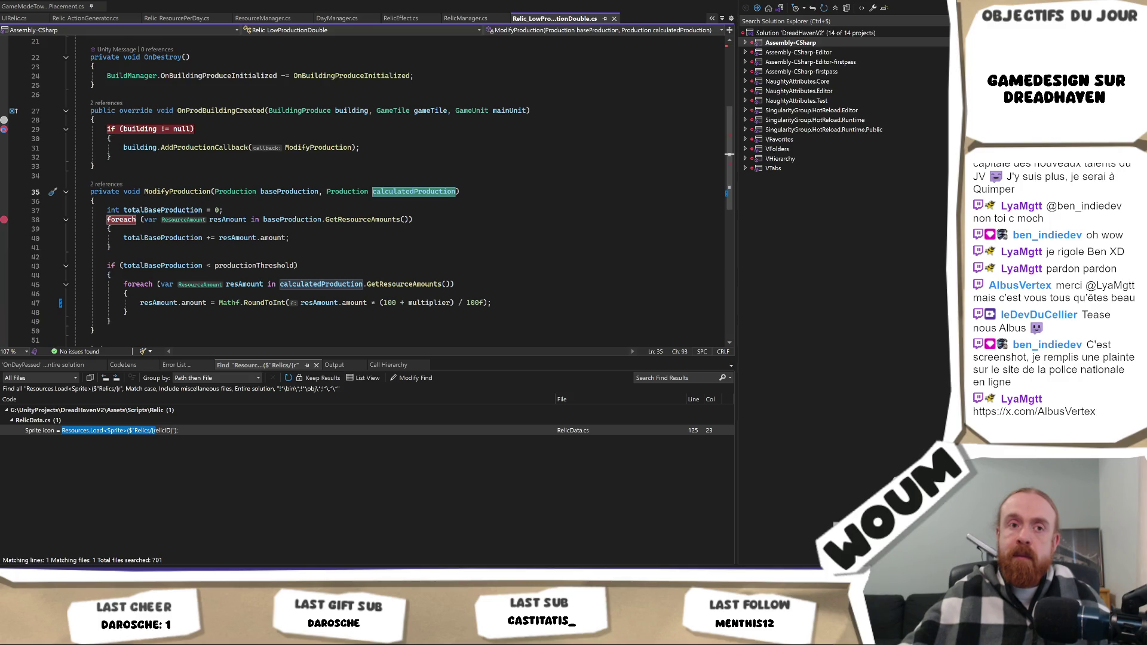
{"action": "key", "text": "F5"}
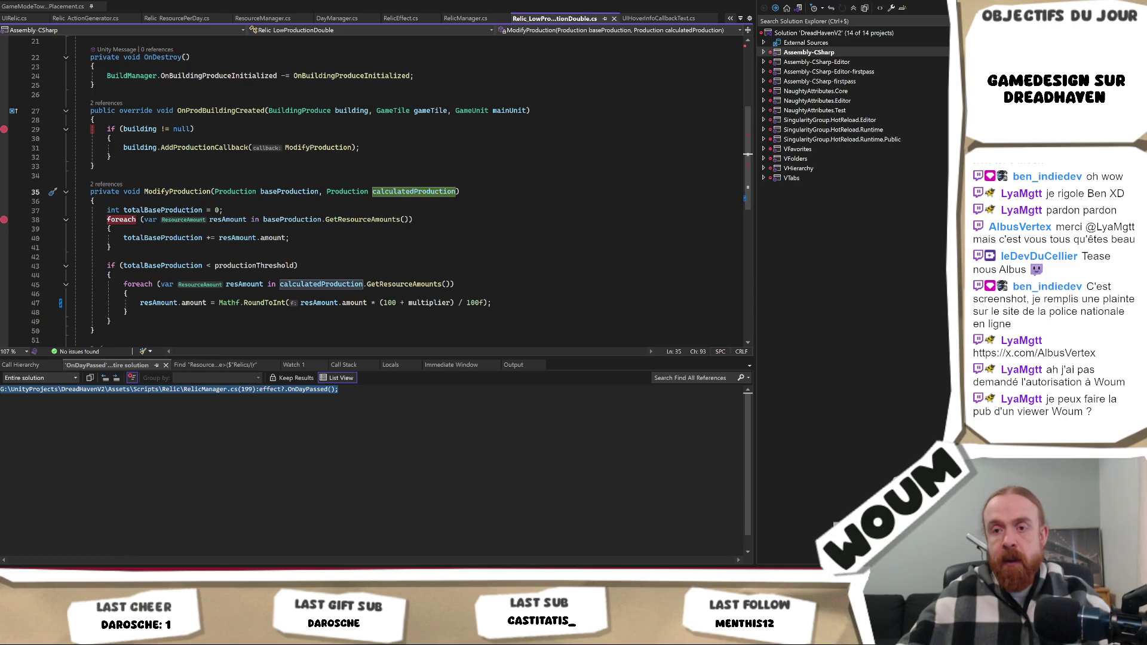
{"action": "key", "text": "alt+Tab"}
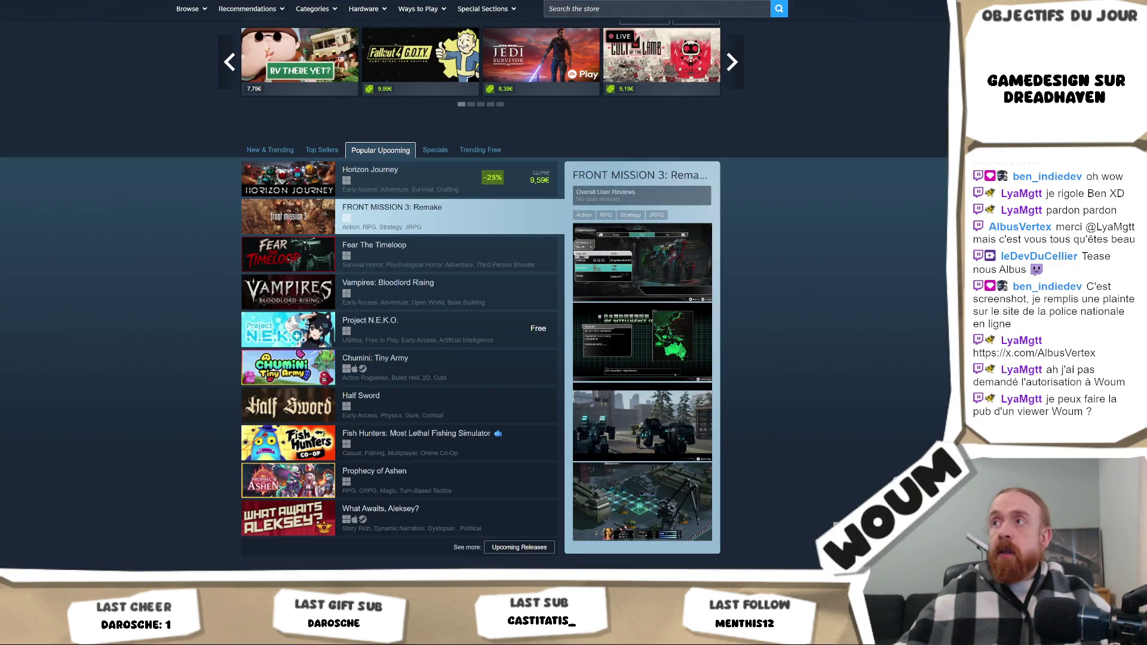
Load the viewer's X profile, dismiss the Google sign-in prompt, reload, and play the top post's video fullscreen.
{"action": "type", "text": "https://x.com/AlbusVertex"}
{"action": "key", "text": "Return"}
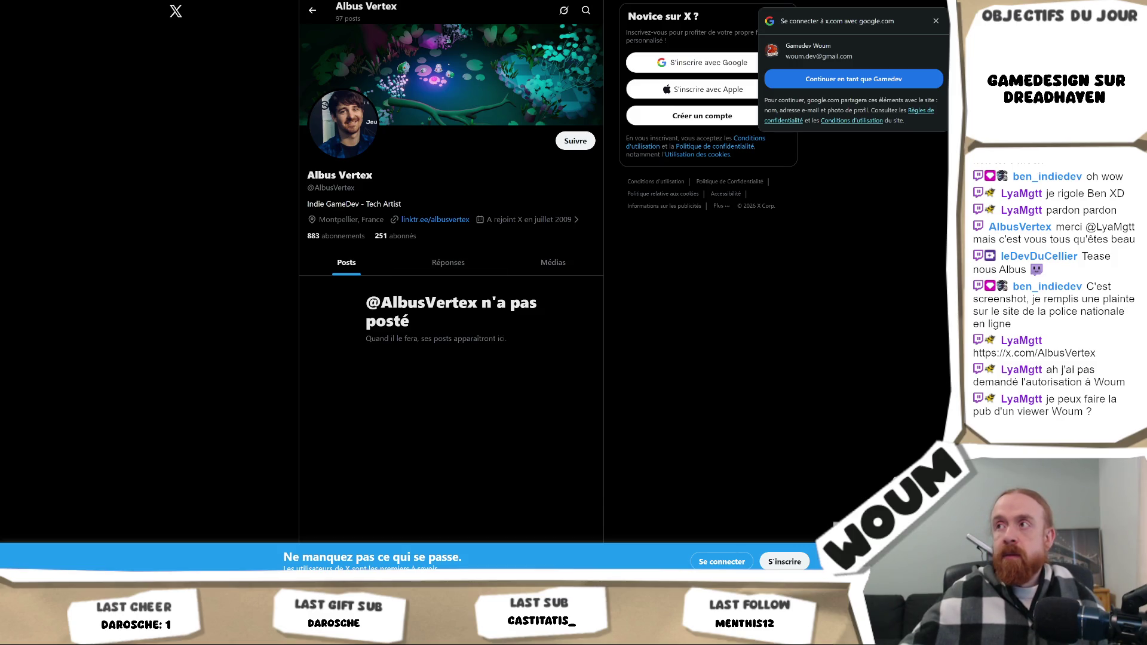
{"action": "left_click", "coordinate": [935, 21]}
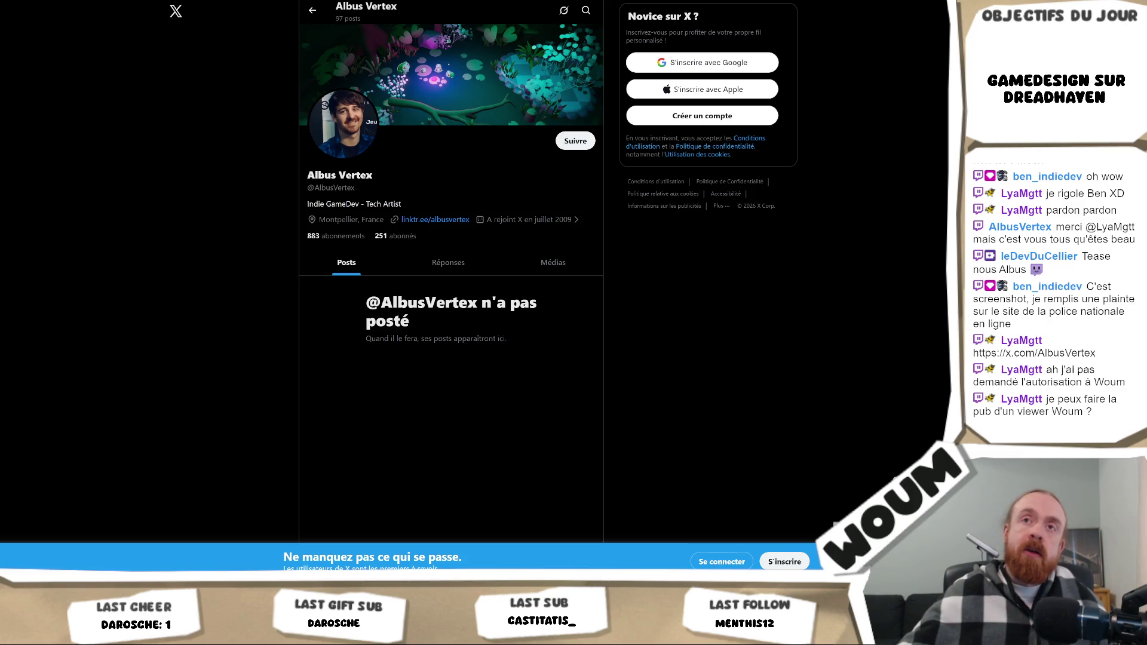
{"action": "key", "text": "F5"}
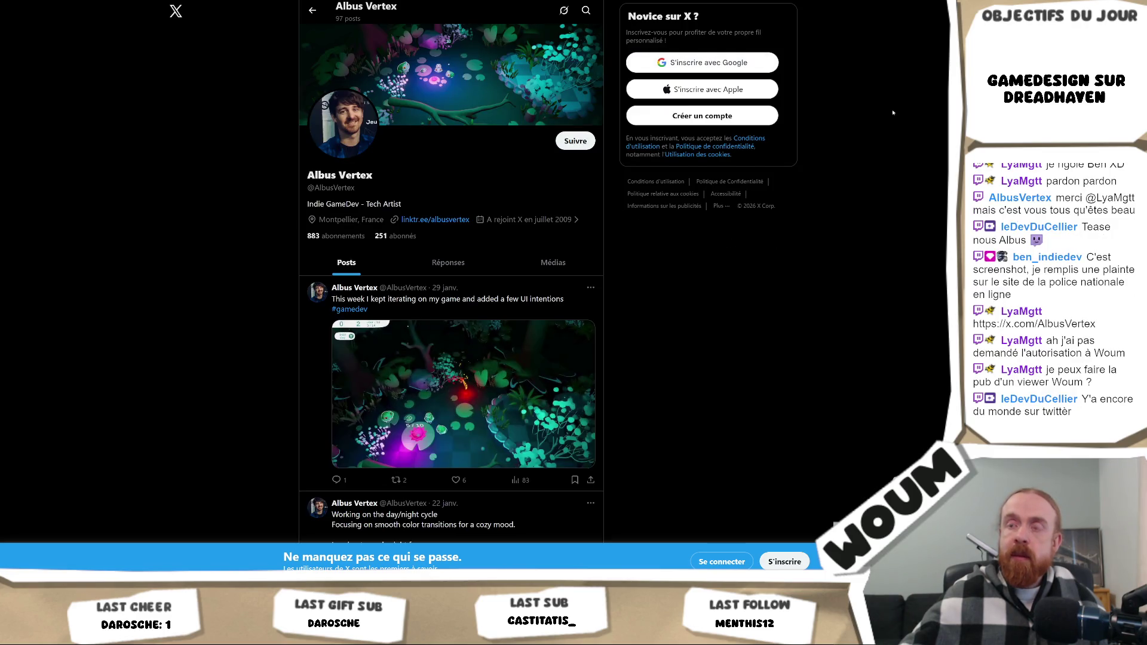
{"action": "scroll", "coordinate": [631, 432], "scroll_direction": "down", "scroll_amount": 1}
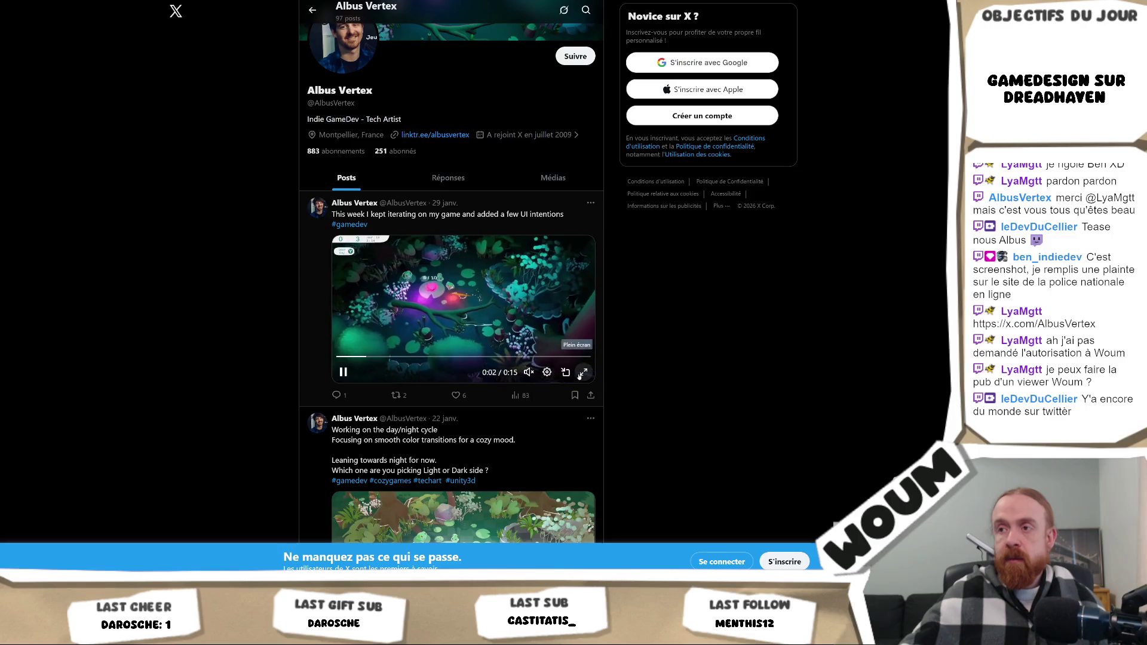
{"action": "left_click", "coordinate": [579, 375]}
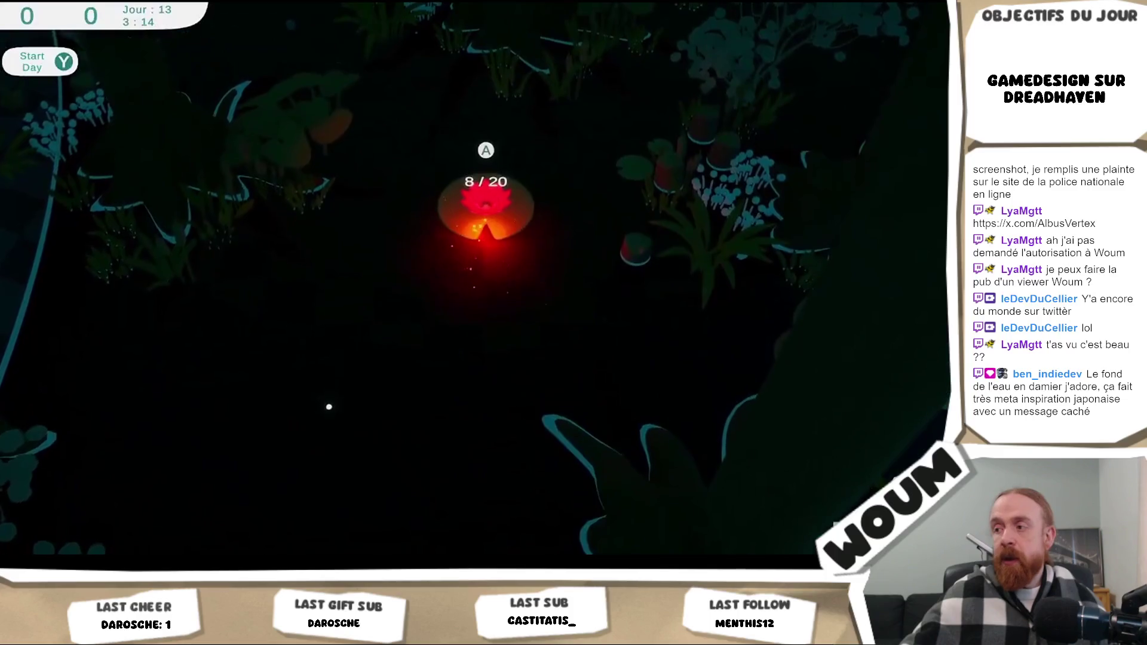
Leave fullscreen and watch the second post's game video fullscreen before returning to the feed.
{"action": "key", "text": "Escape"}
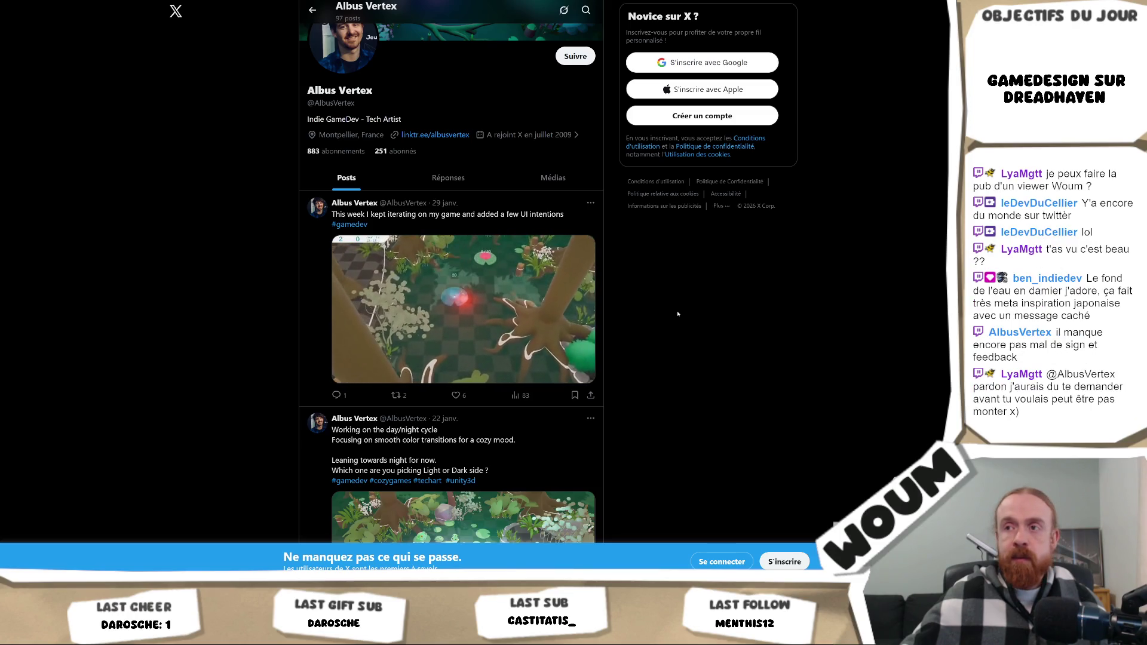
{"action": "scroll", "coordinate": [677, 314], "scroll_direction": "down", "scroll_amount": 3}
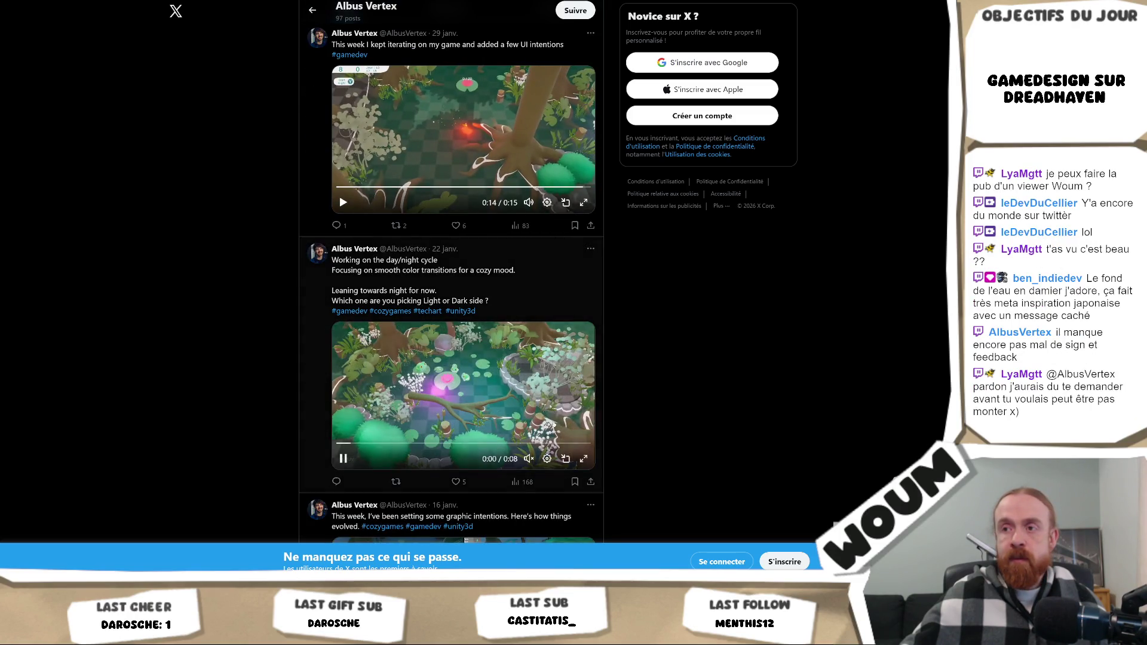
{"action": "left_click", "coordinate": [582, 460]}
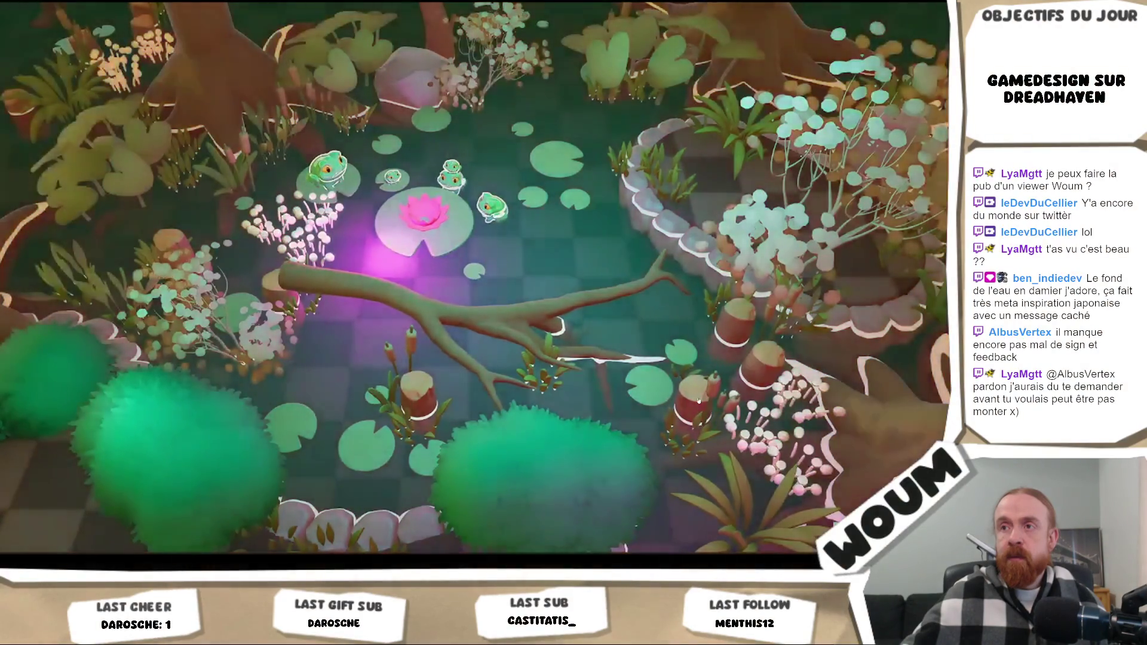
{"action": "key", "text": "Escape"}
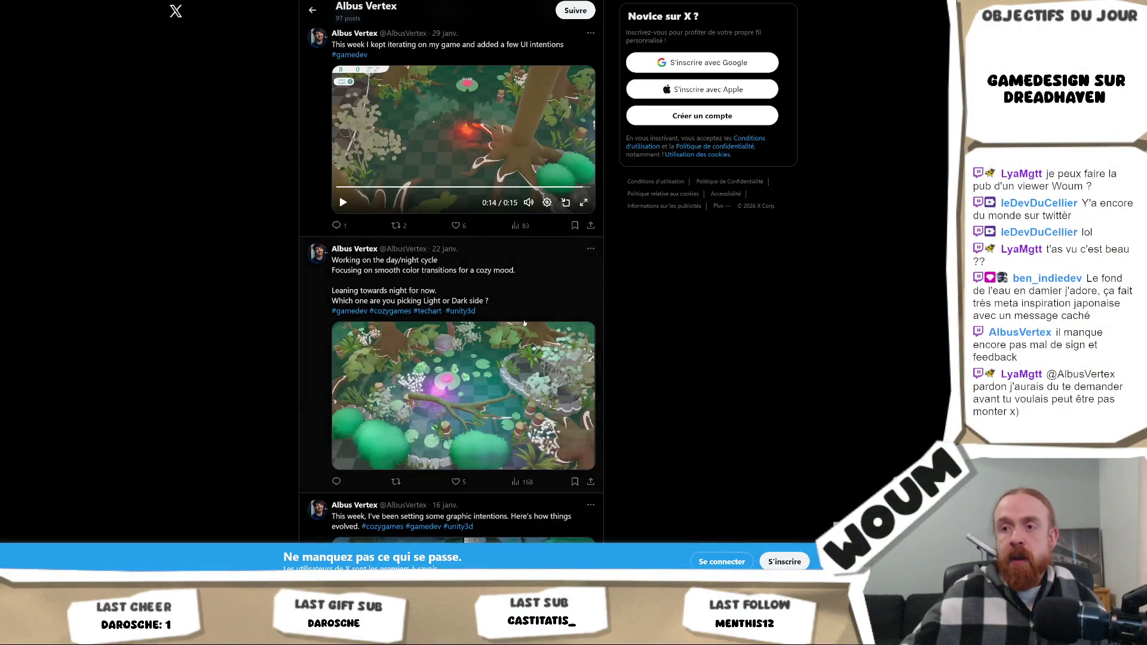
Scroll down to the December 2024 Jacobi Solver fluid-simulation post and restart its video from the beginning.
{"action": "scroll", "coordinate": [548, 300], "scroll_direction": "down", "scroll_amount": 3}
{"action": "scroll", "coordinate": [548, 300], "scroll_direction": "up", "scroll_amount": 6}
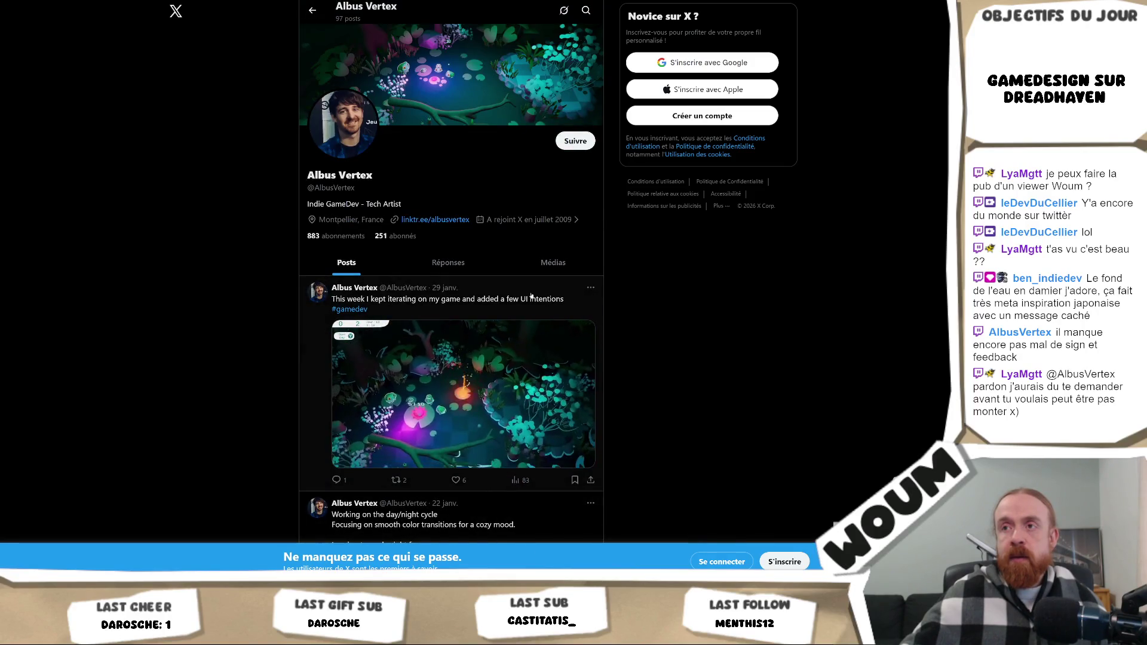
{"action": "scroll", "coordinate": [531, 295], "scroll_direction": "down", "scroll_amount": 4}
{"action": "scroll", "coordinate": [531, 295], "scroll_direction": "down", "scroll_amount": 3}
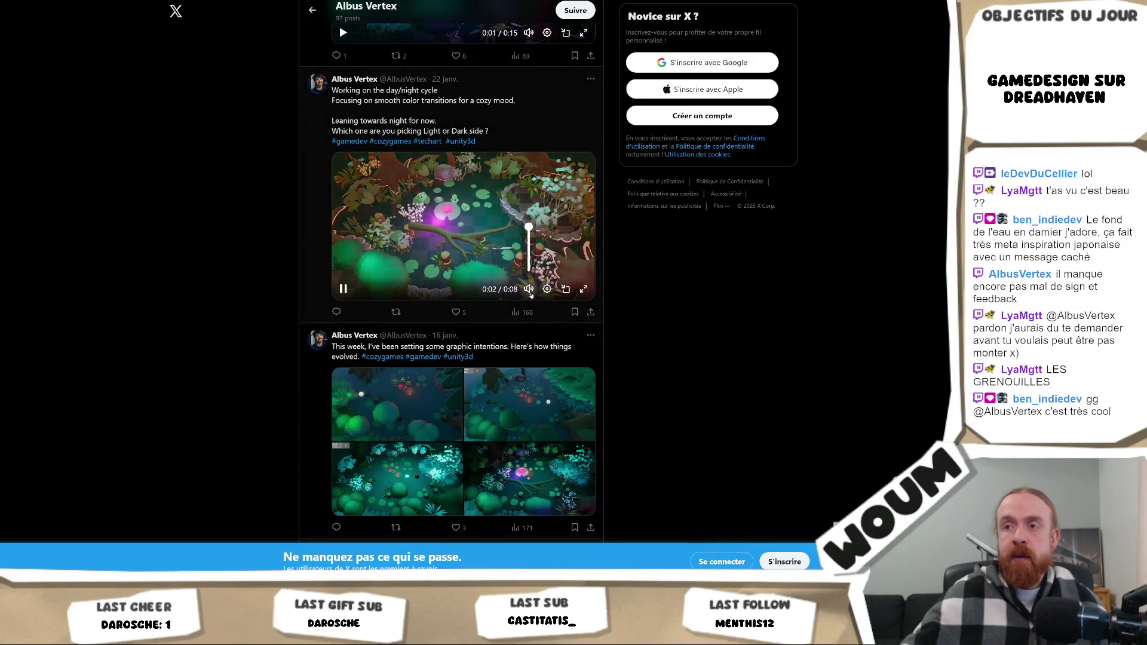
{"action": "scroll", "coordinate": [581, 285], "scroll_direction": "down", "scroll_amount": 6}
{"action": "scroll", "coordinate": [581, 284], "scroll_direction": "down", "scroll_amount": 3}
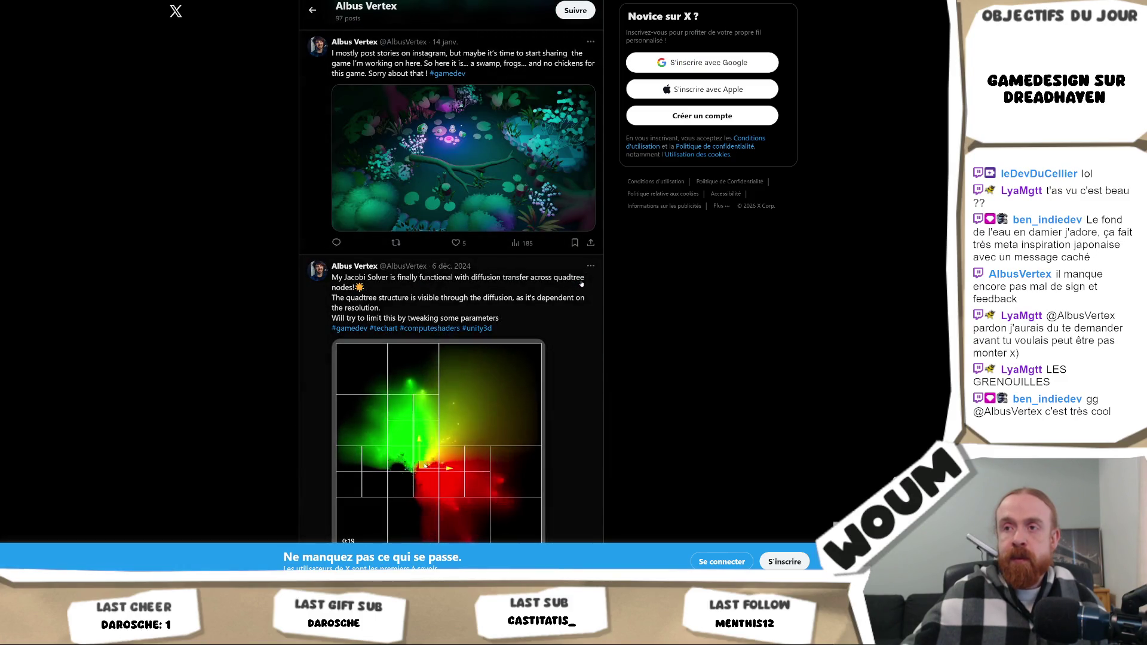
{"action": "scroll", "coordinate": [592, 280], "scroll_direction": "down", "scroll_amount": 3}
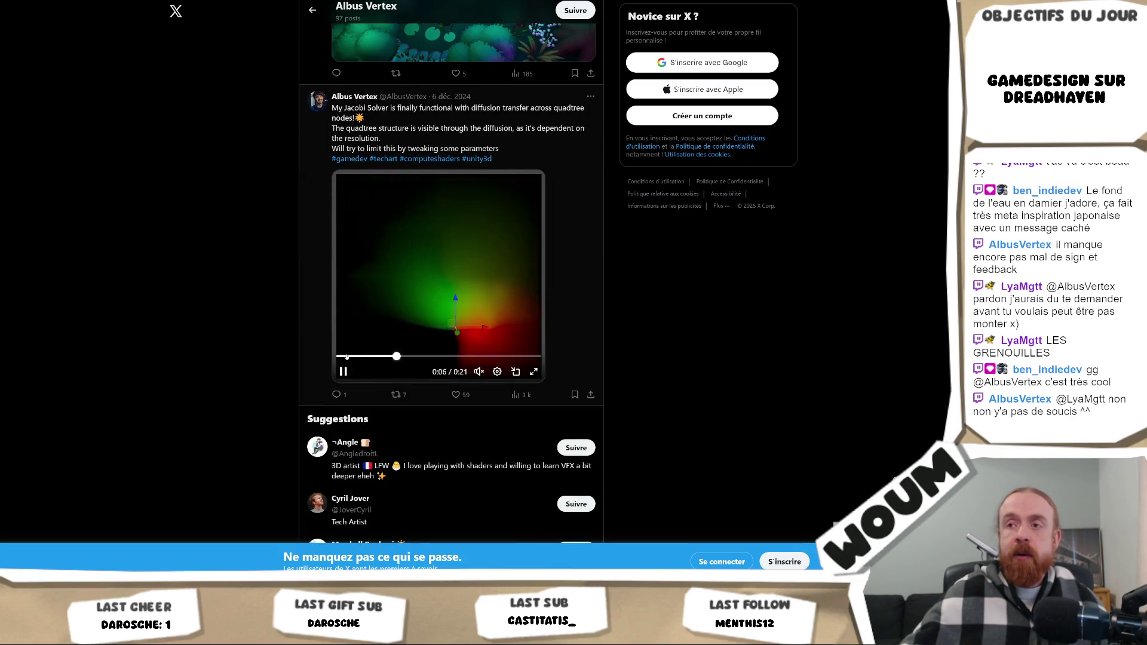
{"action": "left_click", "coordinate": [341, 356]}
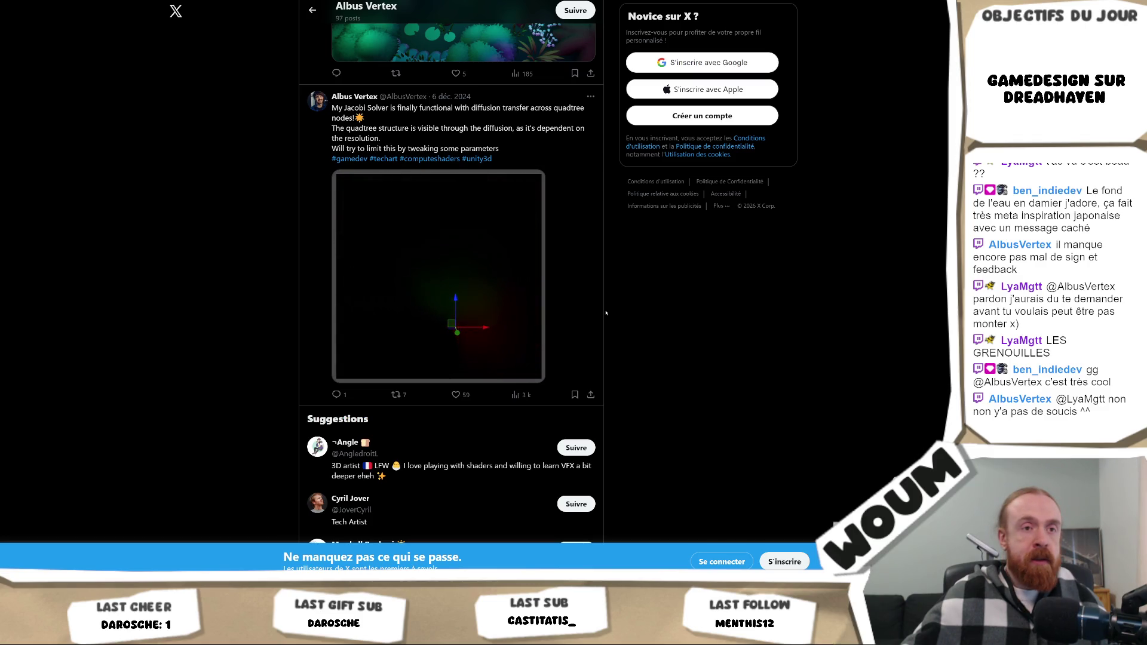
{"action": "scroll", "coordinate": [605, 312], "scroll_direction": "down", "scroll_amount": 7}
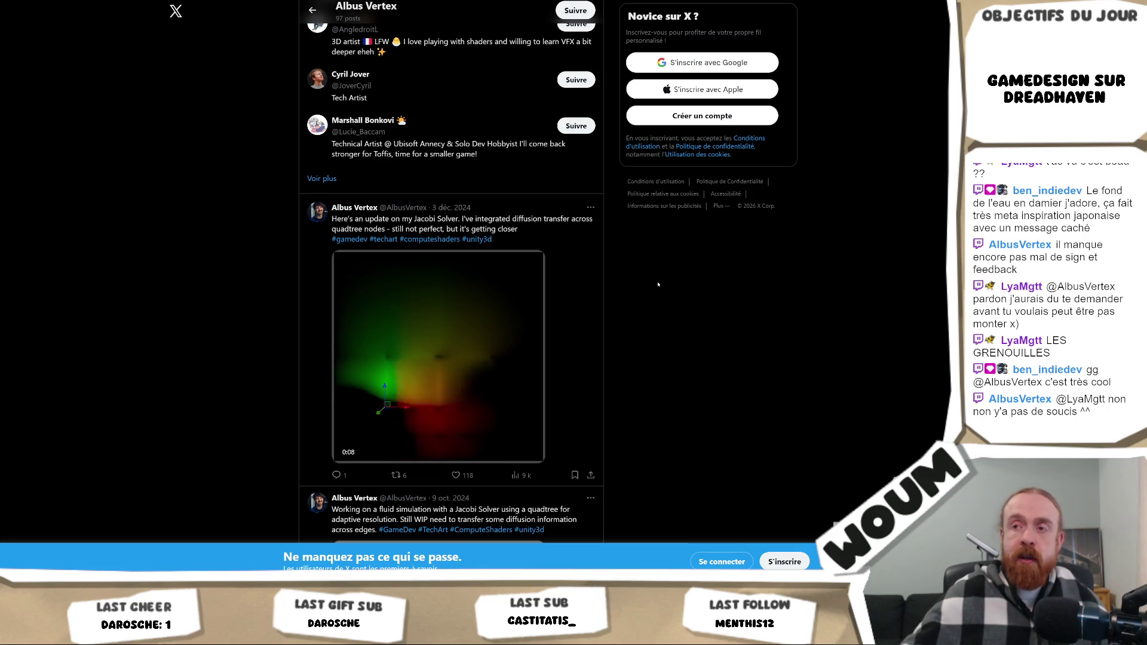
{"action": "scroll", "coordinate": [657, 284], "scroll_direction": "down", "scroll_amount": 3}
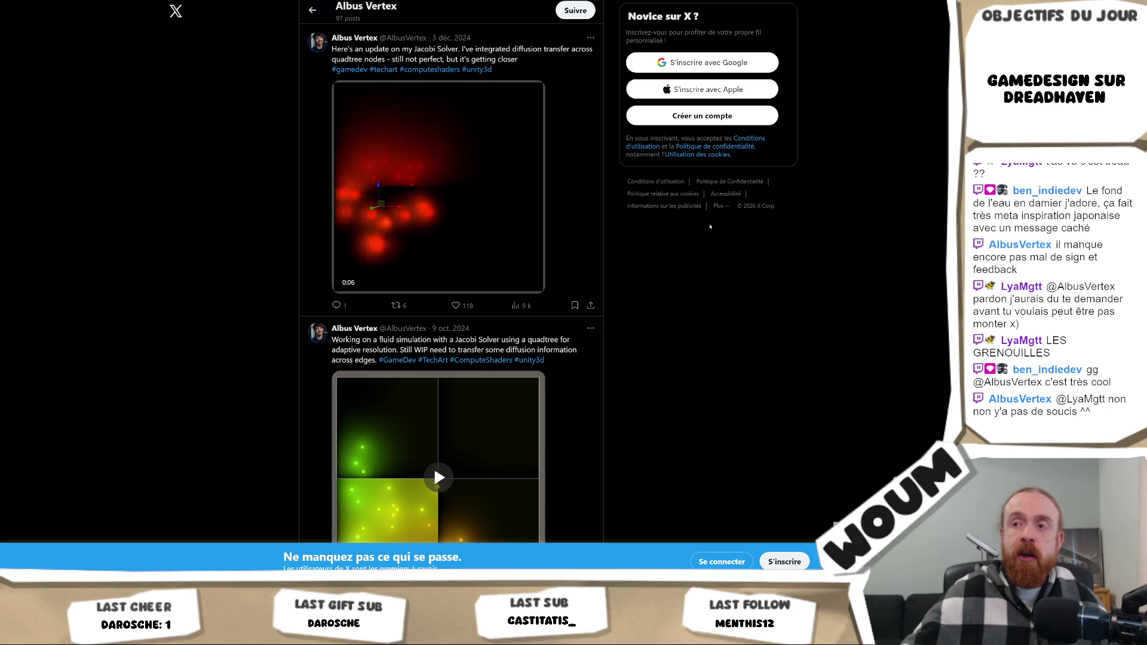